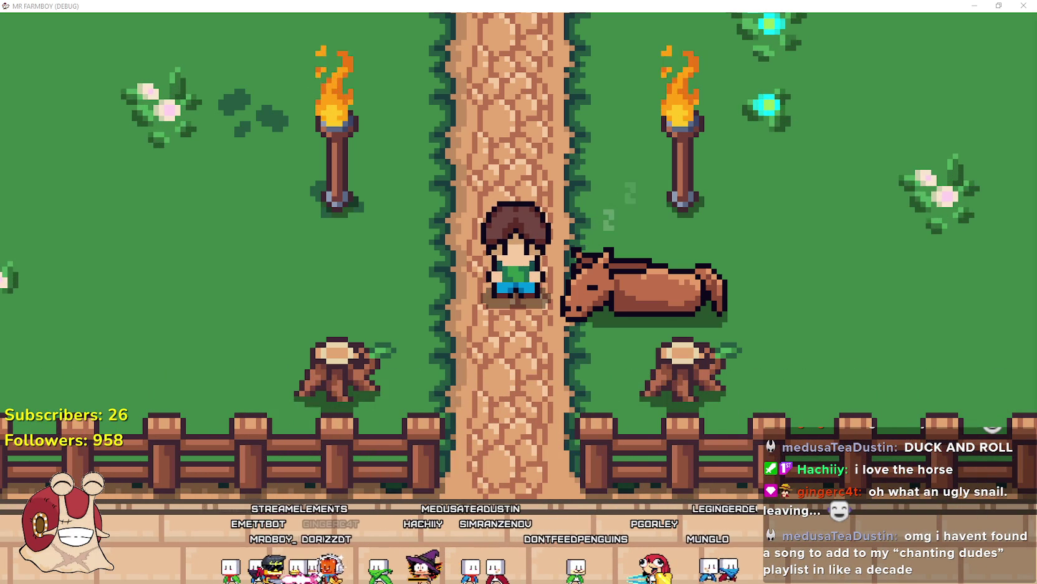
Switch to Spotify over the game, showing the Lost in Thoughts All Alone radio playlist
key(alt+Tab)
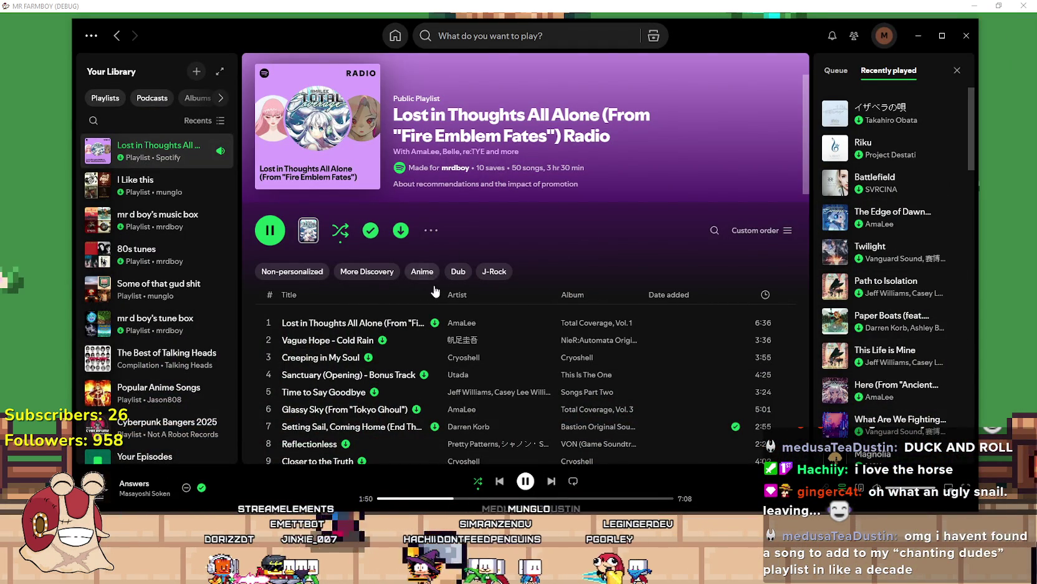
Scroll the radio playlist down to the playing track Answers, then minimize Spotify
scroll(422, 278, down, 7)
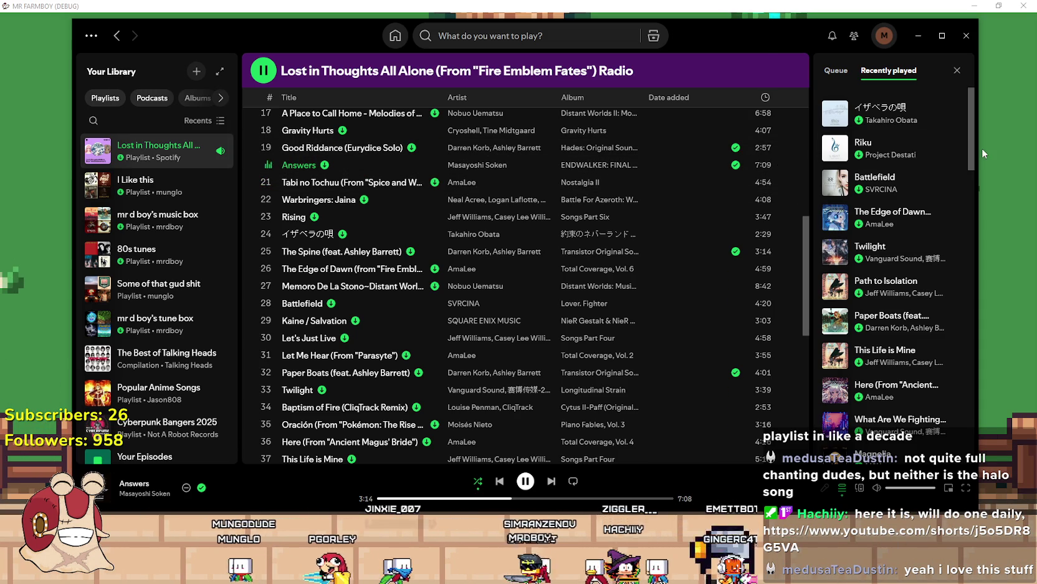
click(921, 36)
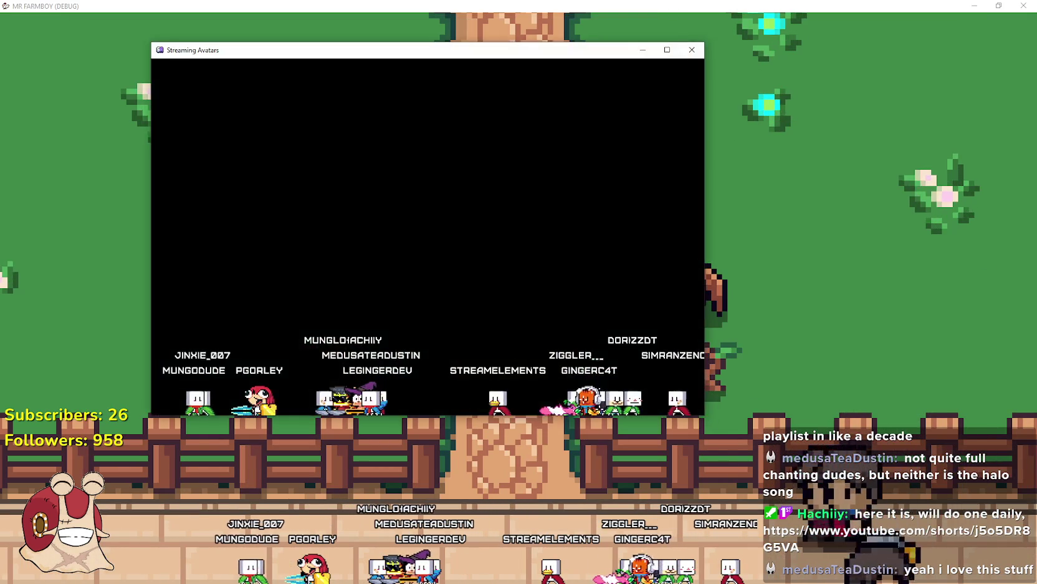
key(alt+Tab)
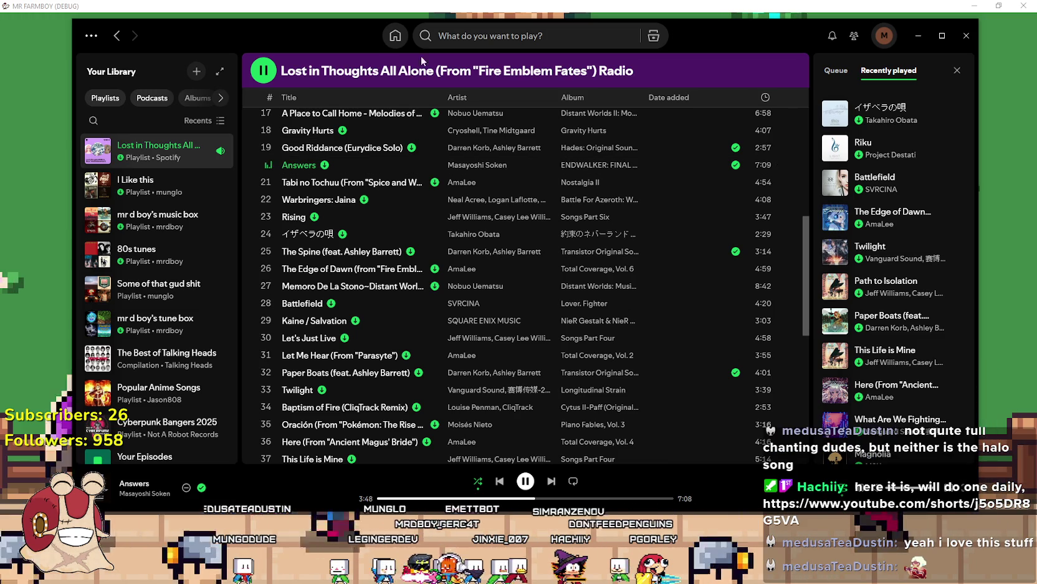
Minimize Spotify so the MR FARMBOY farm scene fills the screen
click(910, 28)
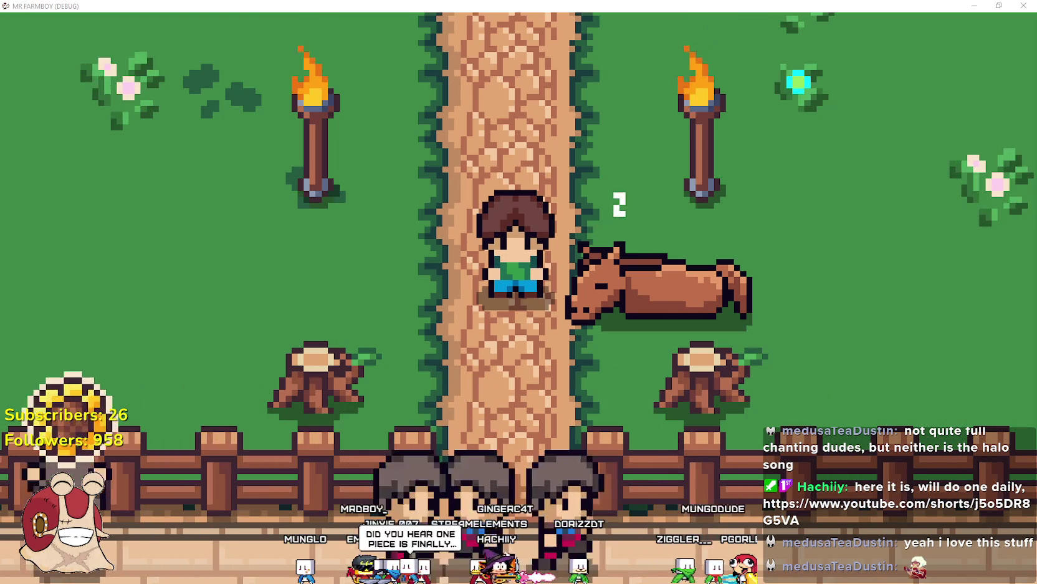
Switch to the browser, then pause and like the Brick Grinder Dev Vlog, Day 1 Short
key(alt+Tab)
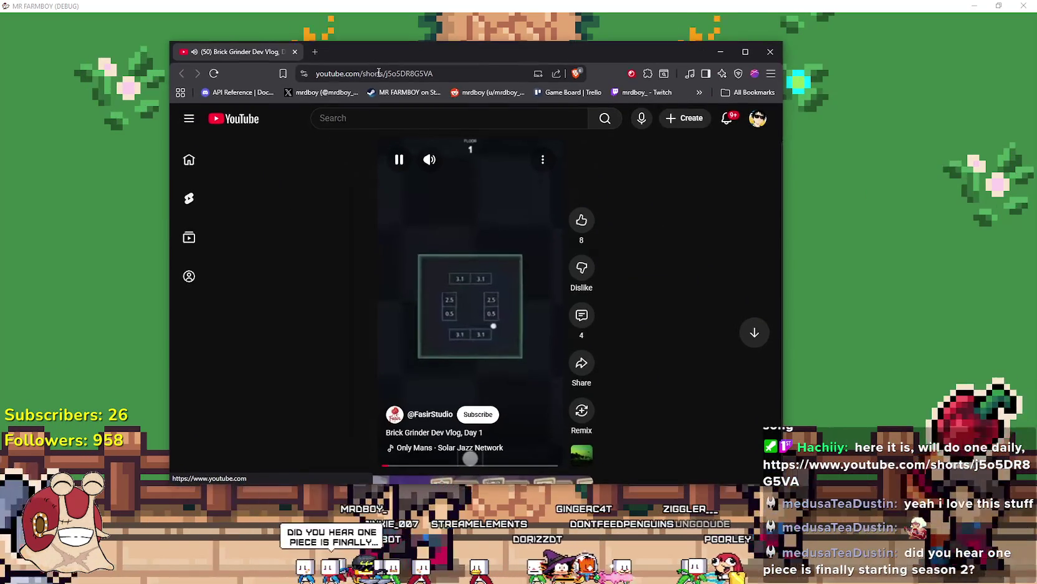
click(453, 310)
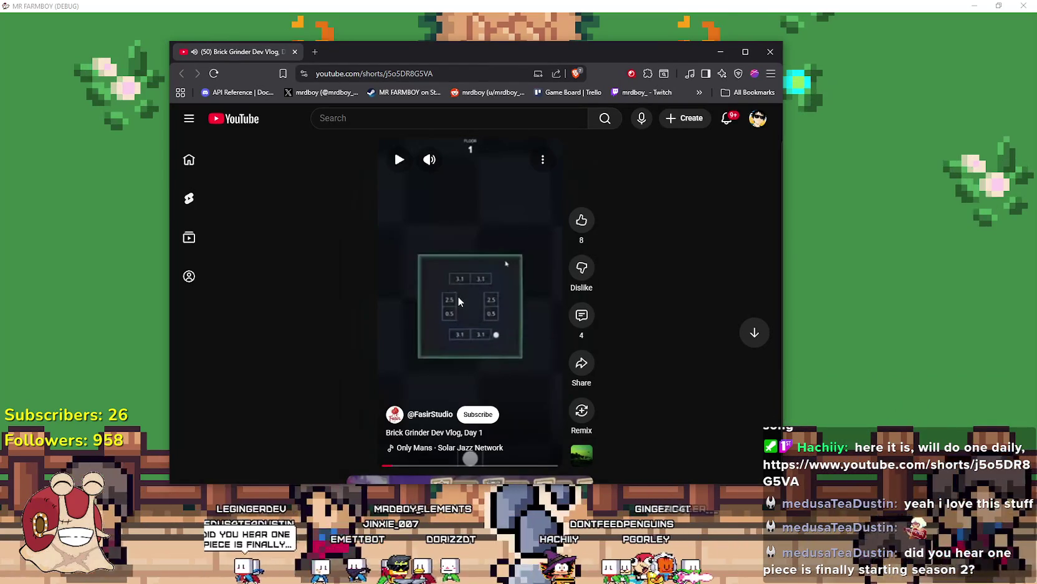
click(589, 225)
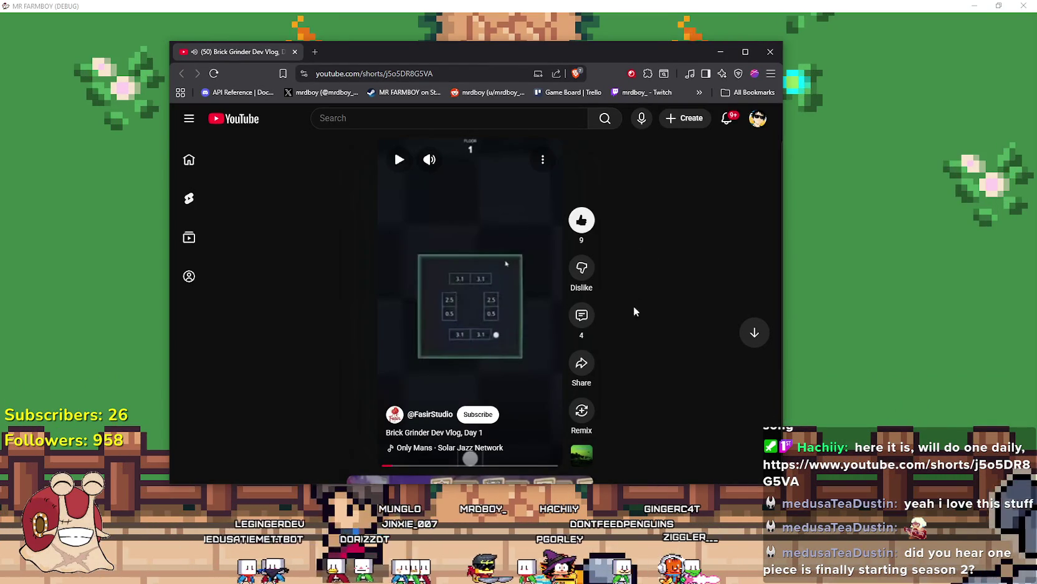
Move the browser window up and right, close it, then bring the browser back
drag(493, 39, 535, 14)
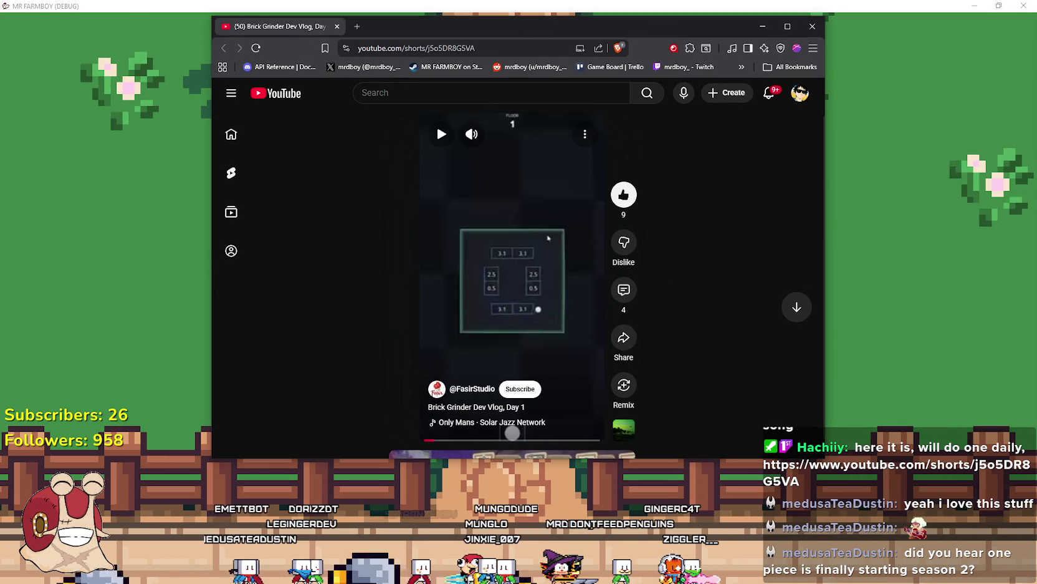
key(alt+Tab)
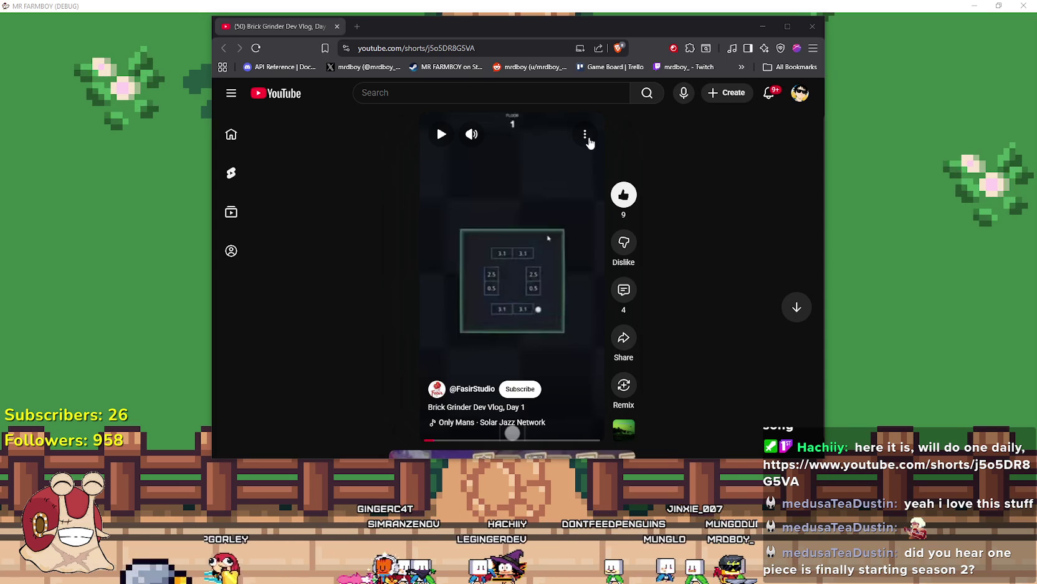
click(812, 28)
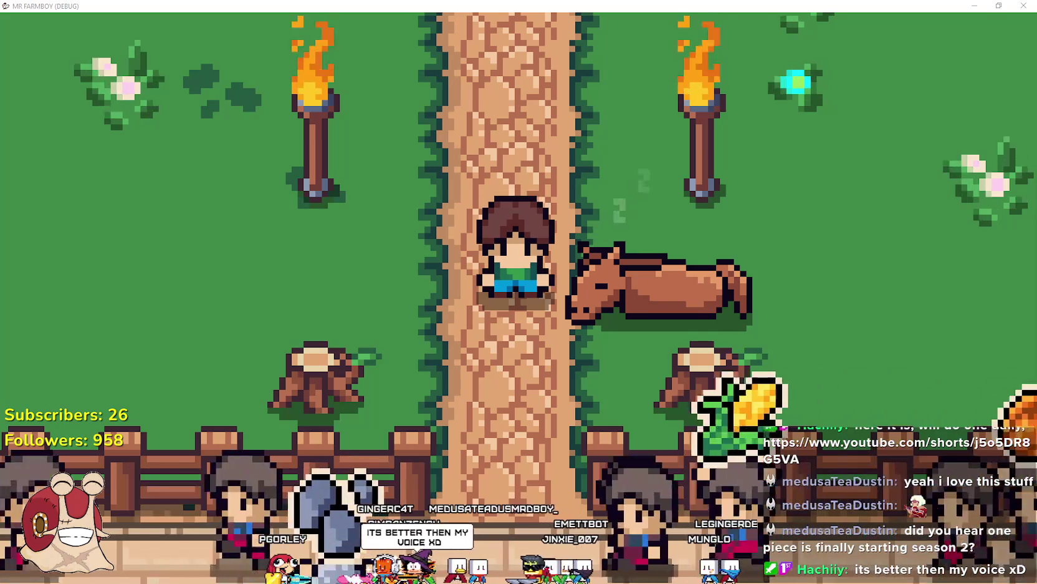
key(alt+Tab)
Paste the Short's link from chat into the address bar, load it, and pause it
click(556, 104)
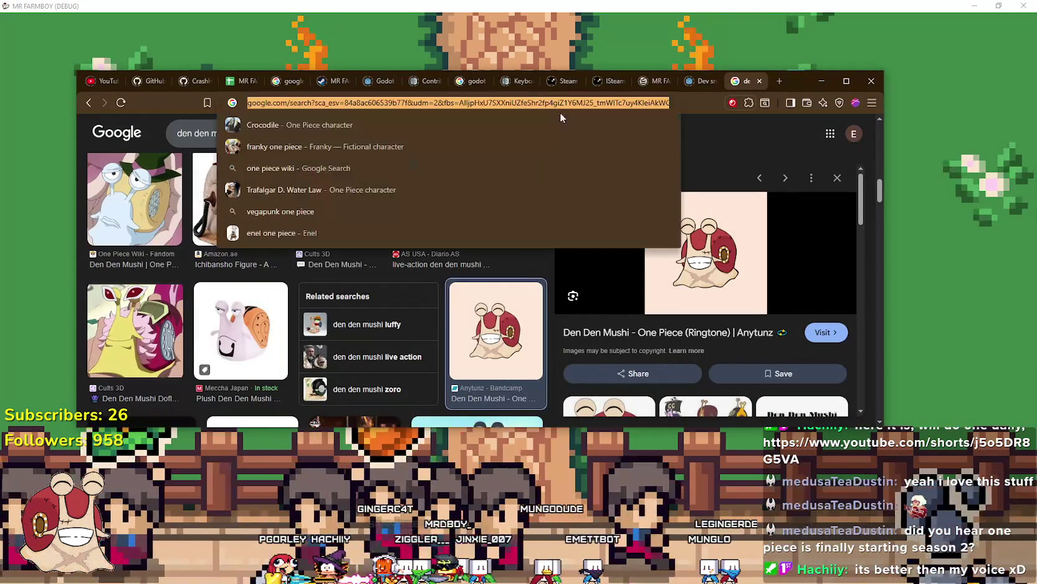
text(https://www.youtube.com/shorts/j5o5DR8G5VA)
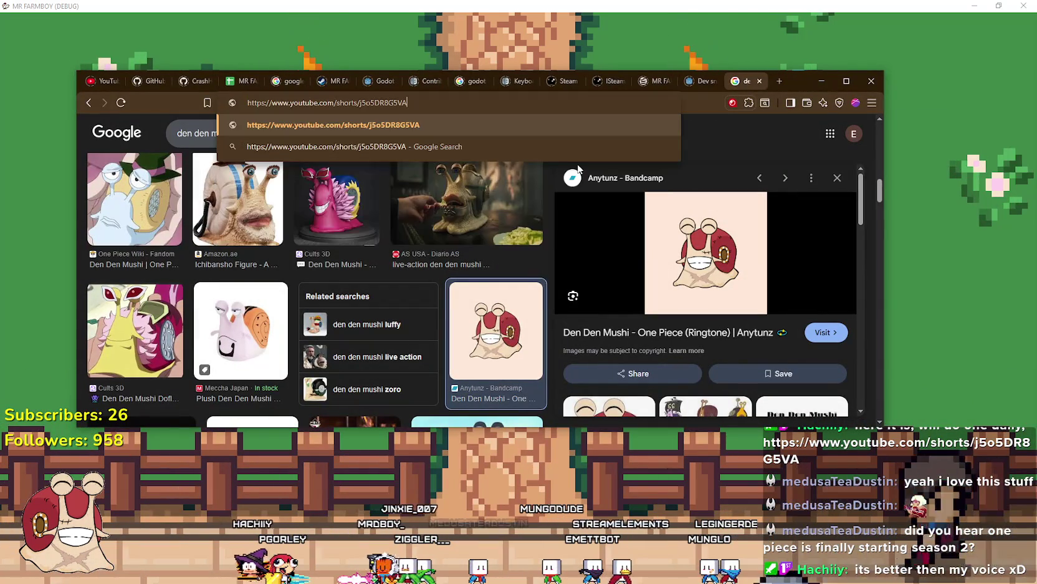
key(Return)
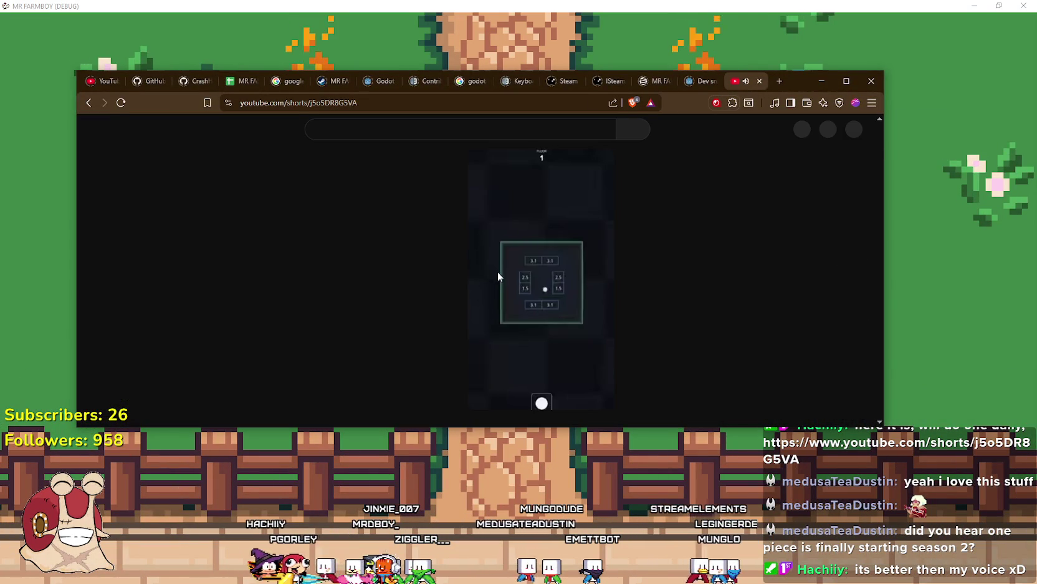
click(486, 270)
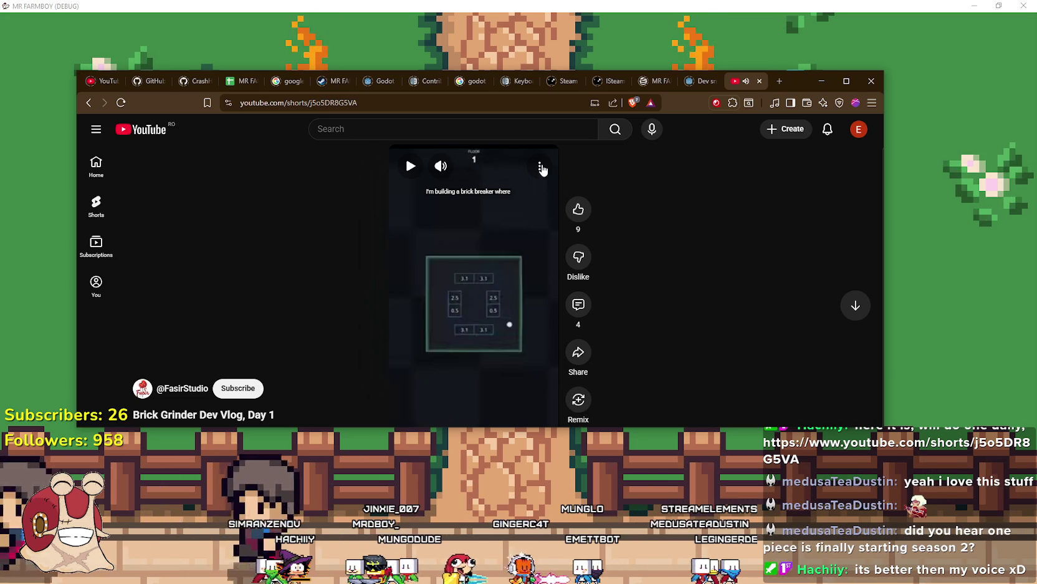
Reposition the browser window up and right, resize it narrower and taller, and pause the Short
scroll(661, 285, down, 1)
scroll(652, 272, up, 1)
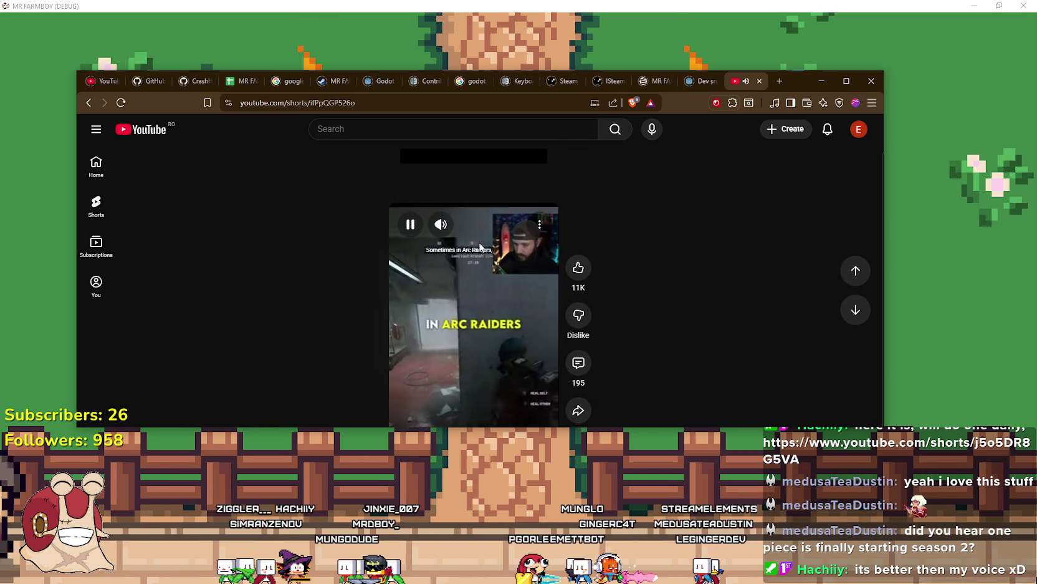
scroll(596, 286, down, 1)
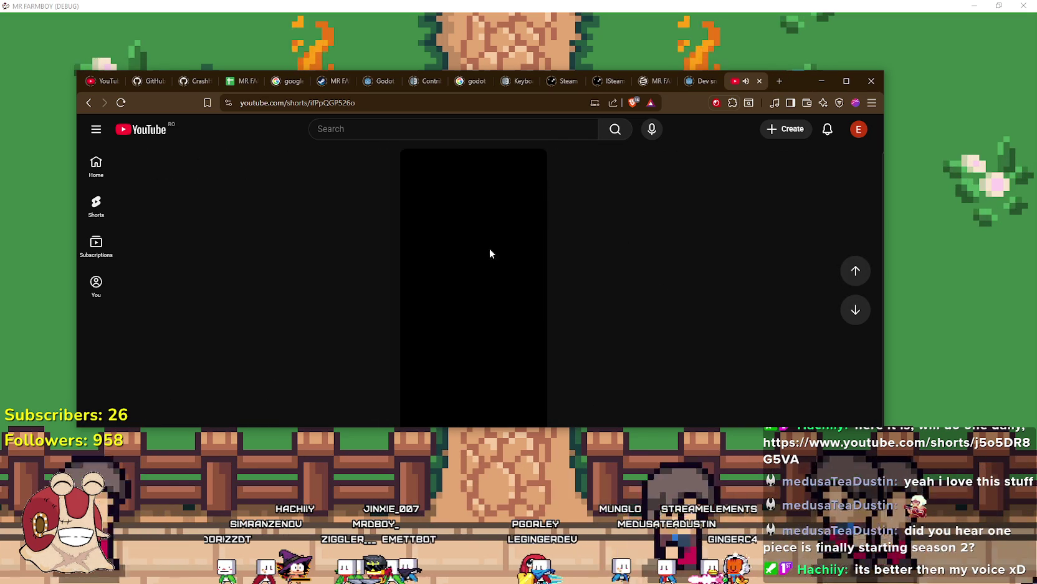
scroll(477, 254, up, 1)
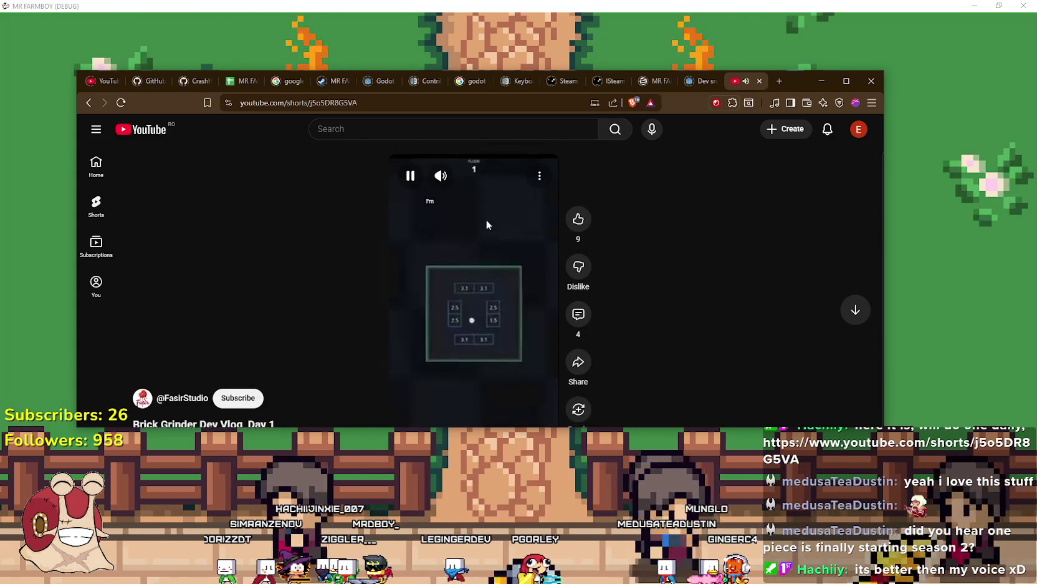
drag(798, 77, 834, 22)
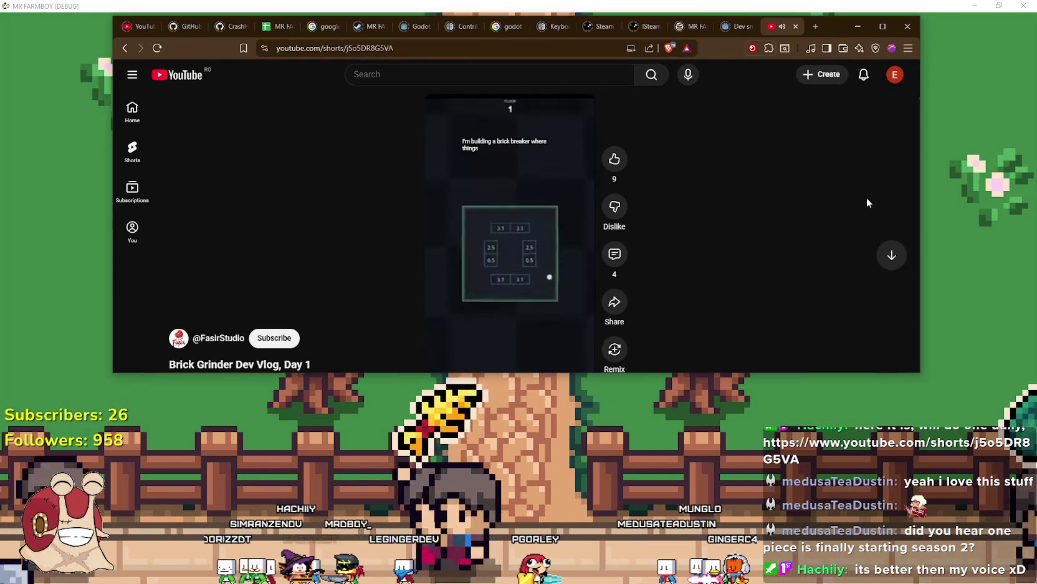
drag(913, 374, 766, 551)
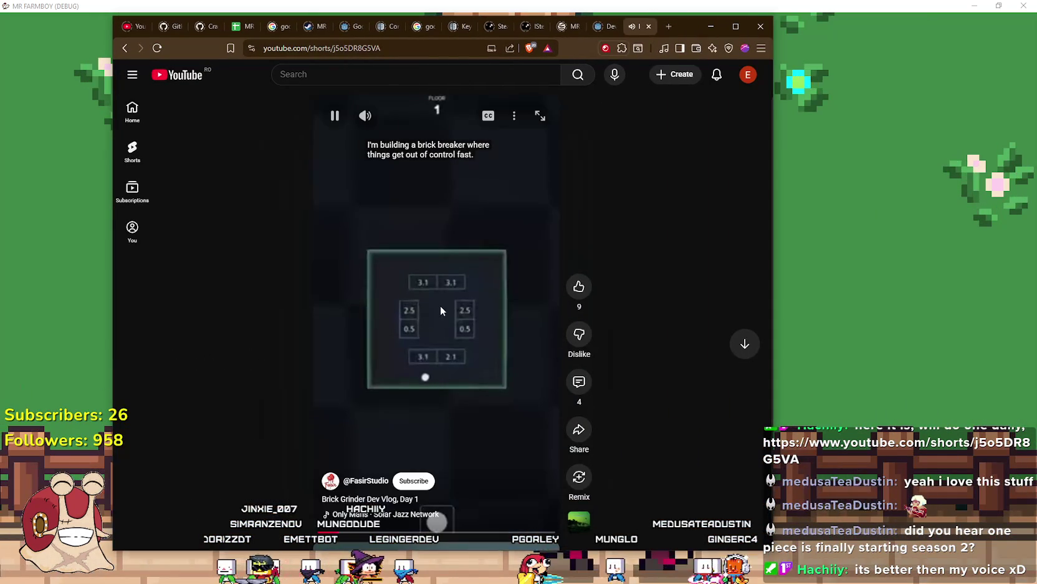
click(441, 305)
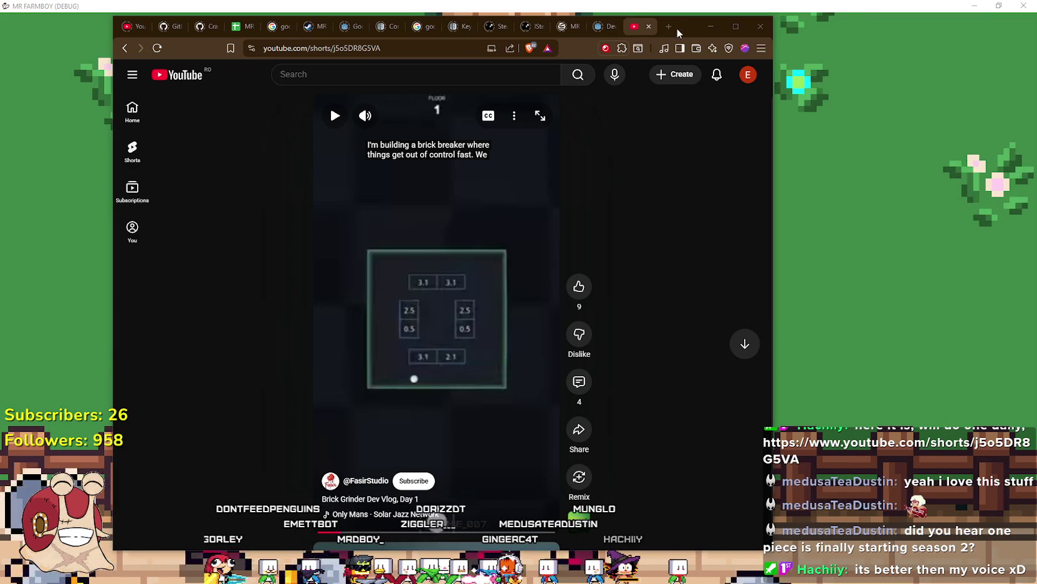
Shift the browser further right, check the Short's options menu, then switch to Spotify
drag(676, 33, 756, 33)
click(597, 116)
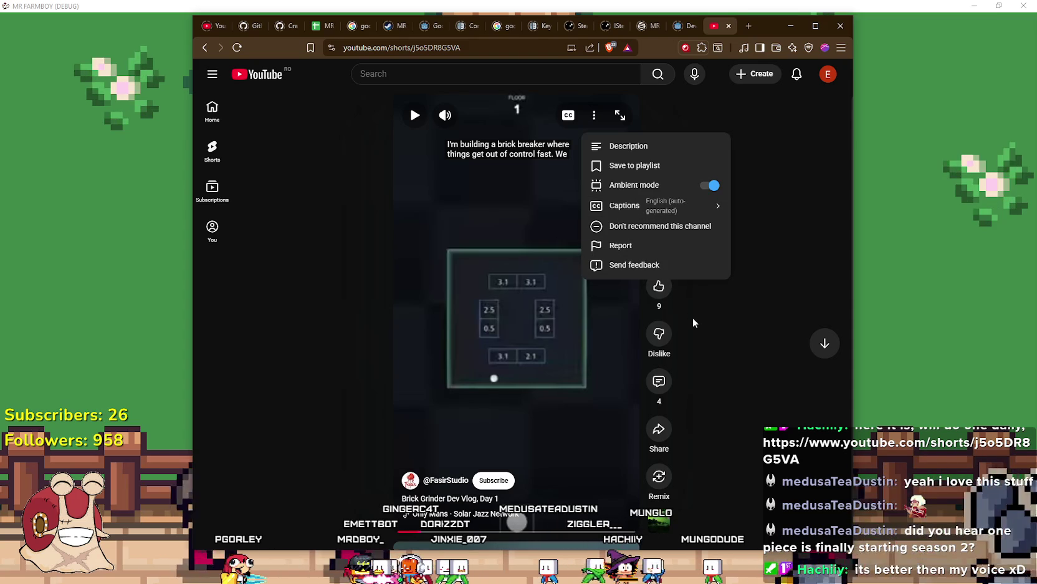
click(679, 459)
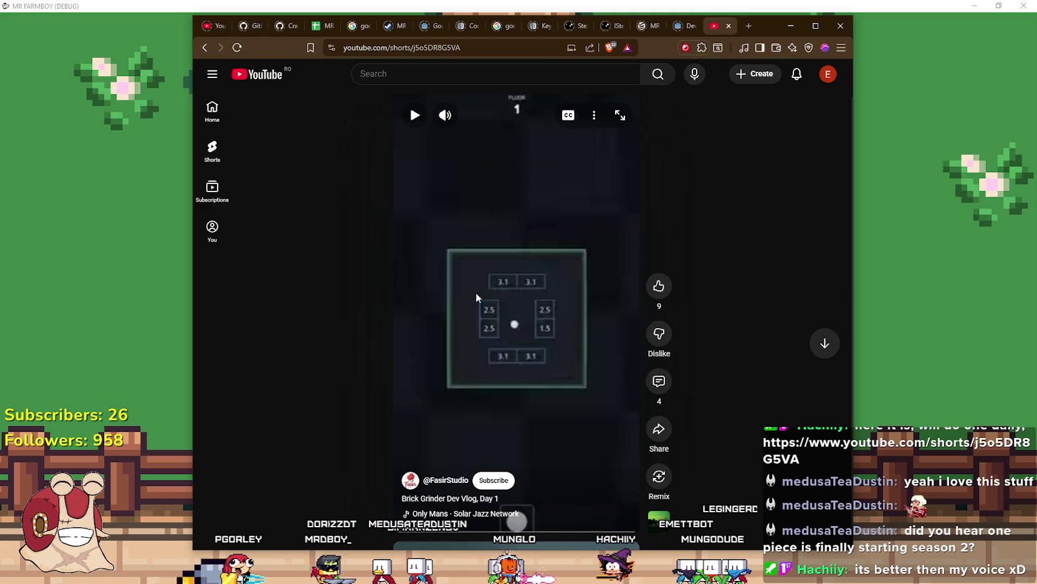
key(alt+Tab)
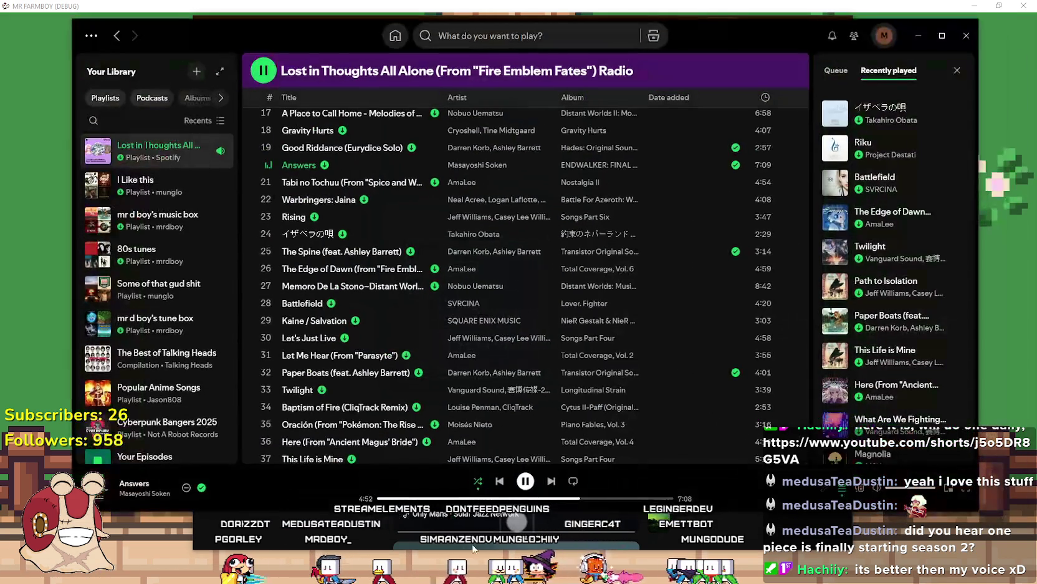
click(918, 35)
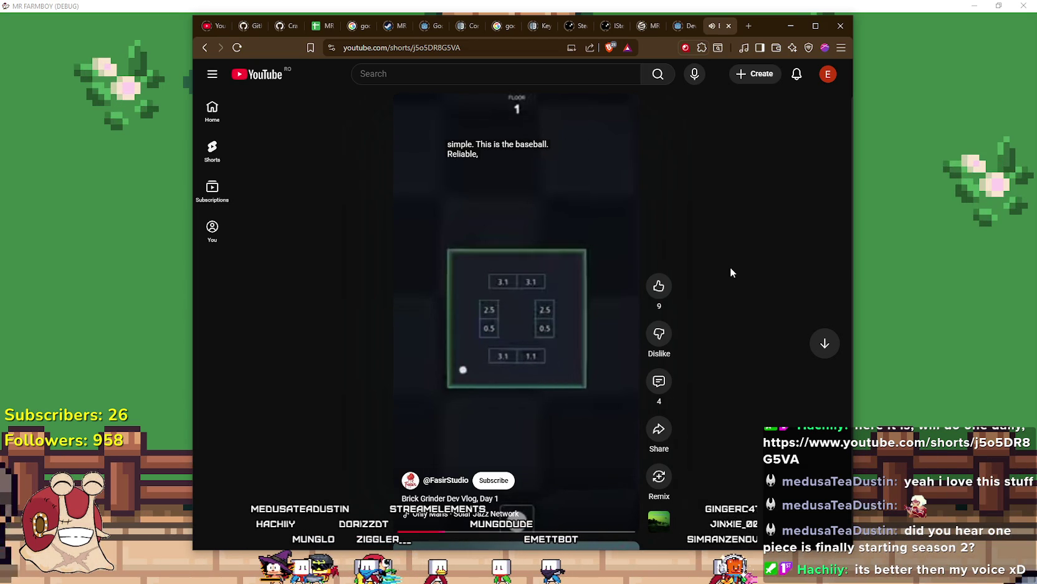
Pause and resume the Brick Grinder Short until its closing question about the next ball
click(533, 329)
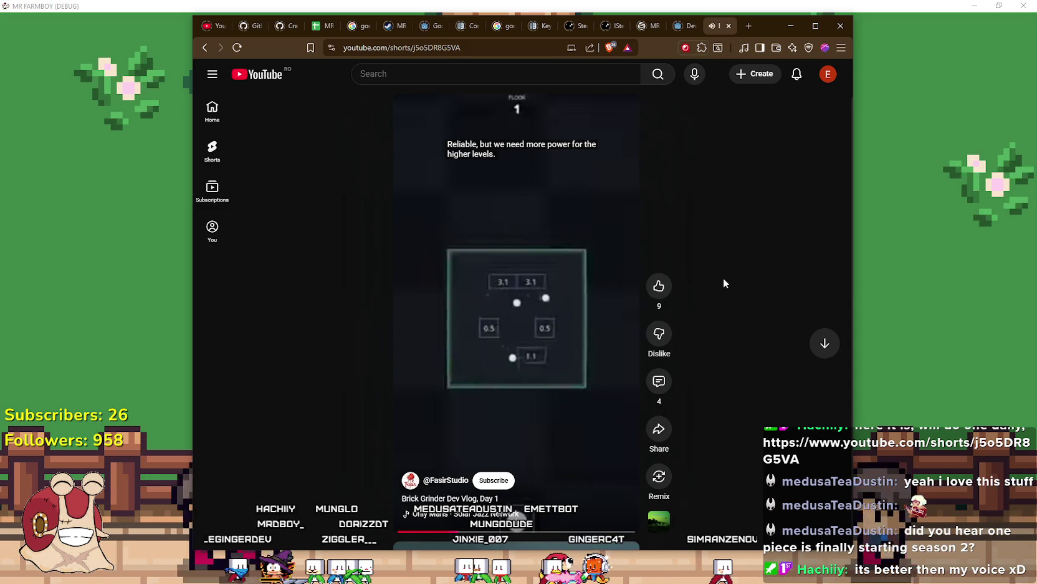
click(450, 316)
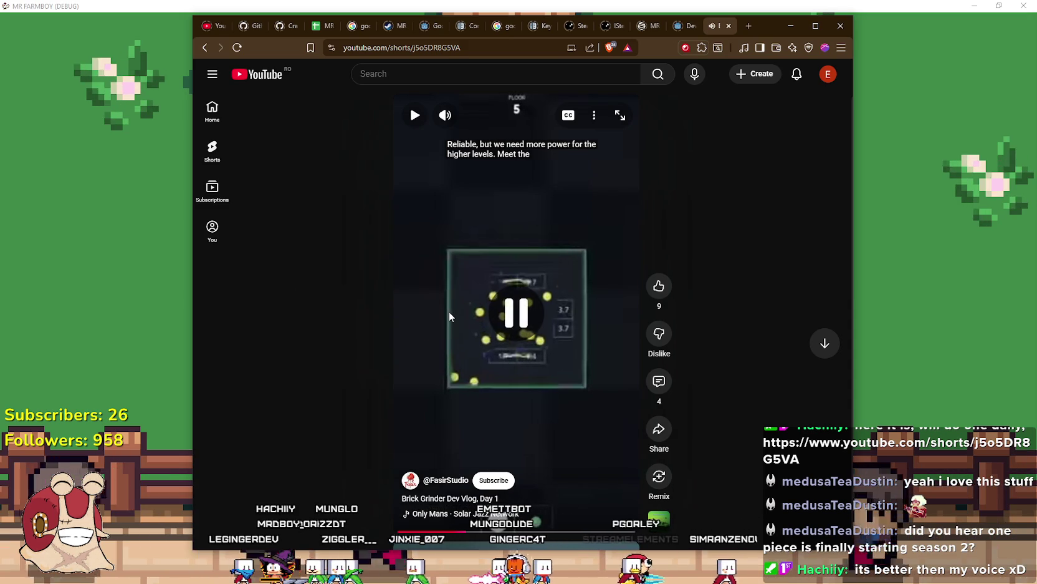
click(449, 316)
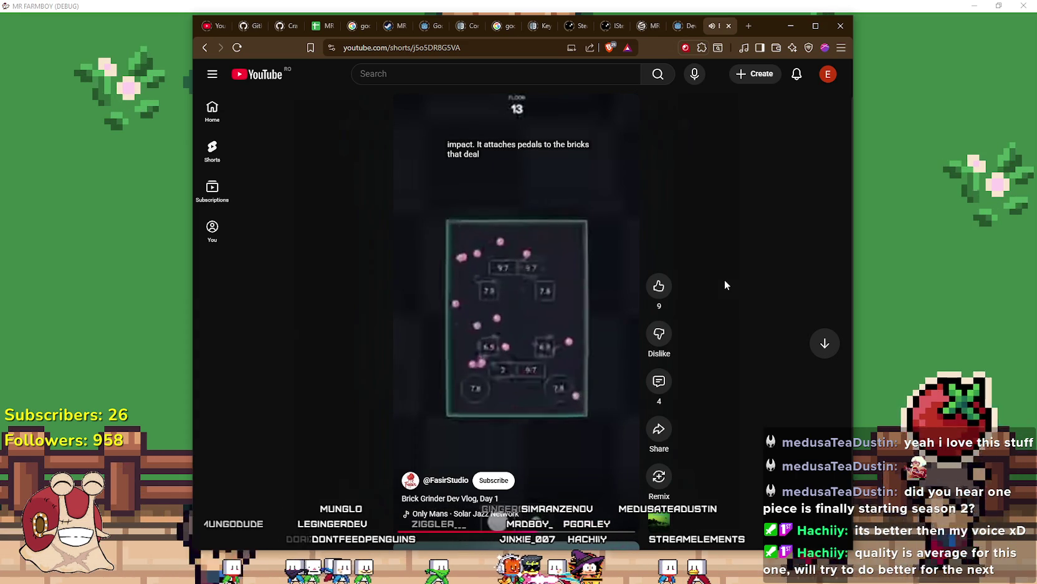
click(618, 304)
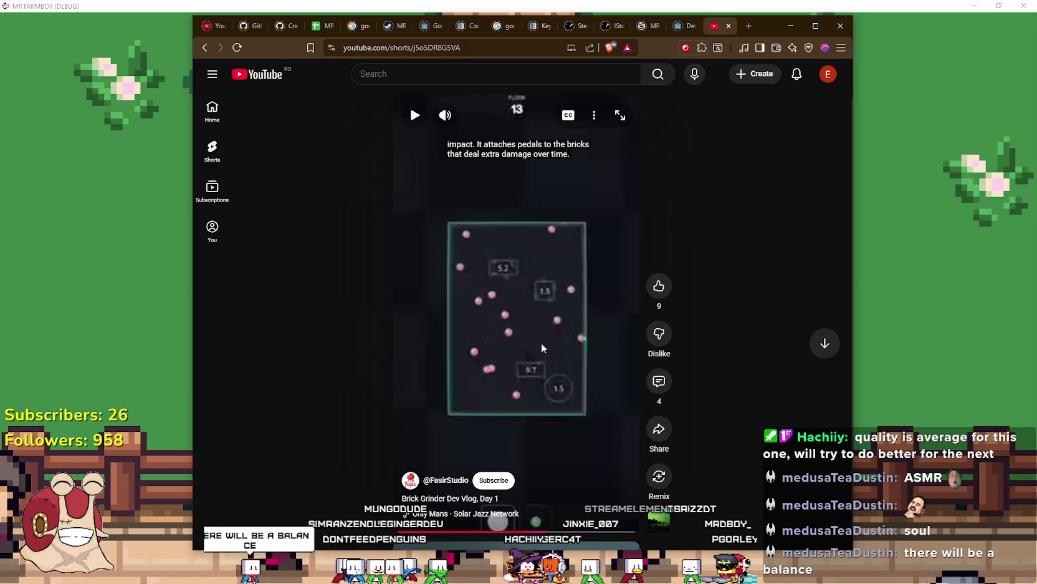
click(510, 330)
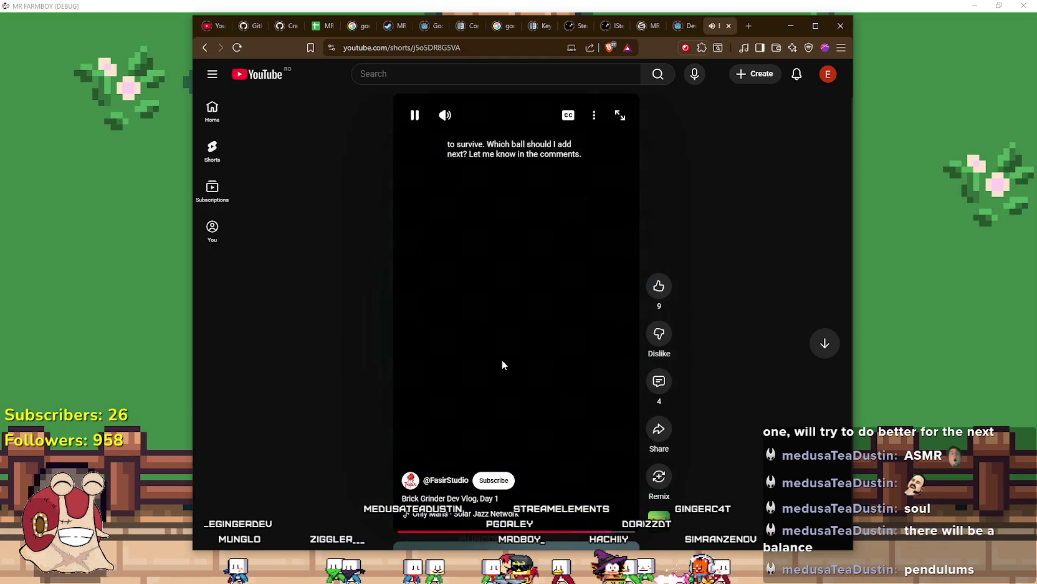
Jump the Brick Grinder Short back to an earlier point and replay it, pausing briefly
click(503, 364)
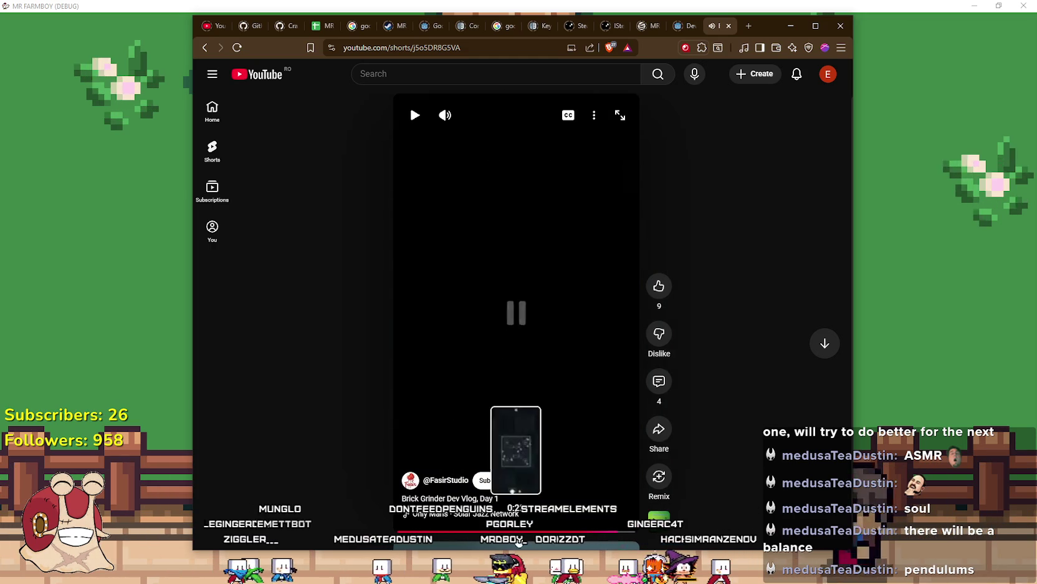
click(424, 533)
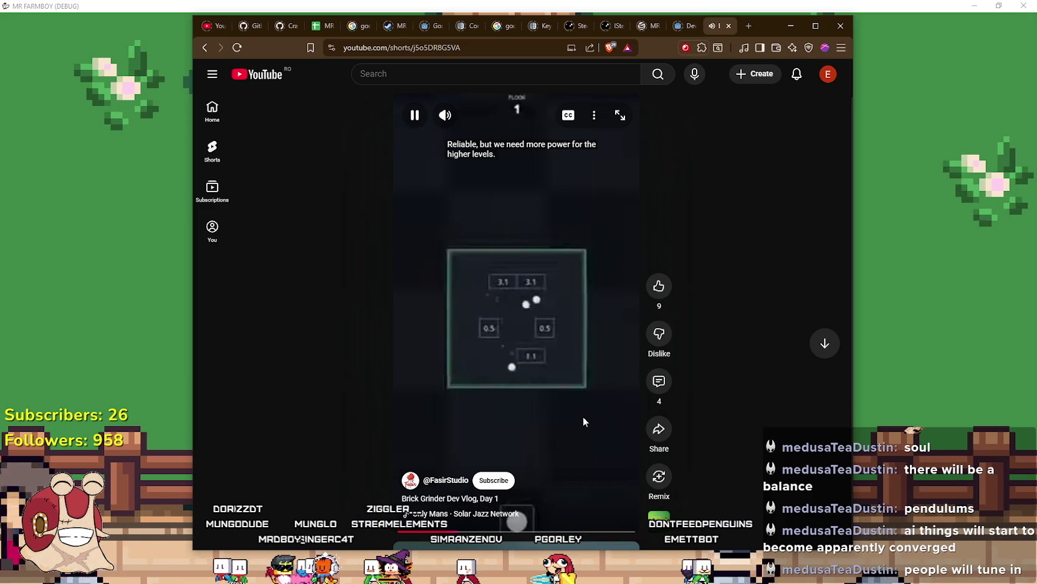
click(508, 356)
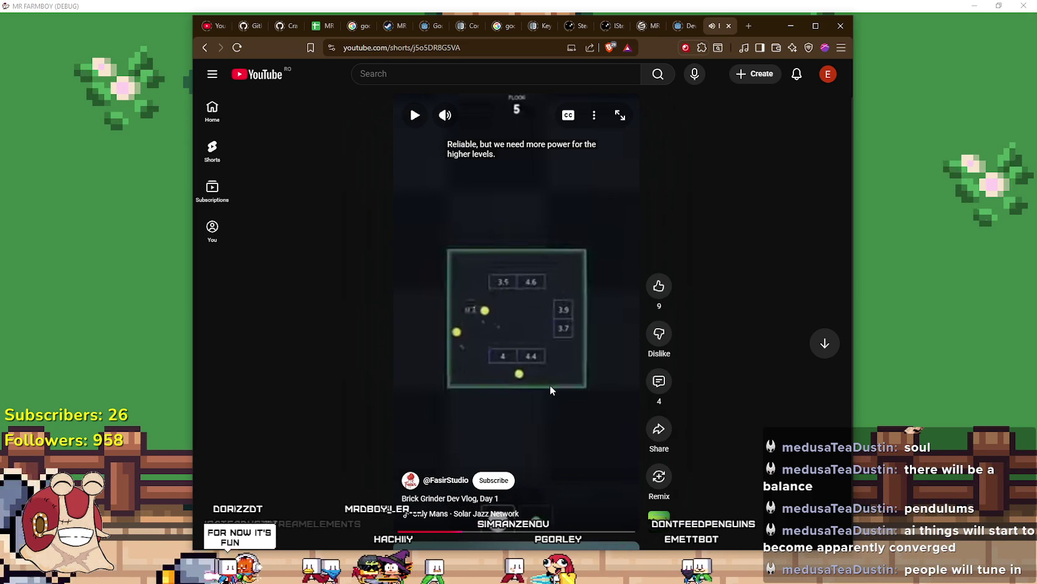
click(549, 384)
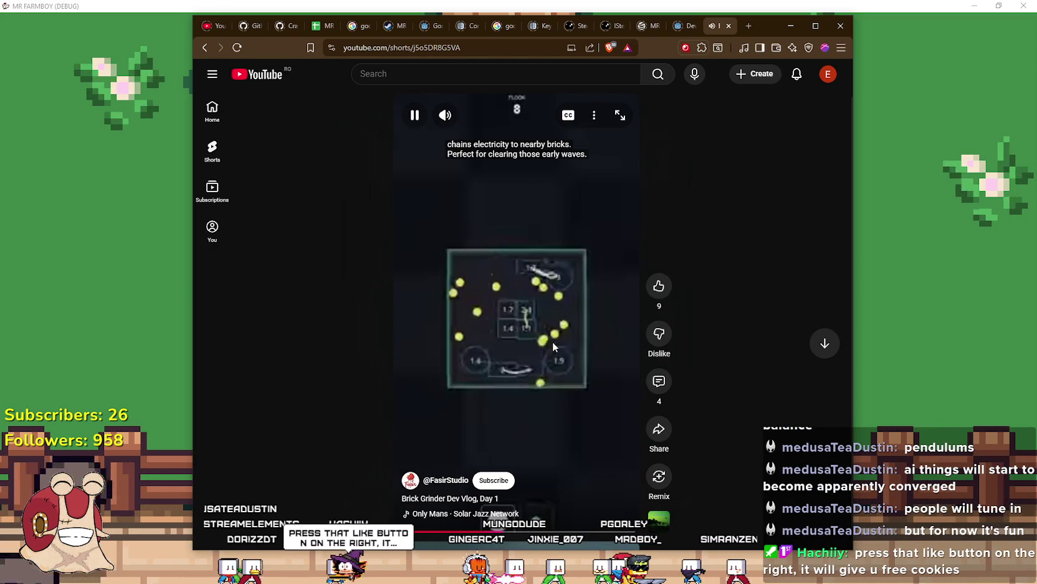
click(547, 344)
click(536, 359)
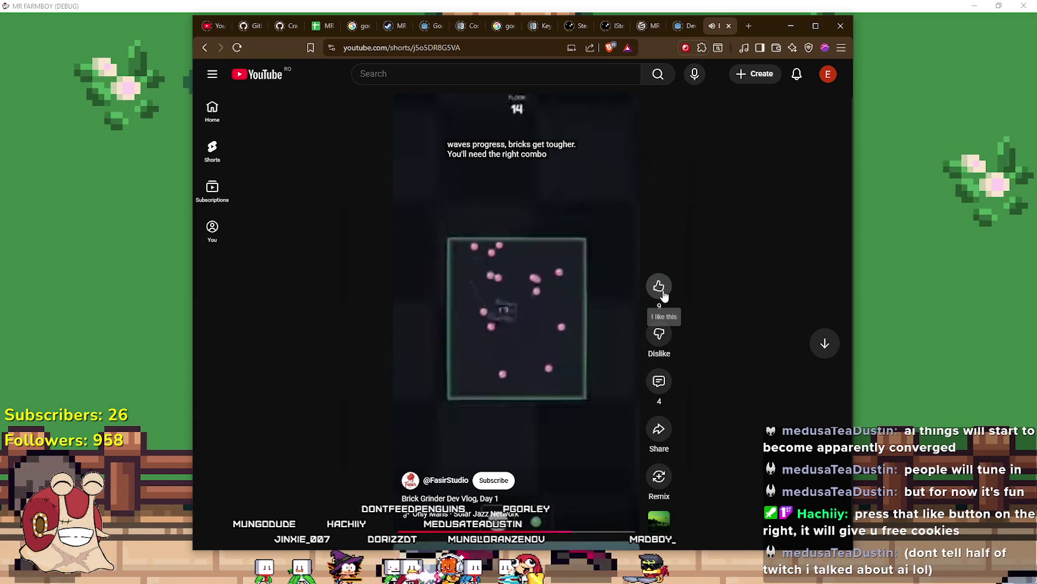
Like the Short, raising its count to 10, pause it, and copy its link
click(659, 286)
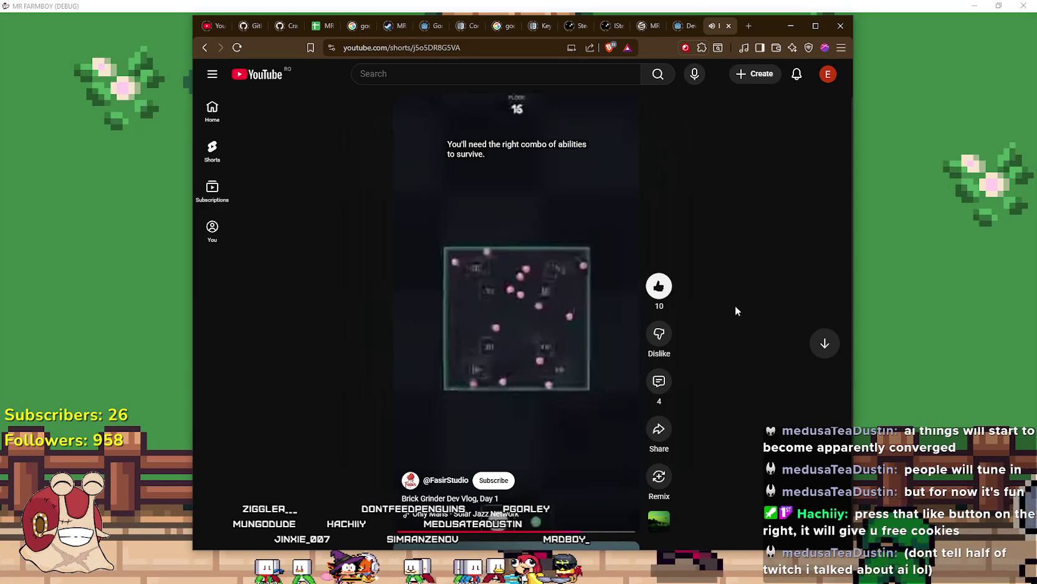
click(515, 301)
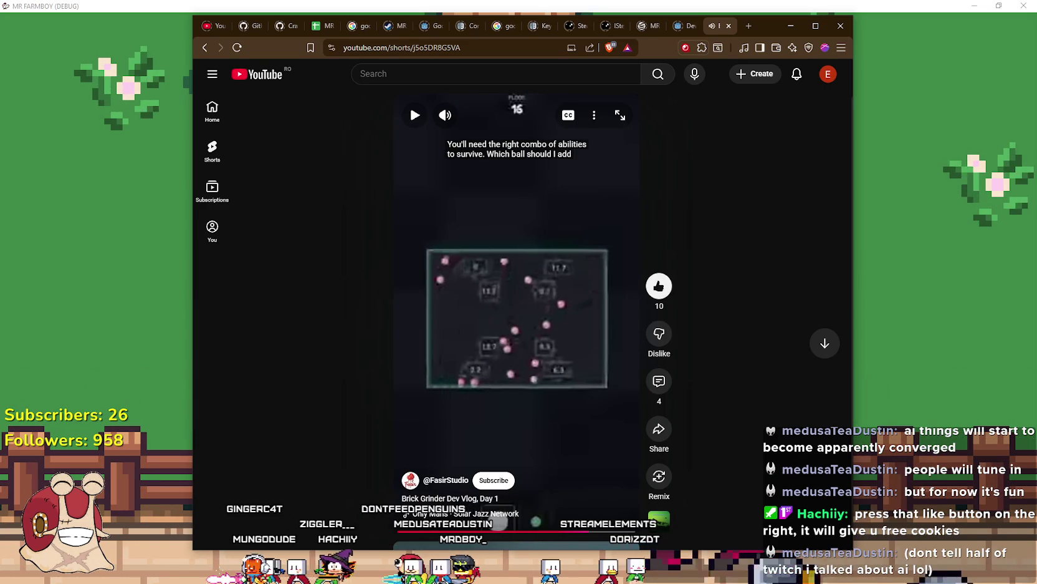
right_click(465, 52)
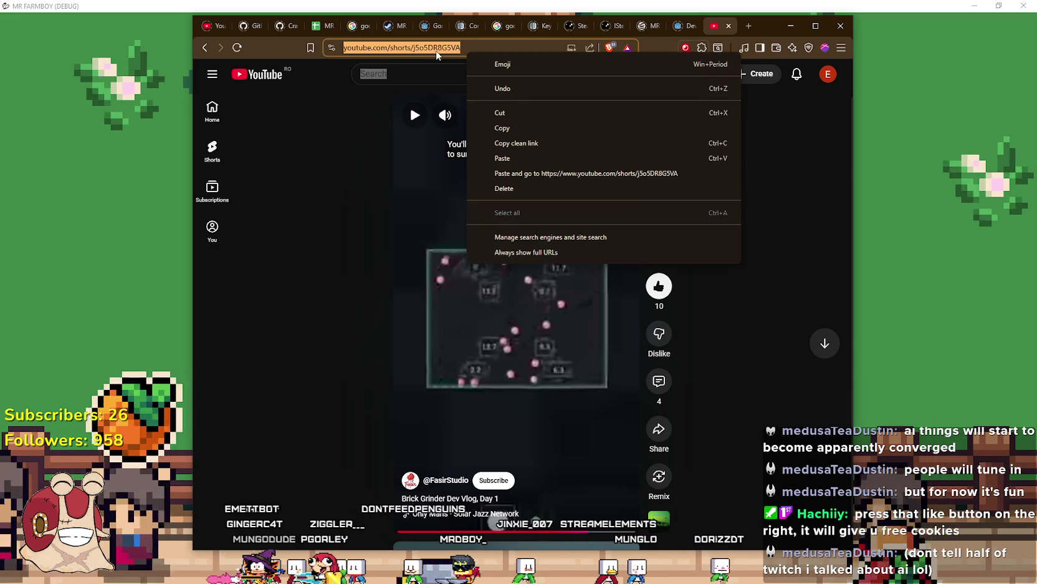
click(526, 127)
click(772, 297)
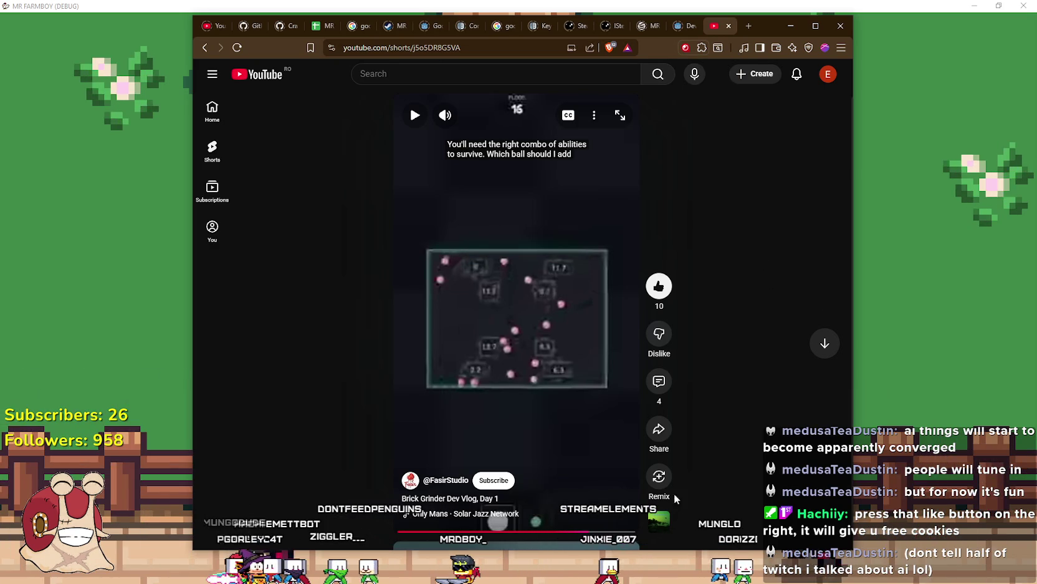
Open the Short's comments, read through them, and close the comments panel
click(661, 382)
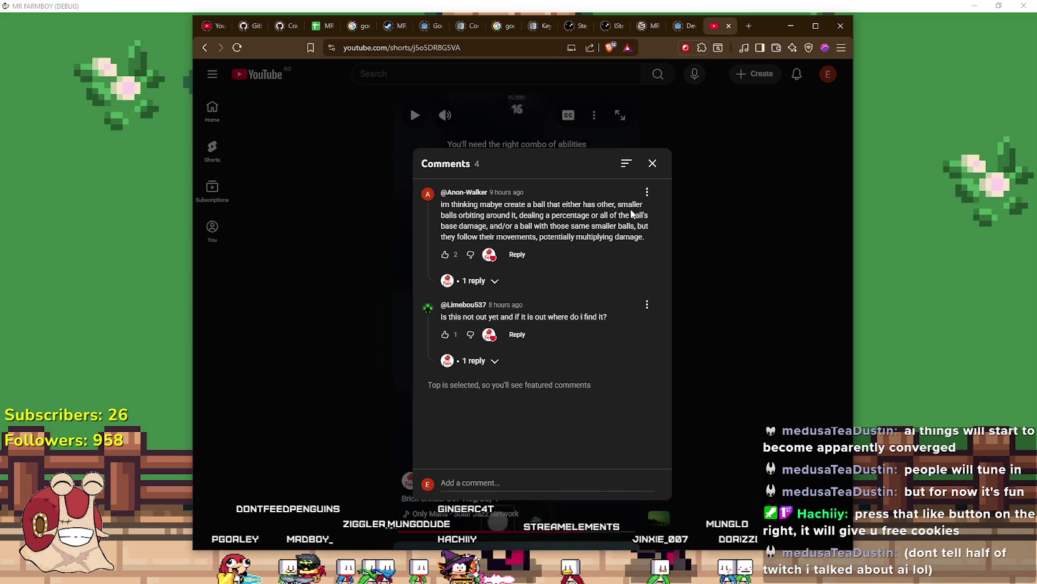
drag(631, 226, 645, 238)
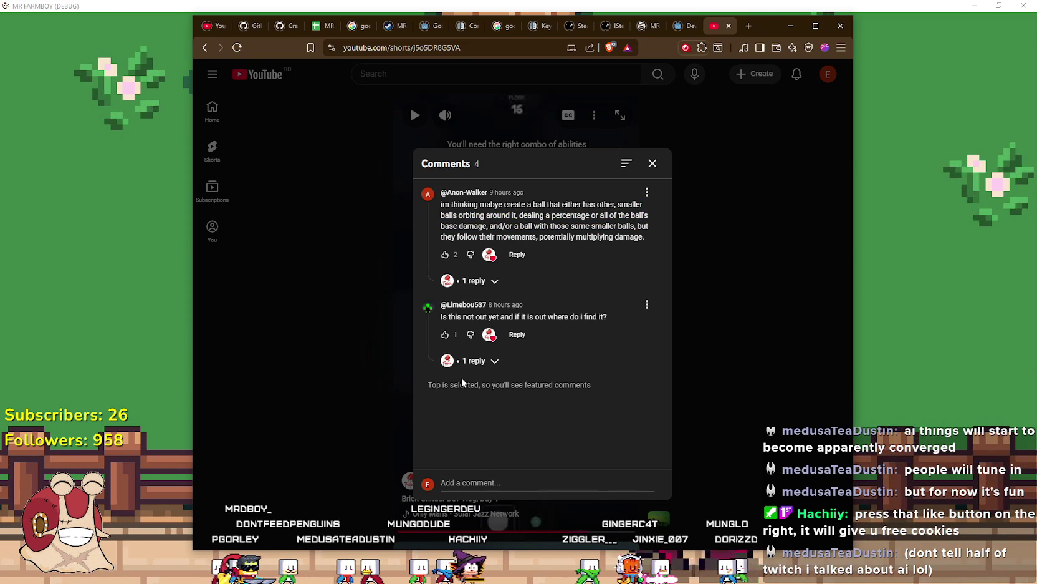
click(766, 350)
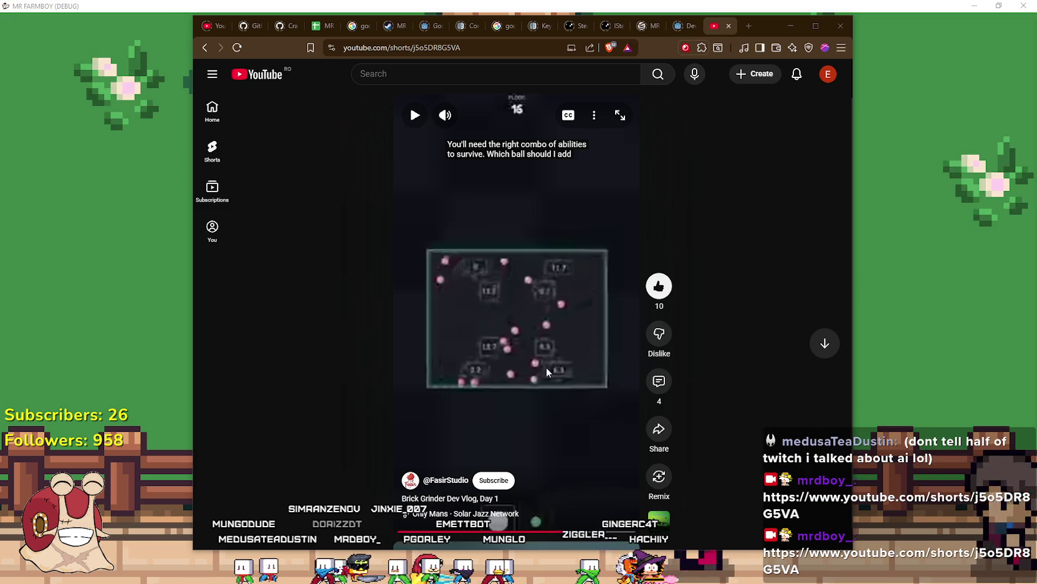
click(659, 381)
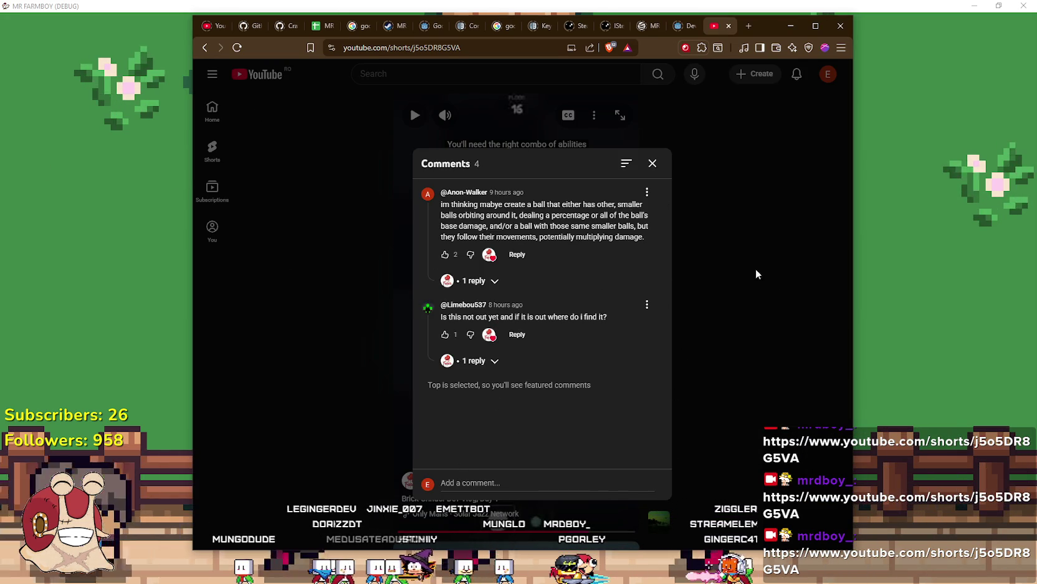
click(652, 162)
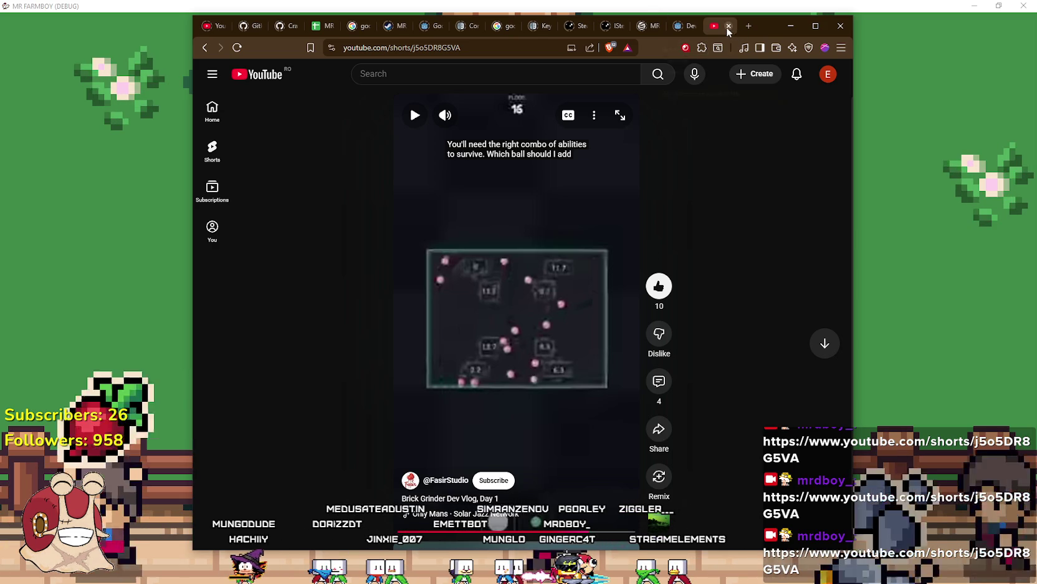
Open a new tab, minimize the browser, and start Answers playing in Spotify
click(747, 26)
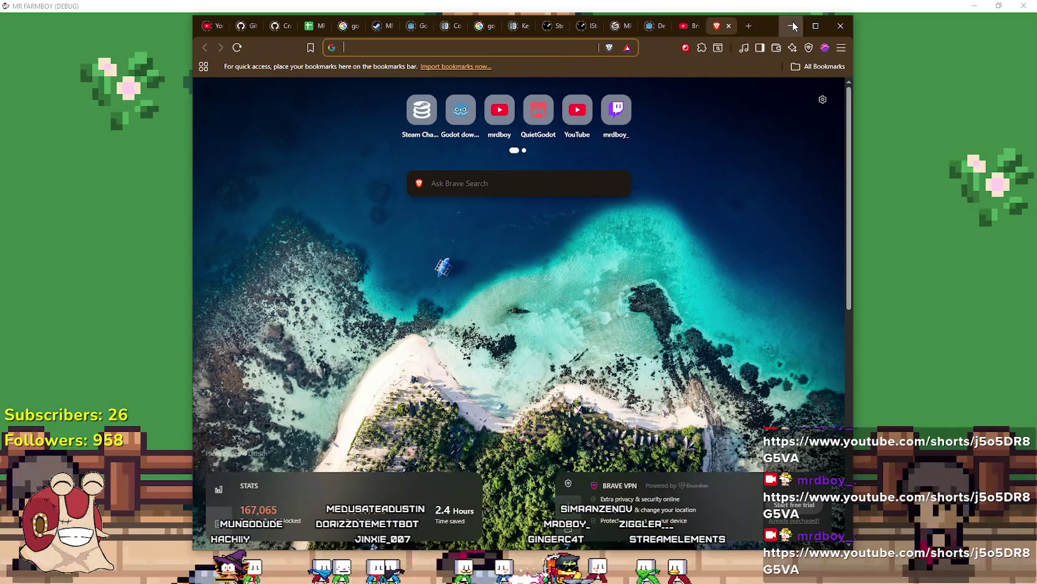
click(792, 26)
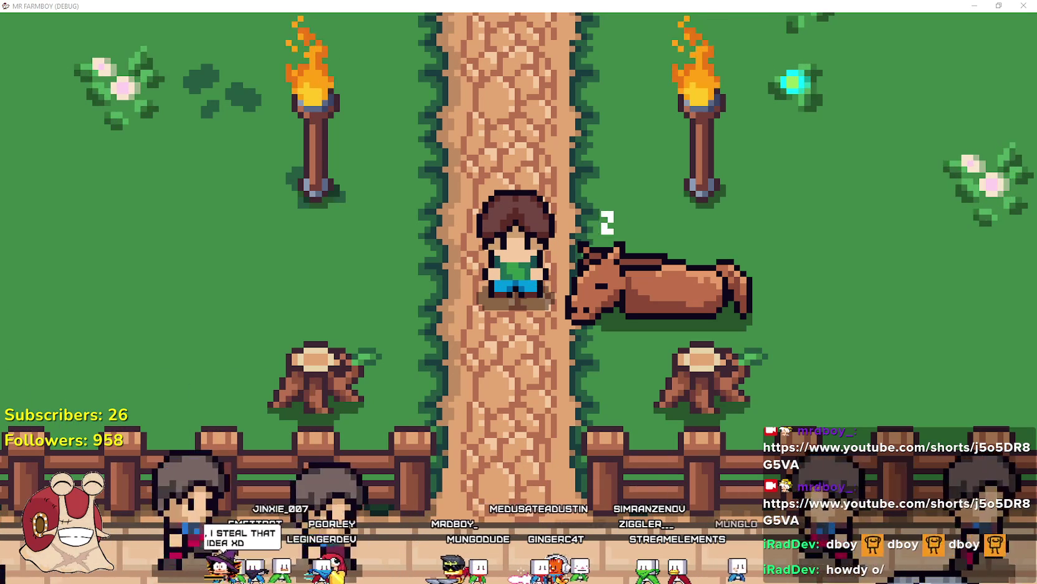
key(alt+Tab)
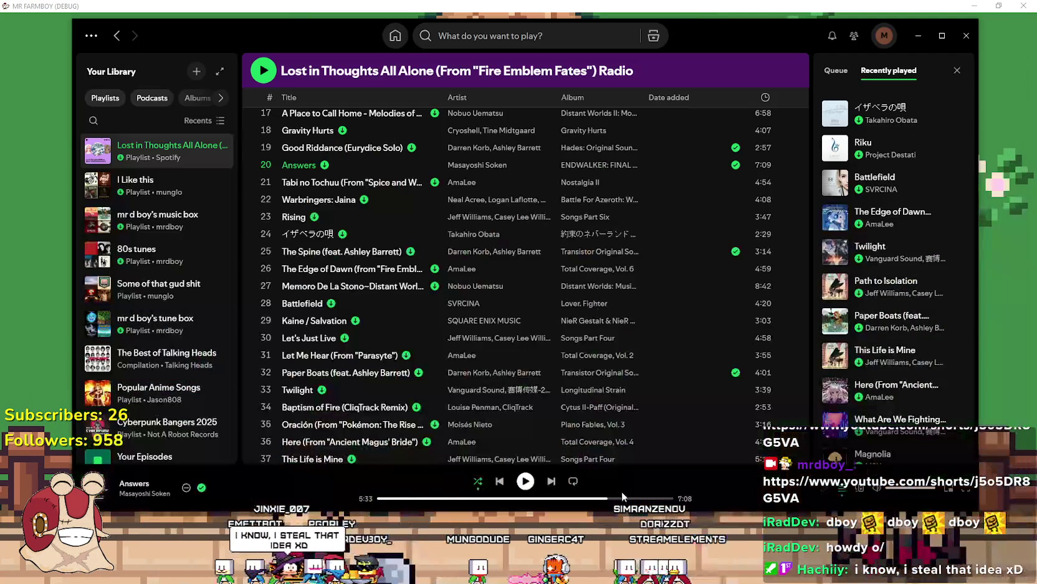
click(530, 480)
Minimize Spotify to show the farmer beside the sleeping horse
click(920, 41)
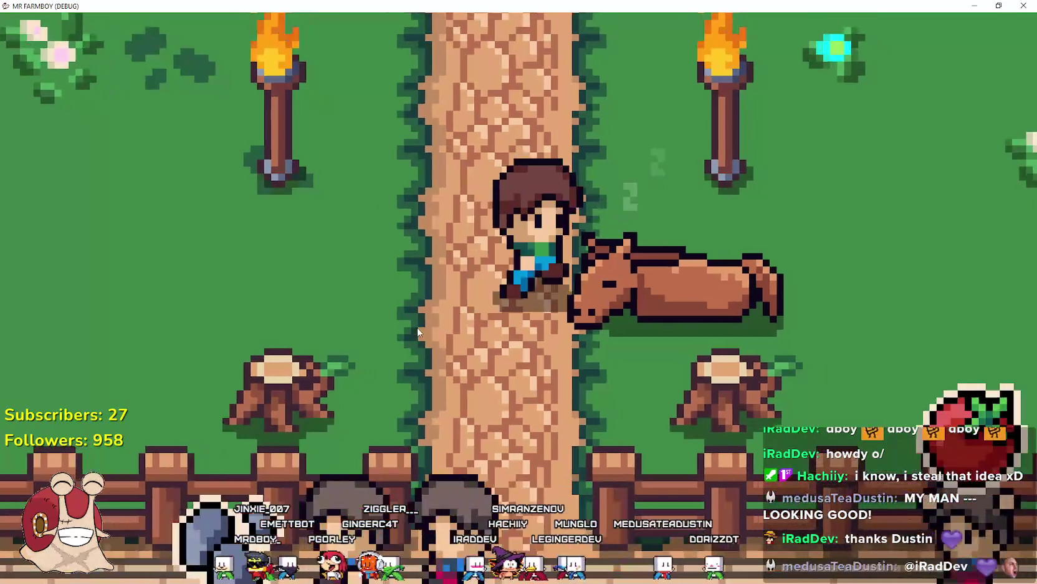
Walk the farmer around the torch-lit dirt path, zoom in, and mount the horse
key(Left)
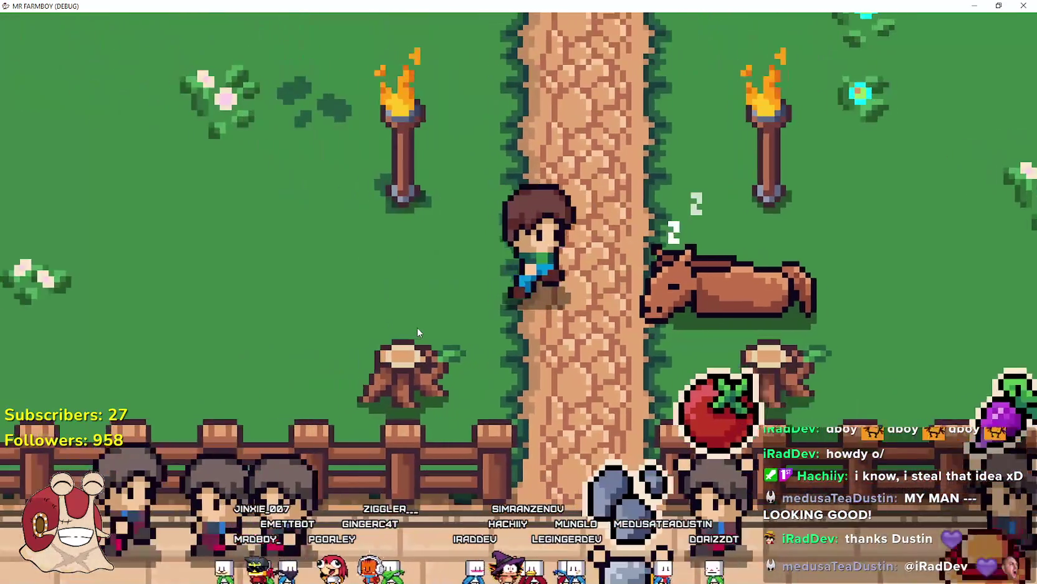
key(Up)
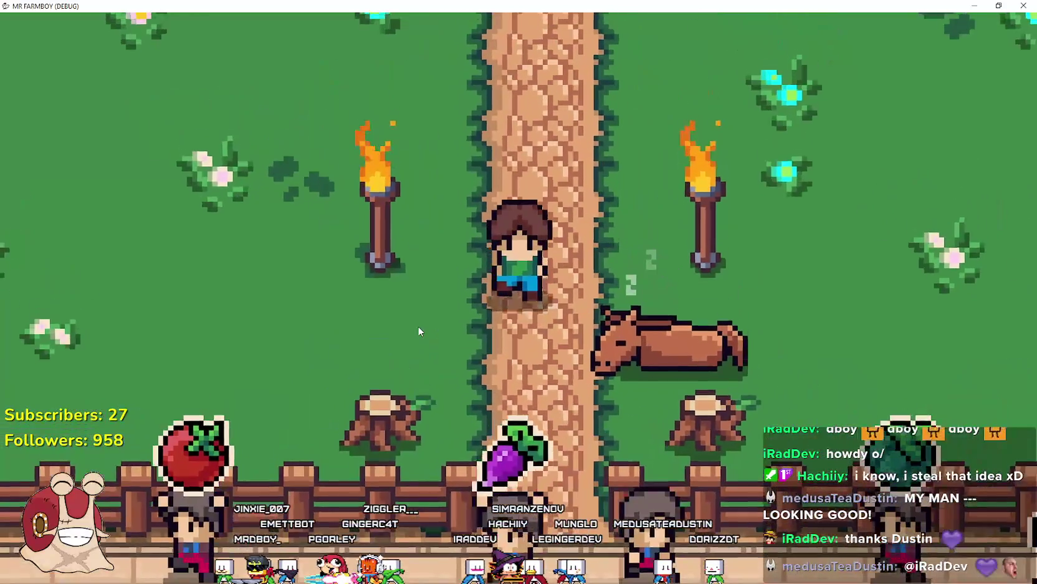
key(Right)
key(Down)
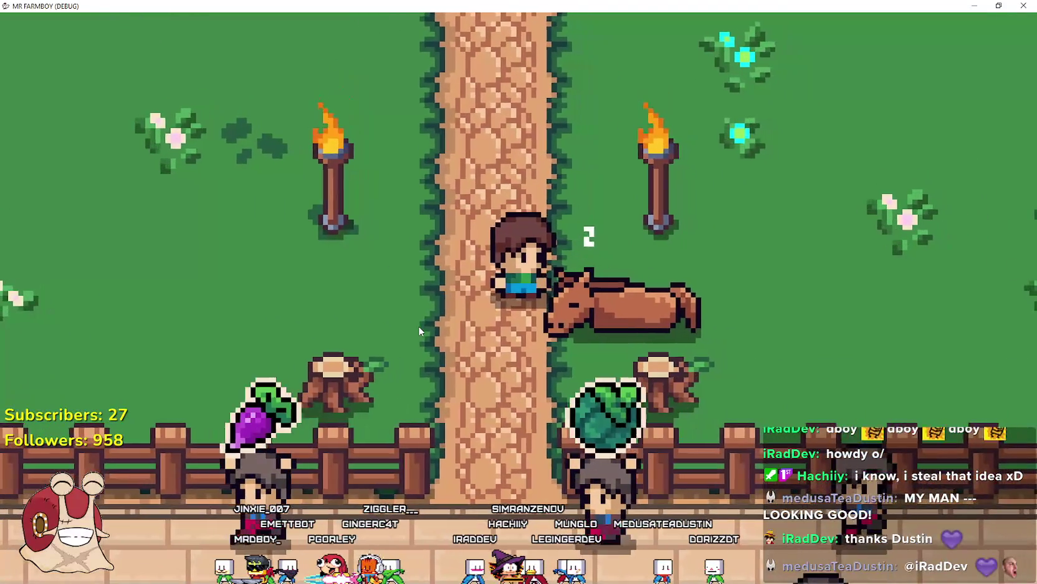
scroll(419, 326, up, 2)
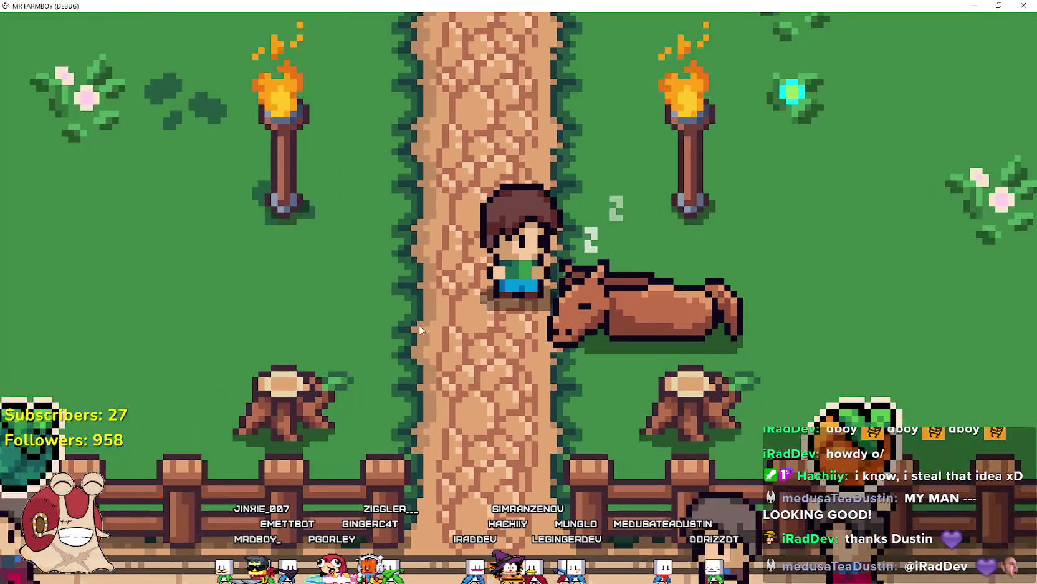
key(Left)
key(Down)
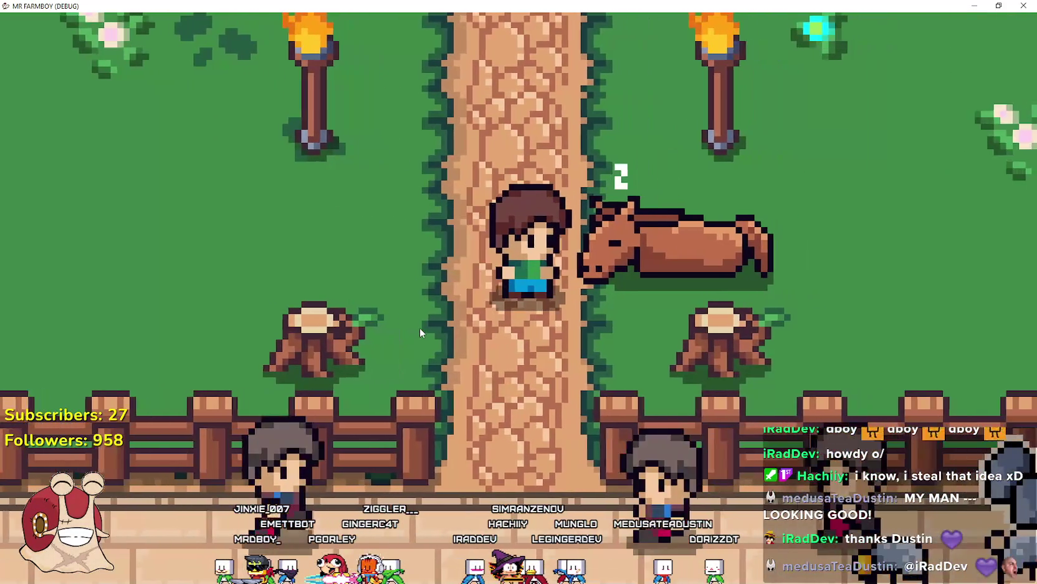
key(Left)
key(Up)
key(Right)
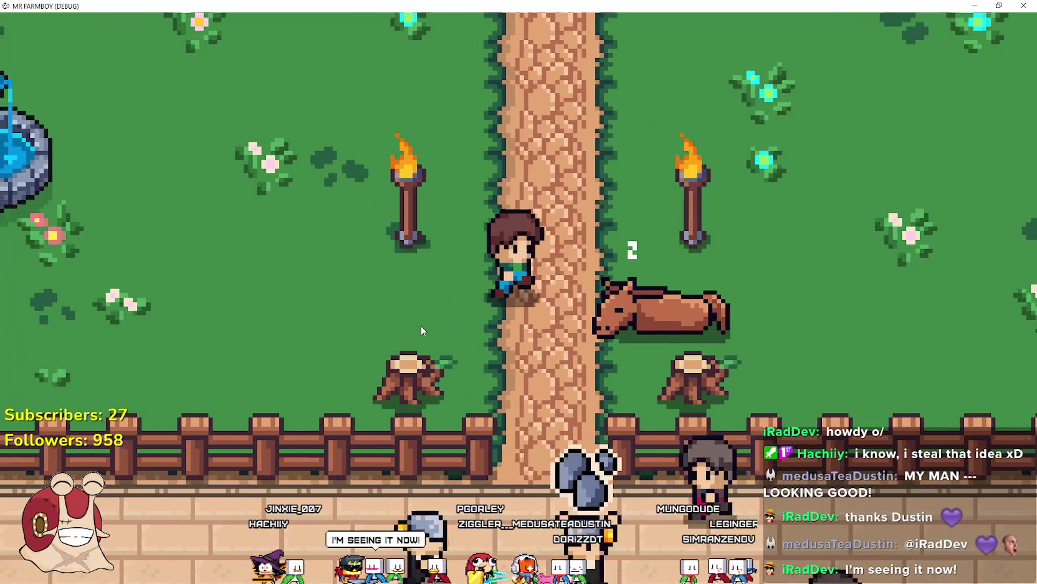
Mount the sleeping horse and ride it toward the fence, the torches and the church
key(e)
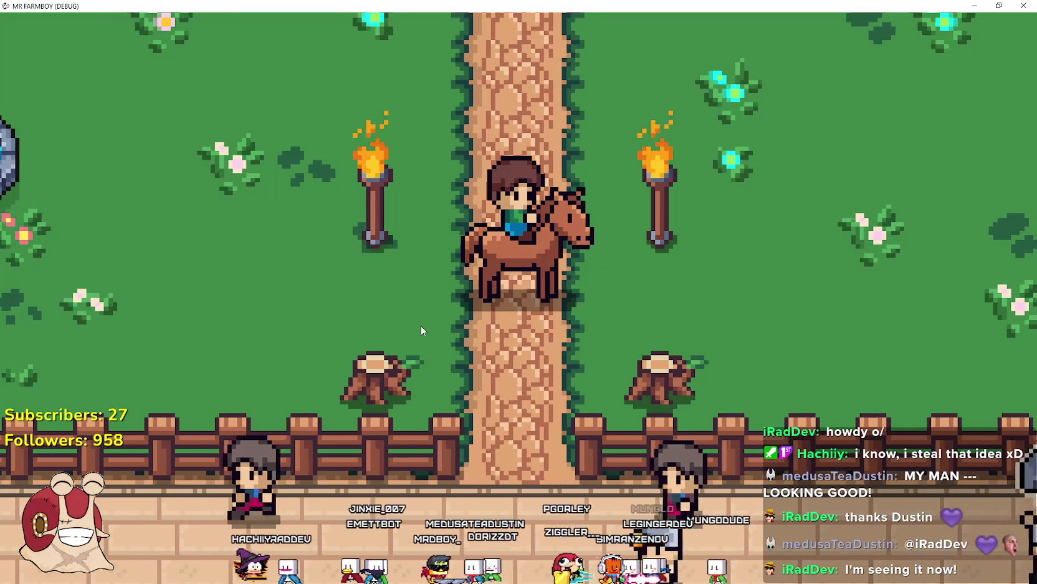
key(d)
key(w)
key(a)
key(d)
key(s)
key(w)
key(d)
key(a)
key(s)
key(d)
key(w)
Ride the horse past the fountain and torches, then dismount and leave it on the path
key(a)
key(s)
key(d)
key(w)
key(a)
key(a)
key(s)
key(d)
key(d)
key(w)
key(a)
key(e)
key(a)
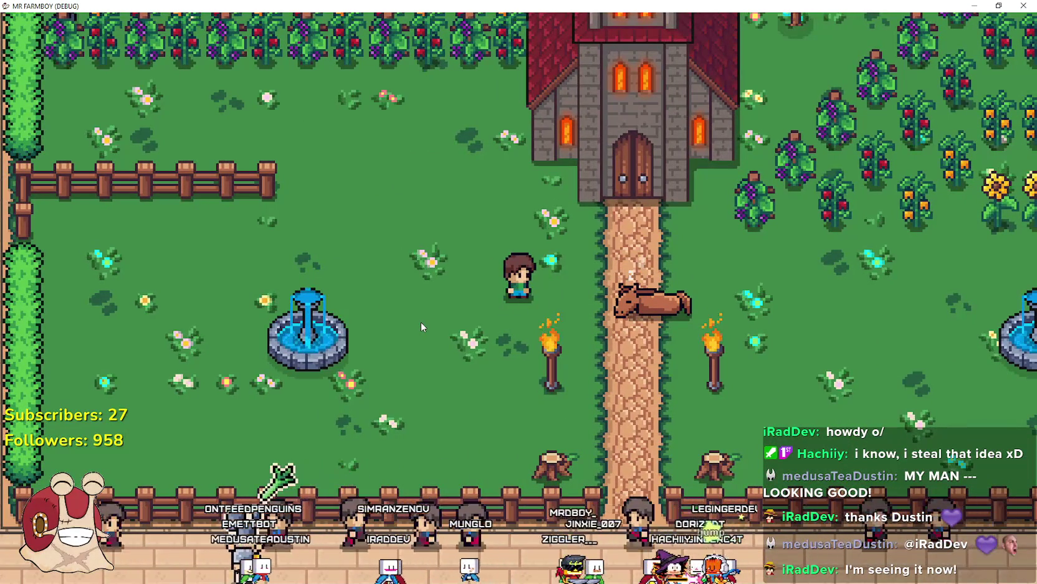
Walk the farmer past the horse, down to the fence, then past the church toward the torches
key(d)
key(a)
key(d)
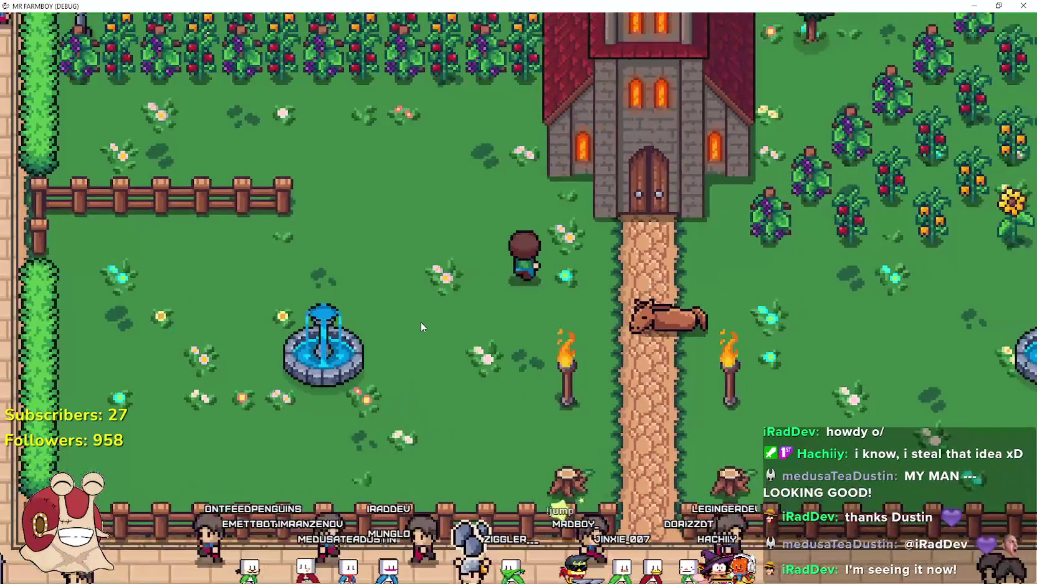
key(d)
key(s)
key(a)
key(w)
key(d)
key(d)
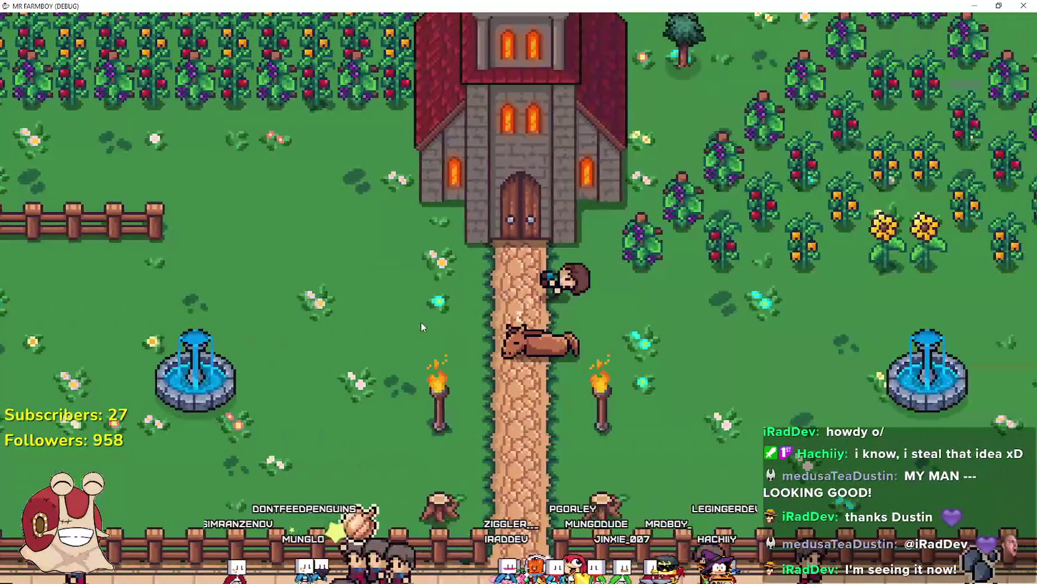
key(s)
key(a)
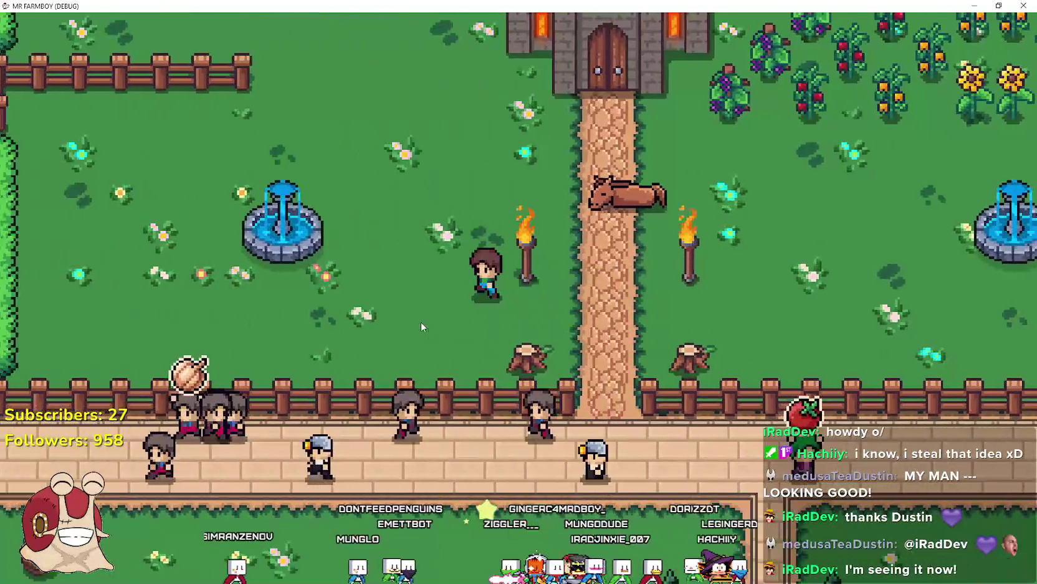
key(w)
key(d)
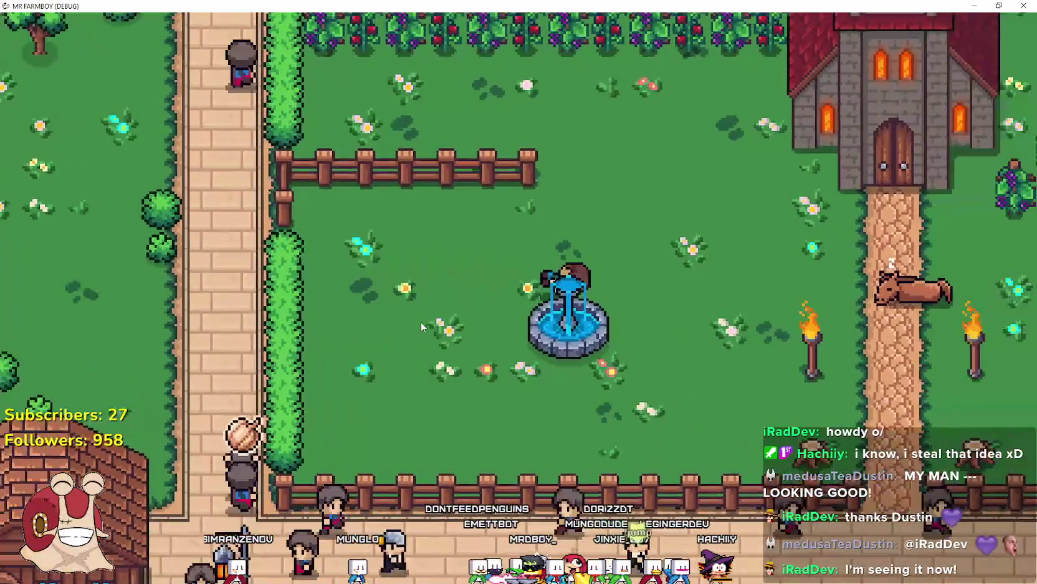
Walk the farmer past both fountains and up near the manor, ending by the church path
key(s)
key(d)
key(w)
key(a)
key(a)
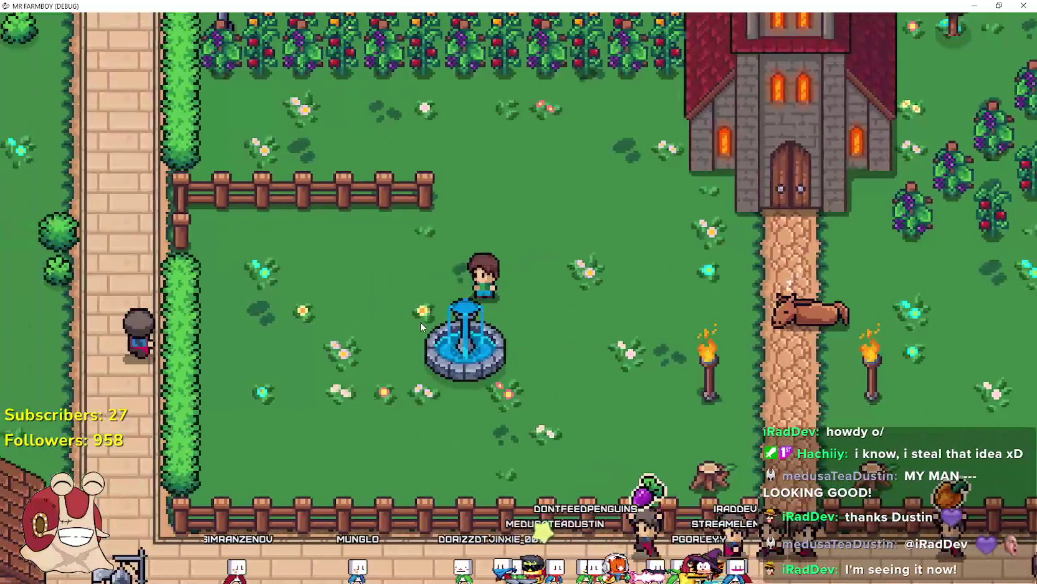
key(s)
key(d)
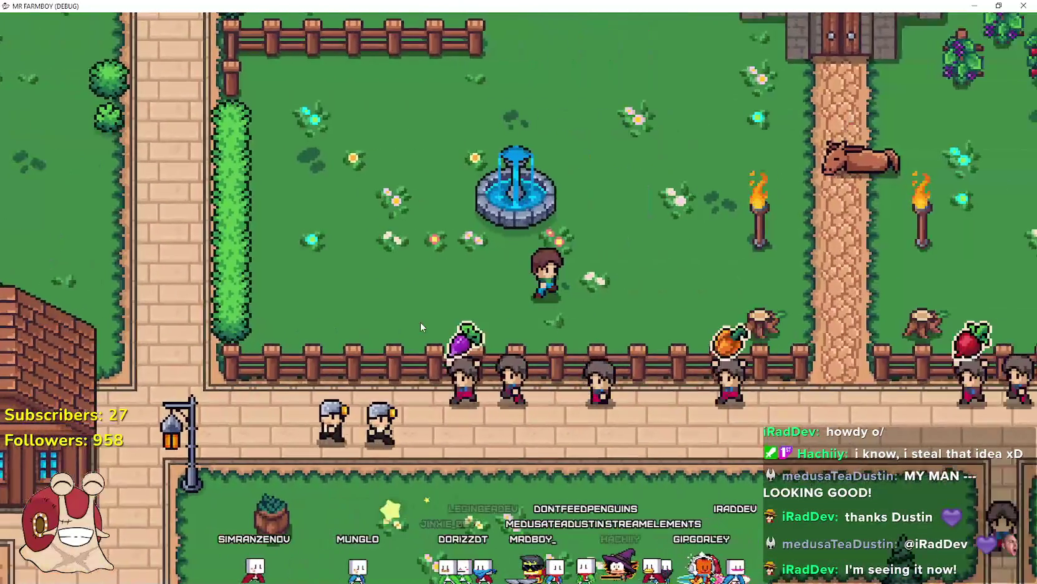
key(d)
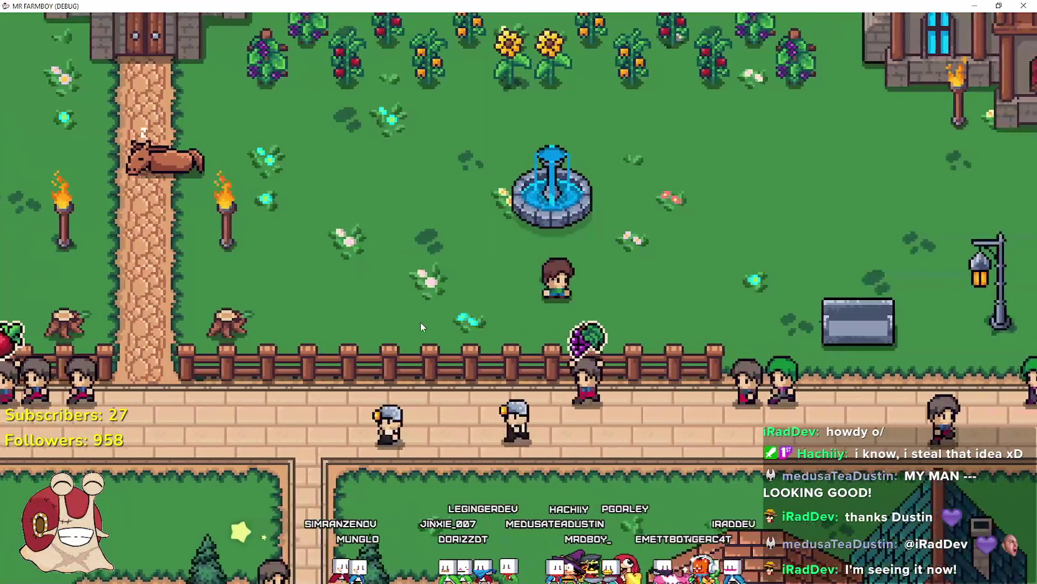
key(w)
key(a)
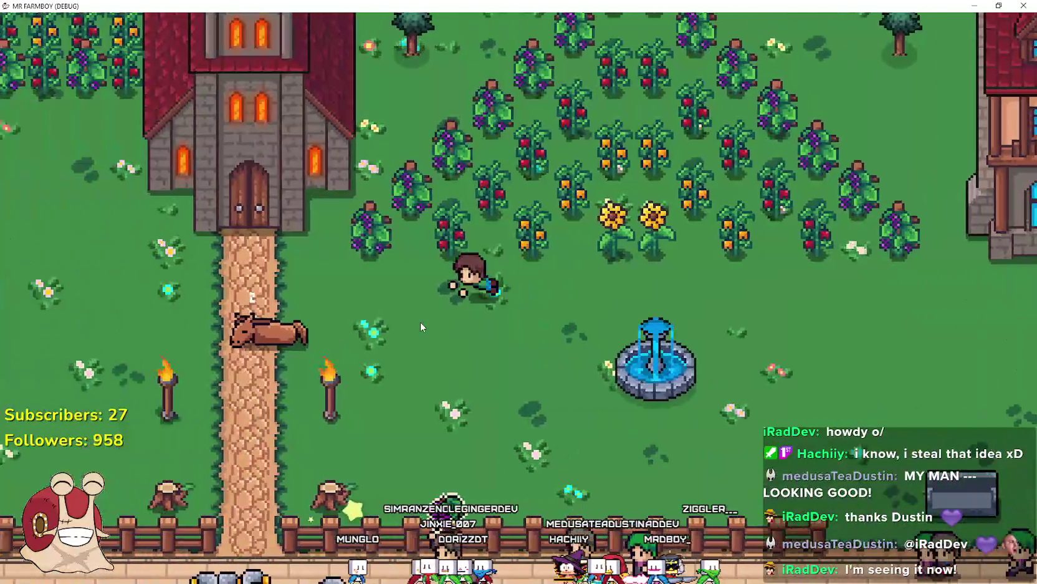
key(s)
key(d)
key(d)
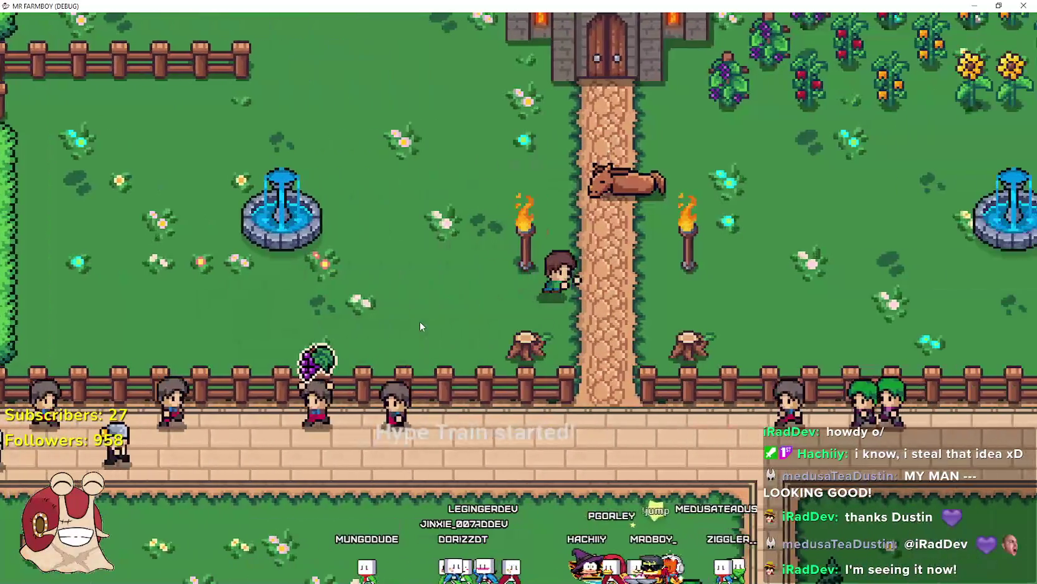
key(w)
key(a)
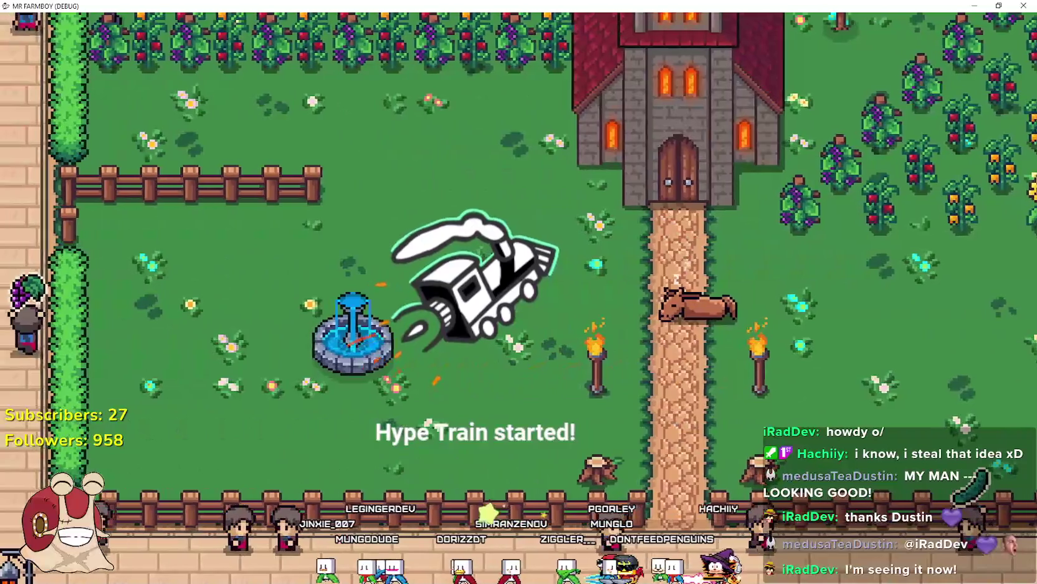
Walk down beside the fountain, mount the horse and ride it back and forth
key(d)
key(d)
key(a)
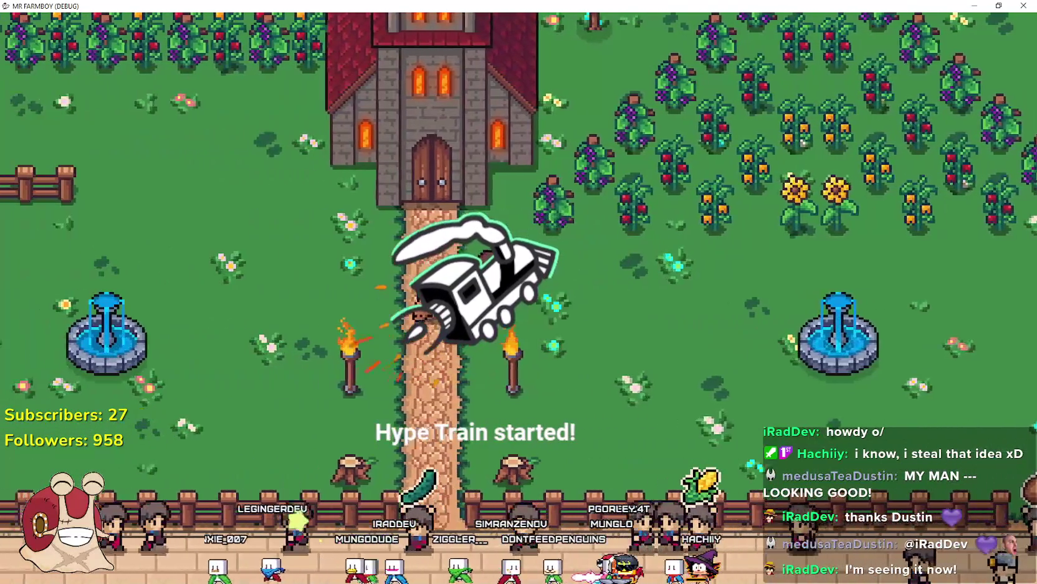
key(a)
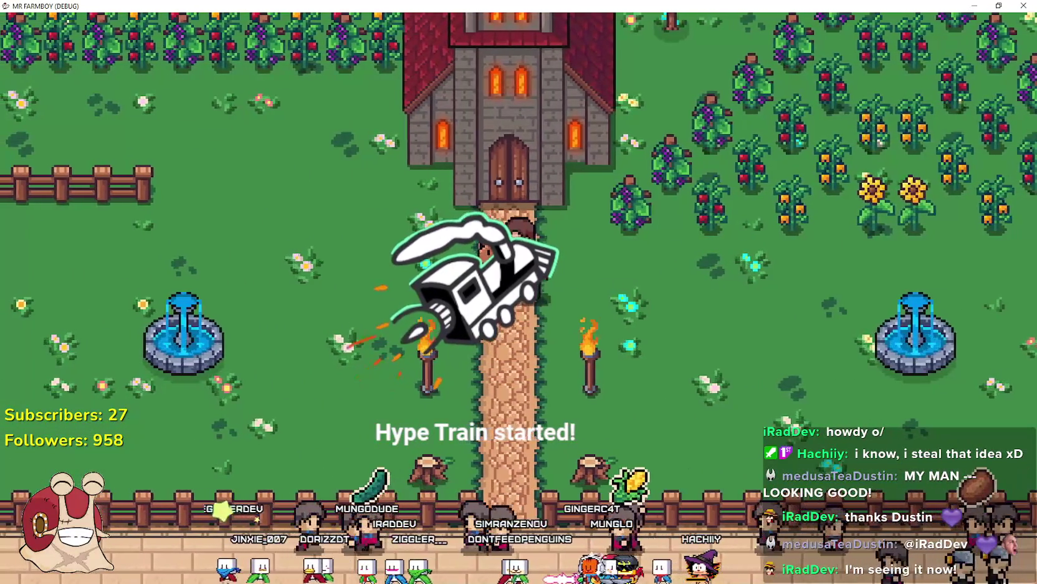
key(s)
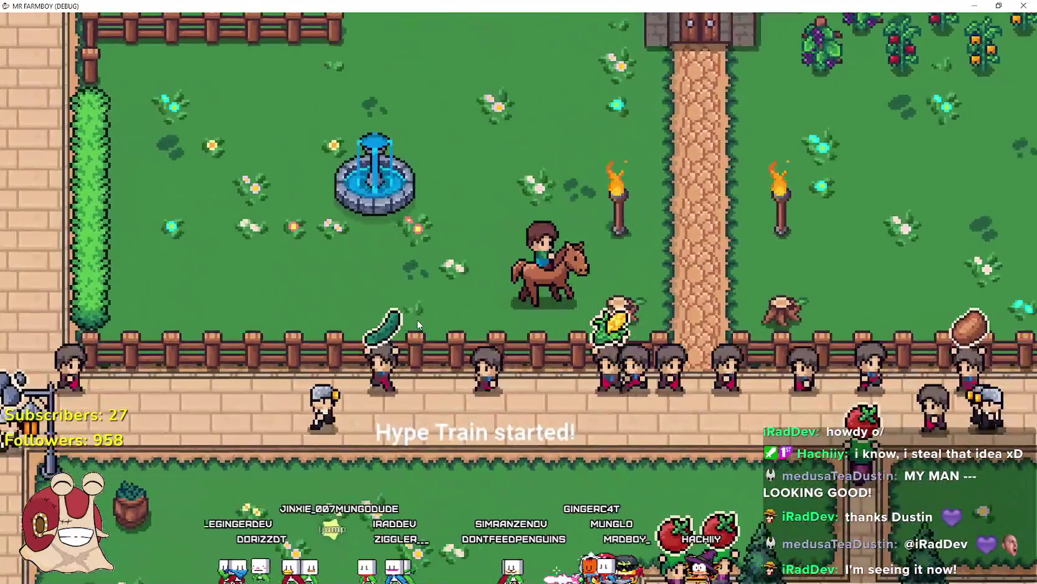
key(d)
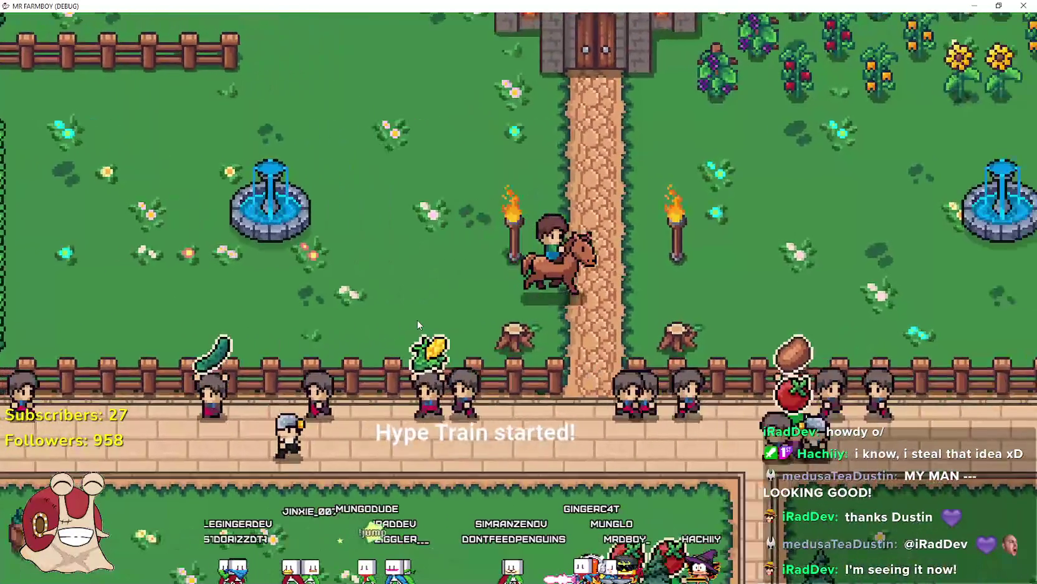
key(d)
key(a)
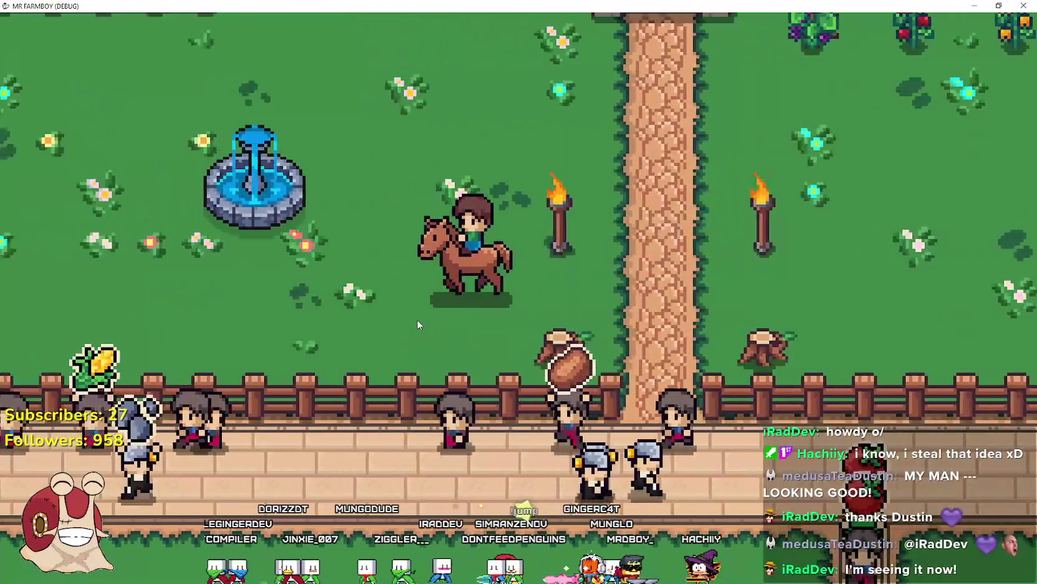
key(d)
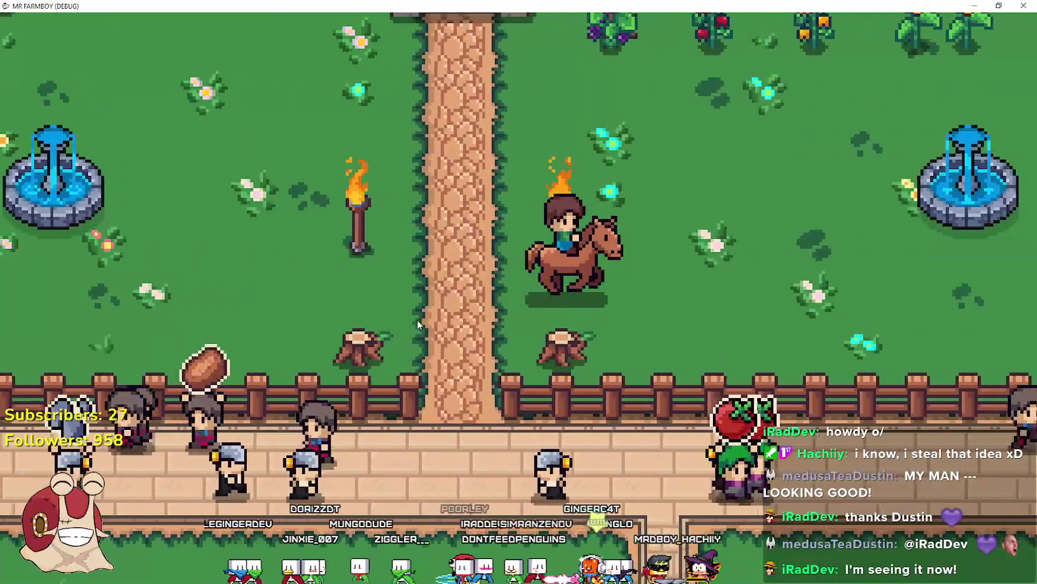
Circle the fountain area, dismount, and walk left through the hedge onto the brick path
key(a)
key(d)
key(a)
key(d)
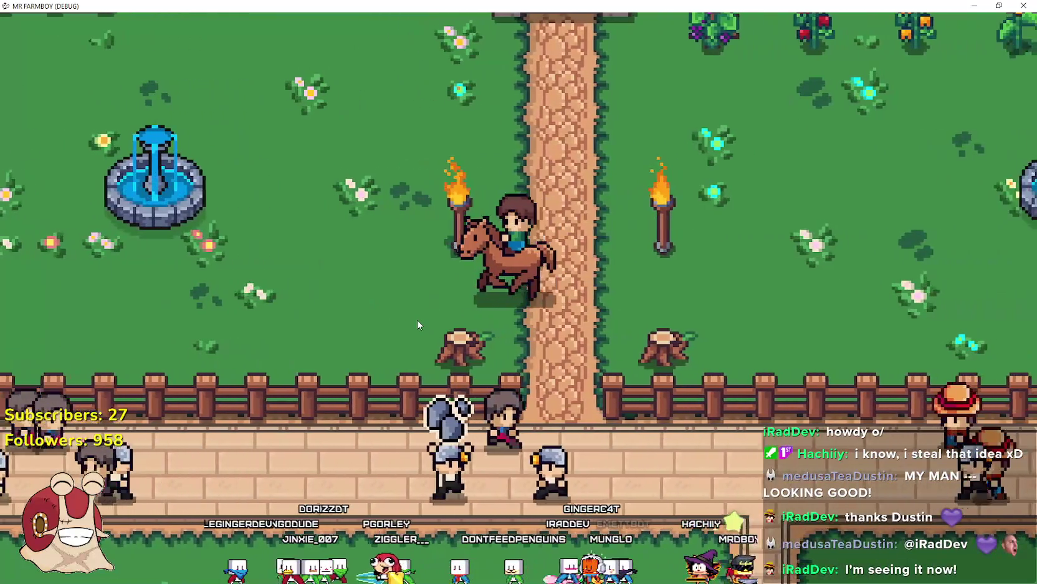
key(a)
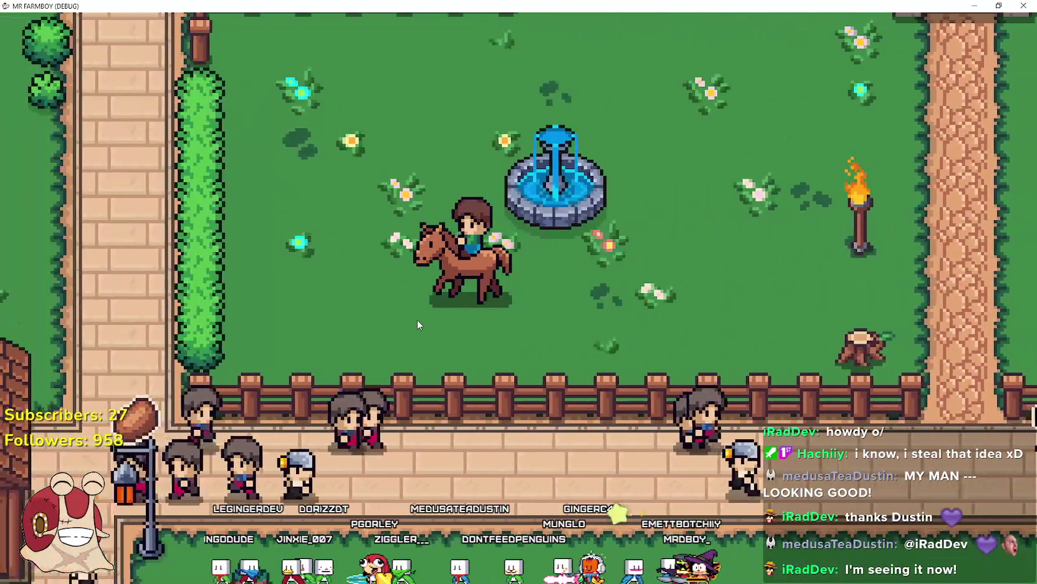
key(e)
key(a)
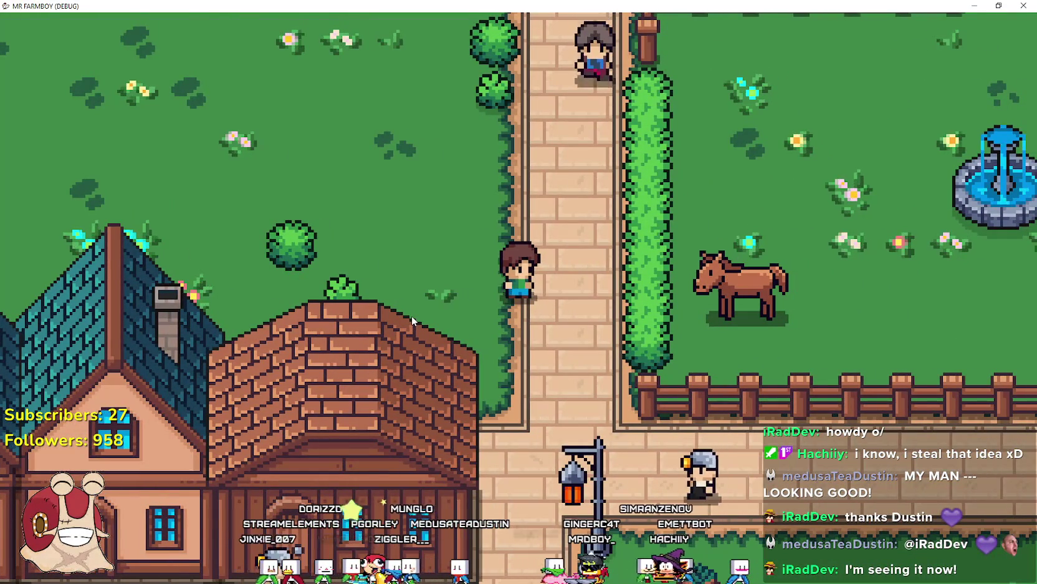
Walk across the path and grass into the fenced meadow and mount the horse
key(w)
key(d)
key(d)
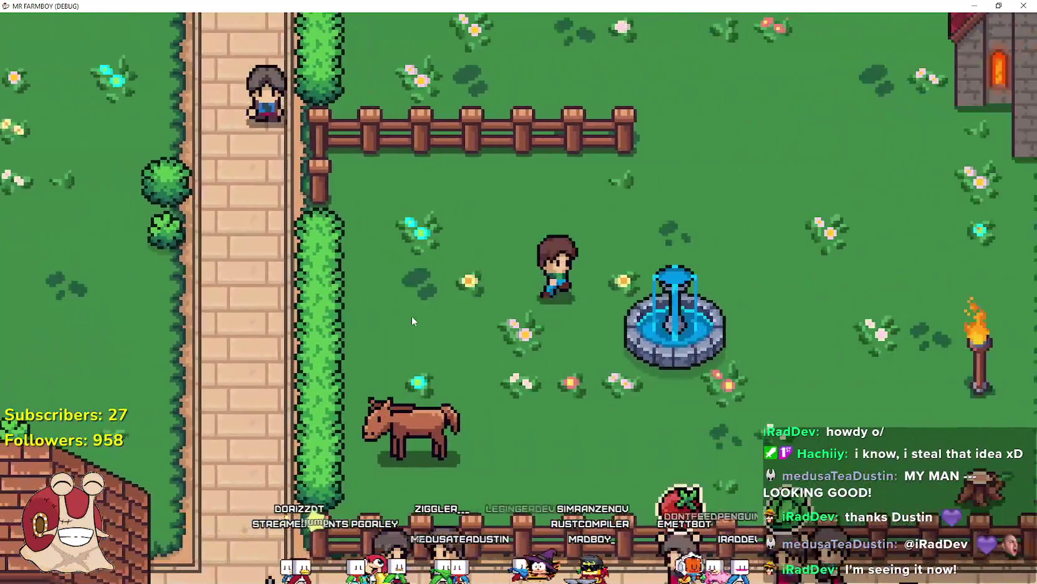
key(a)
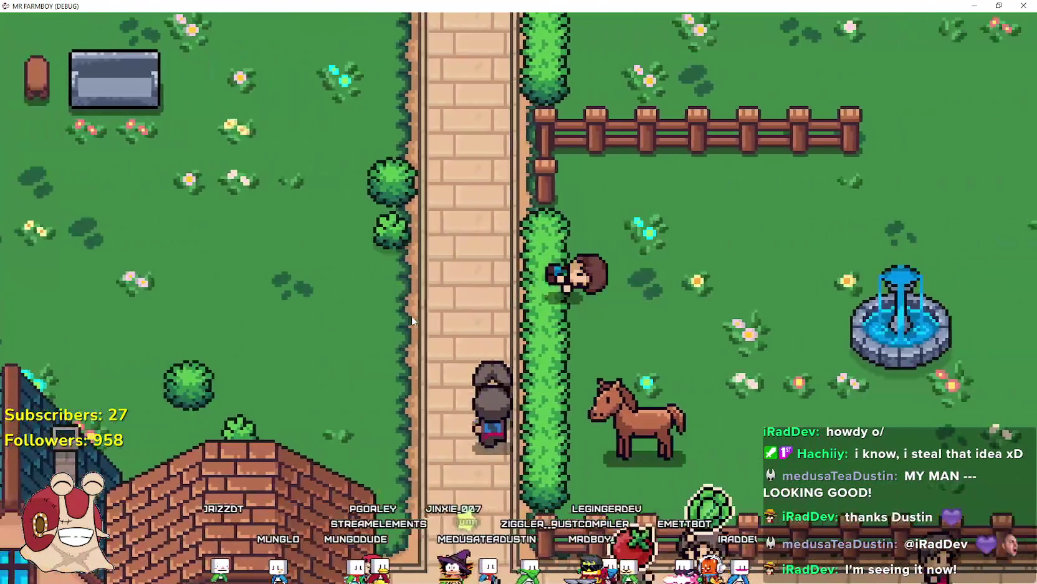
key(d)
key(a)
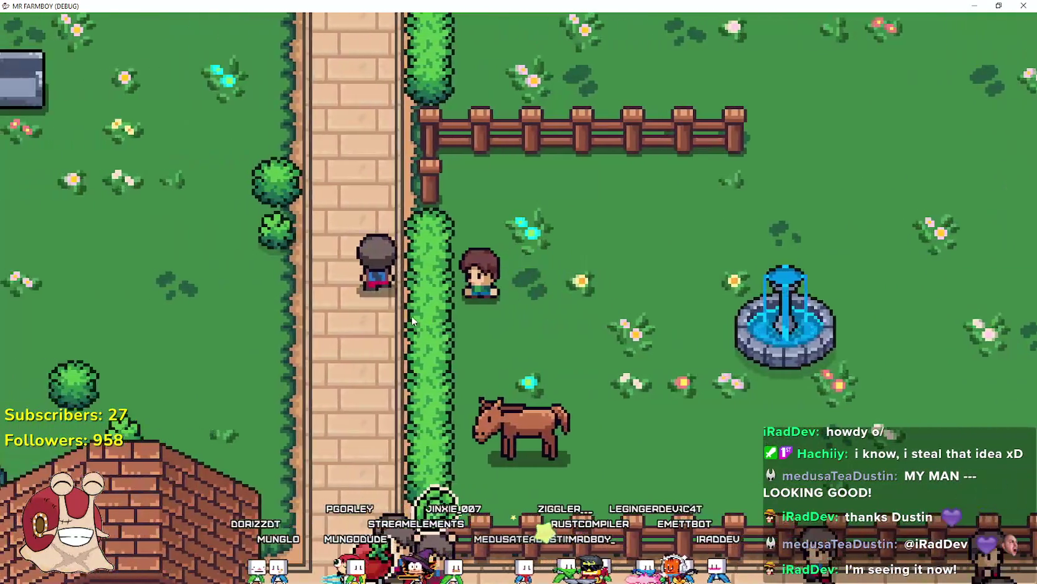
key(d)
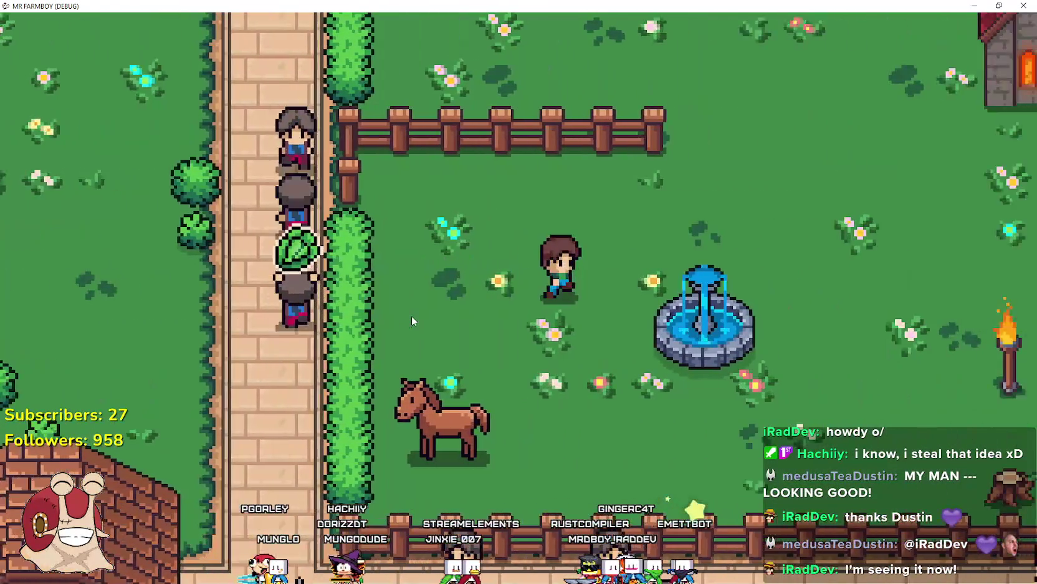
key(s)
key(e)
Circle the fountain on horseback several times
key(d)
key(w)
key(a)
key(s)
key(d)
key(w)
key(a)
key(s)
key(d)
key(w)
key(a)
key(s)
key(d)
Ride up past the fountain, briefly dismount through the hedge, then remount and head to the park
key(w)
key(a)
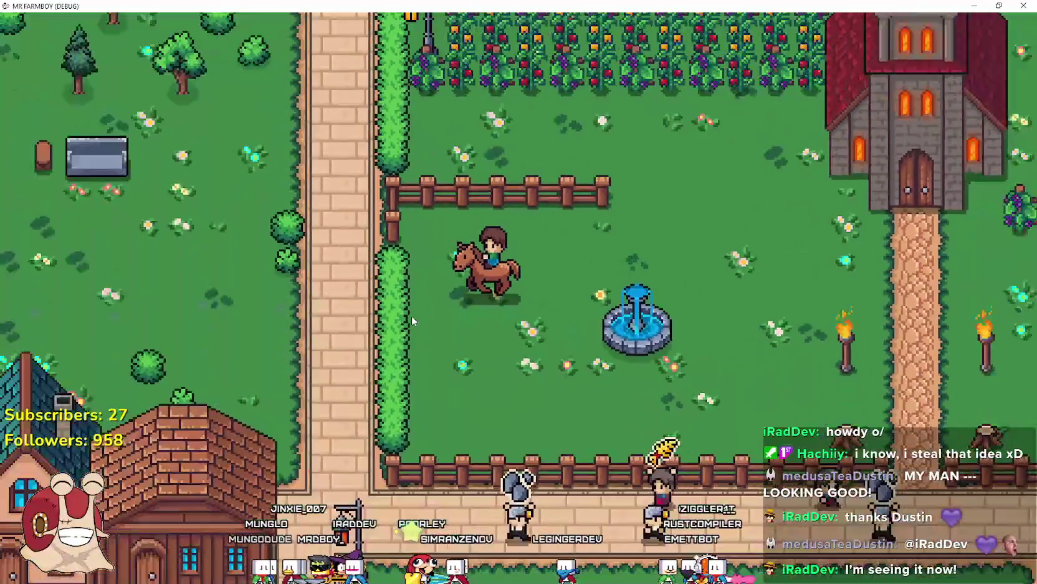
key(s)
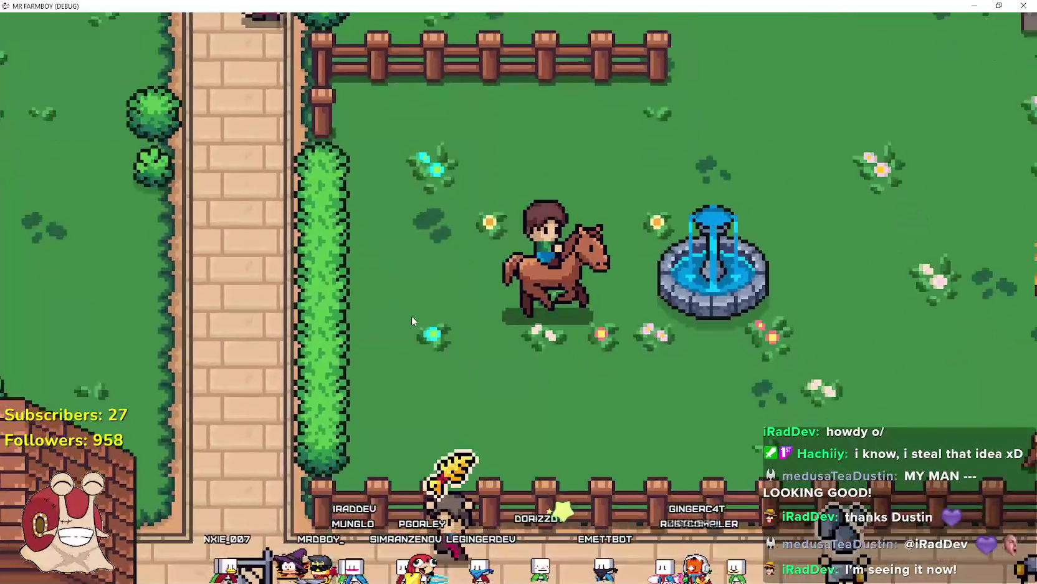
key(e)
key(a)
key(e)
key(a)
key(w)
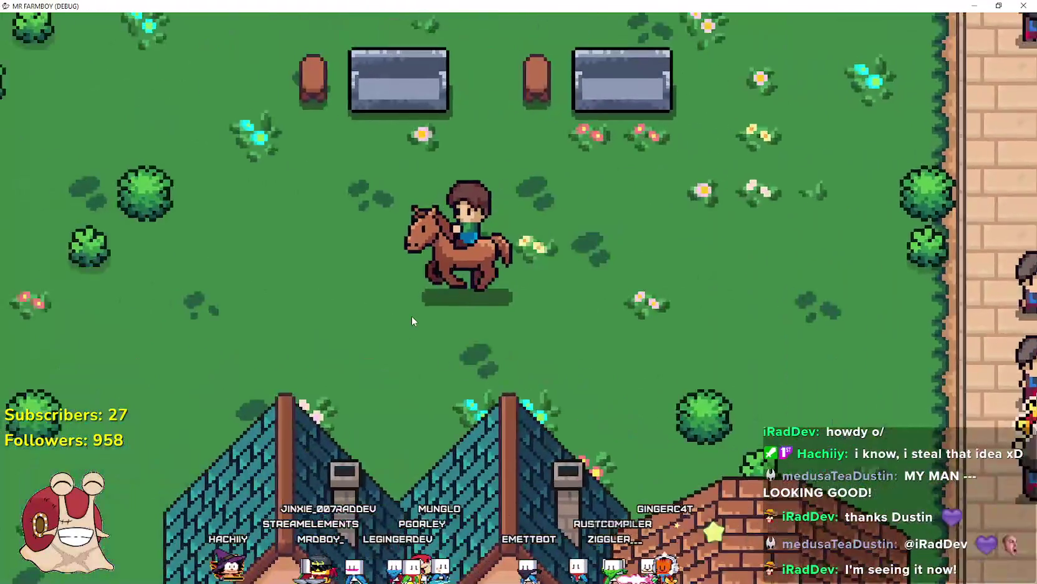
Ride past the benches and houses, then south past the farm fields to the shore
key(d)
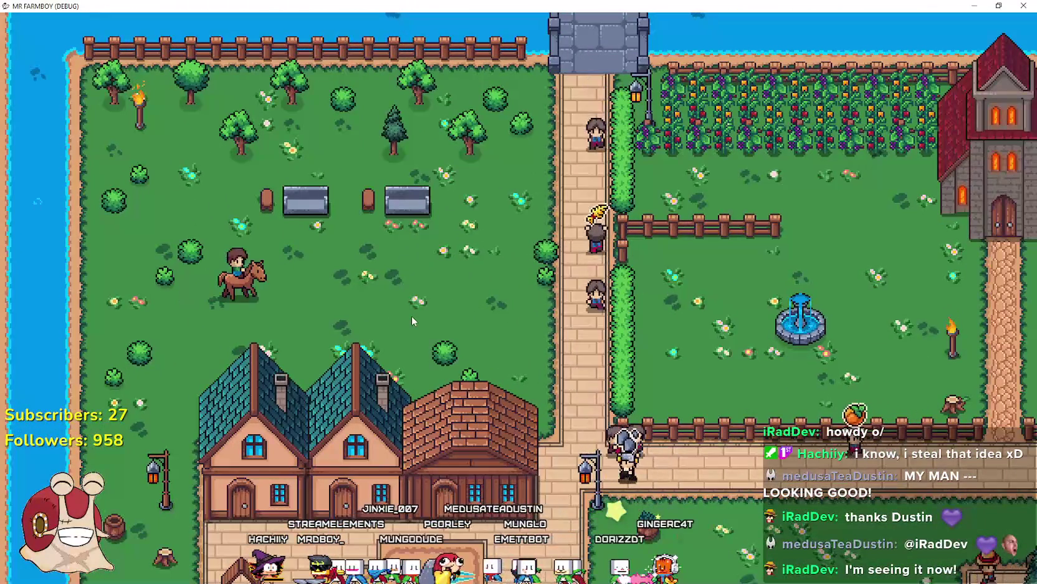
scroll(412, 322, up, 3)
key(s)
scroll(411, 321, down, 5)
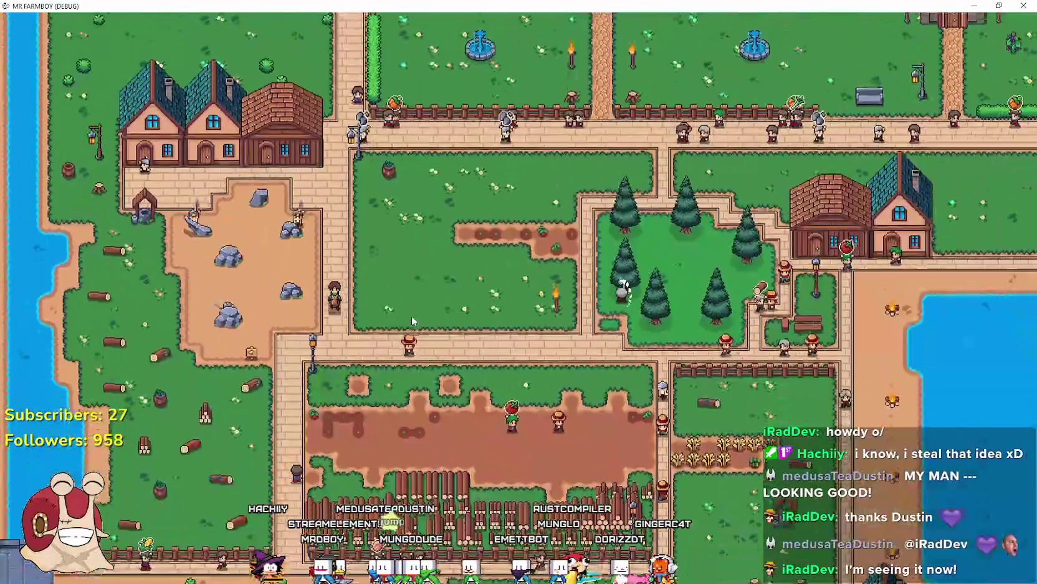
key(s)
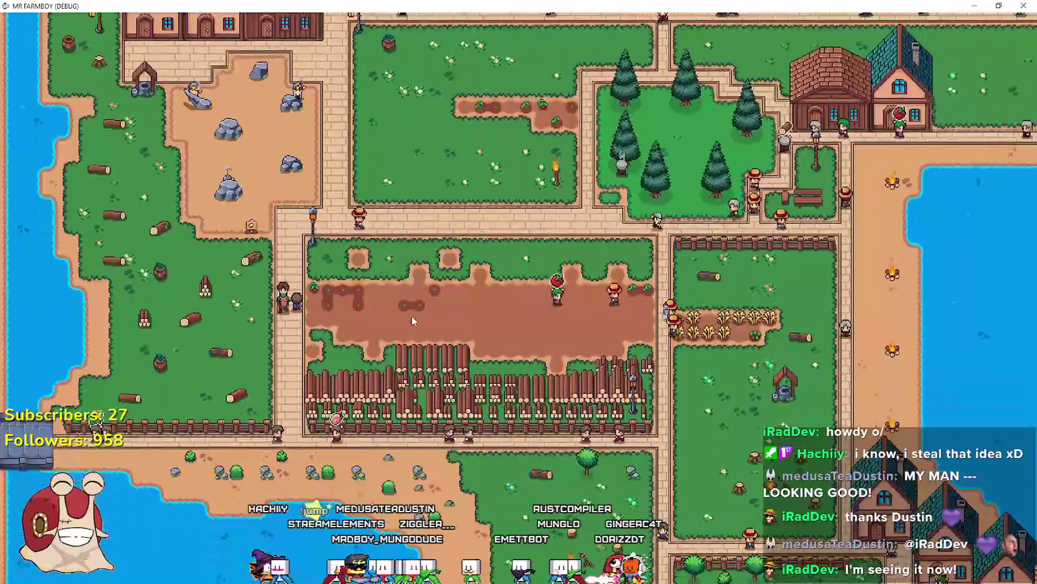
scroll(412, 322, up, 5)
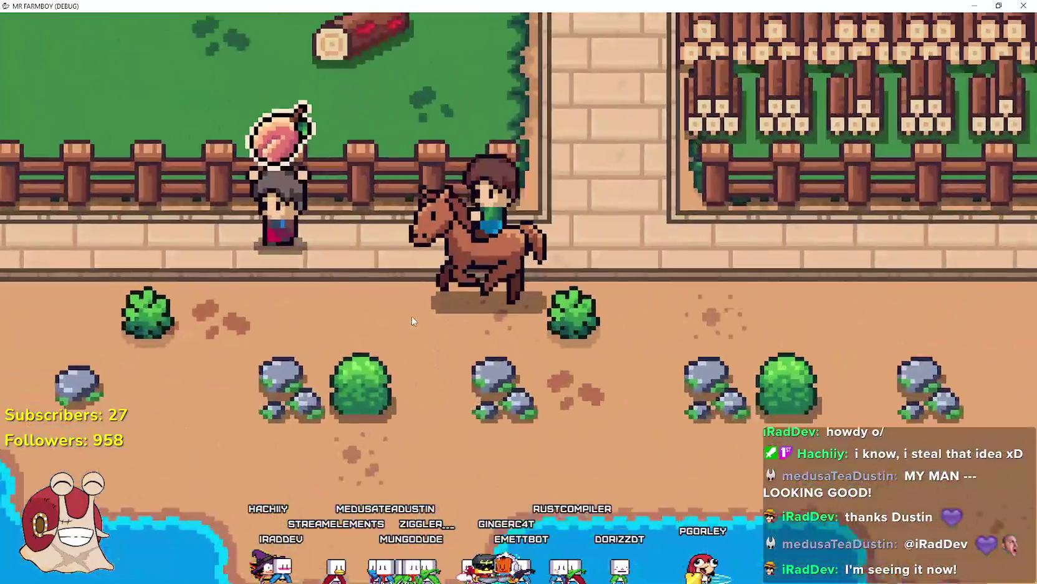
Dismount at the water's edge and cast a fishing line at the shore
key(e)
key(s)
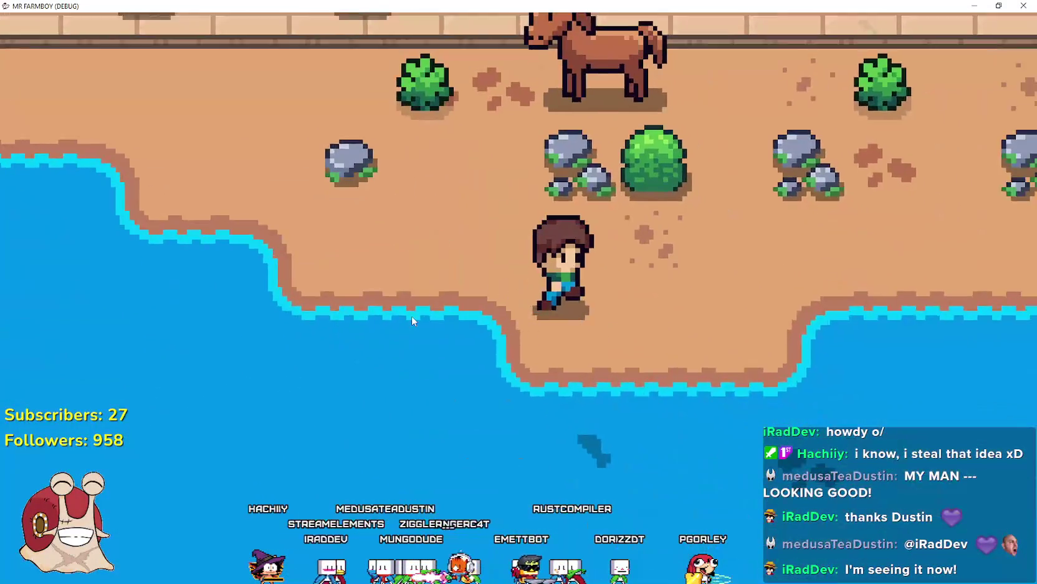
click(610, 444)
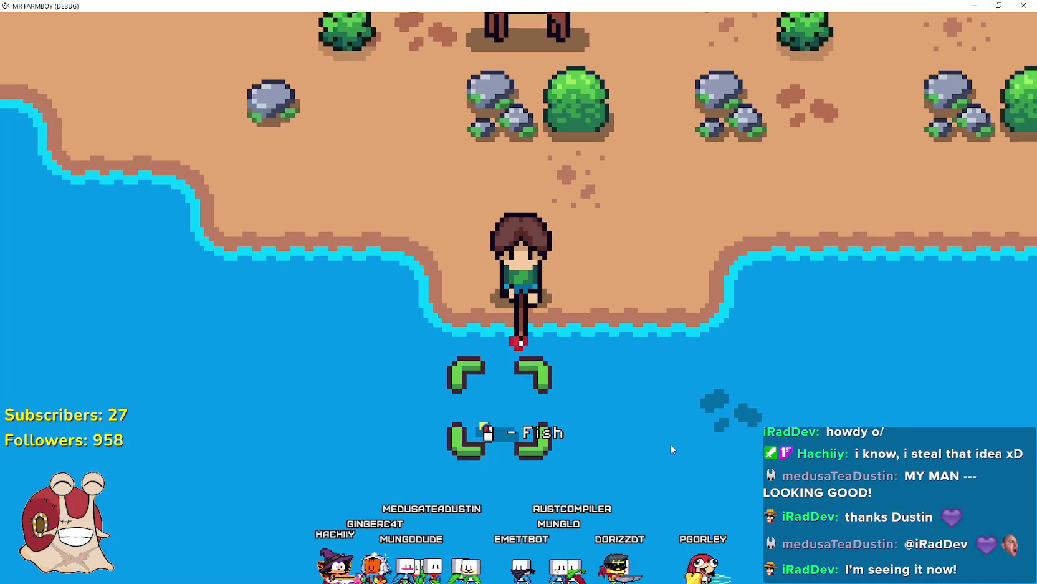
scroll(663, 437, down, 3)
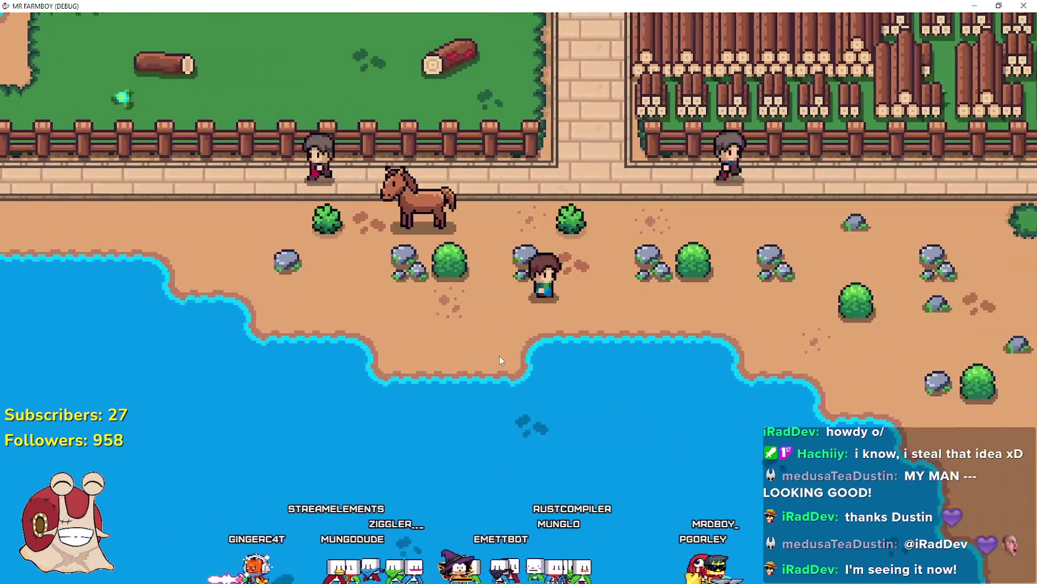
Ride through the crop field and along the beach to the pond, then dismount at its edge
key(e)
key(d)
key(w)
key(d)
key(w)
key(d)
key(w)
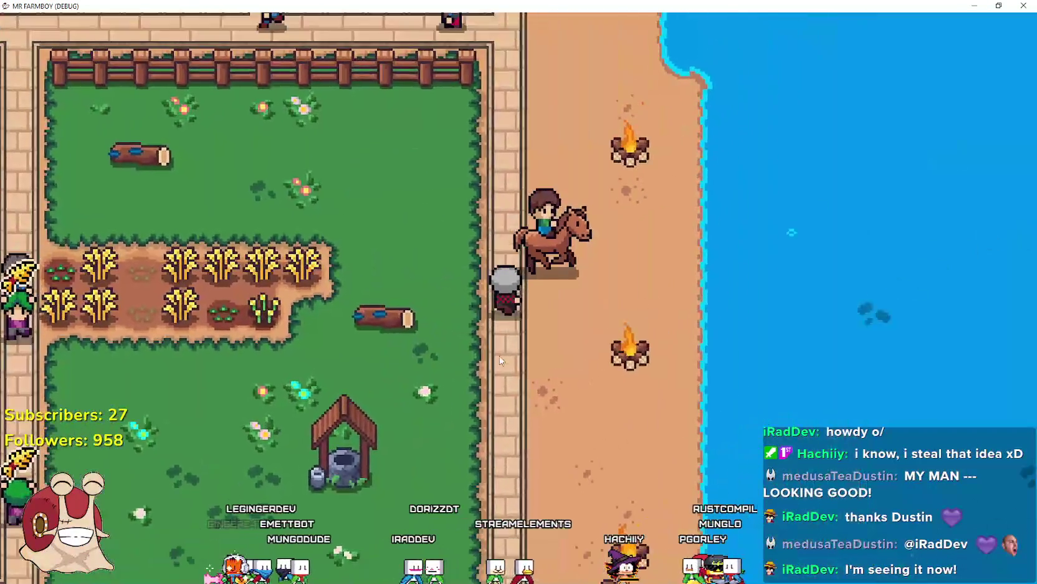
key(d)
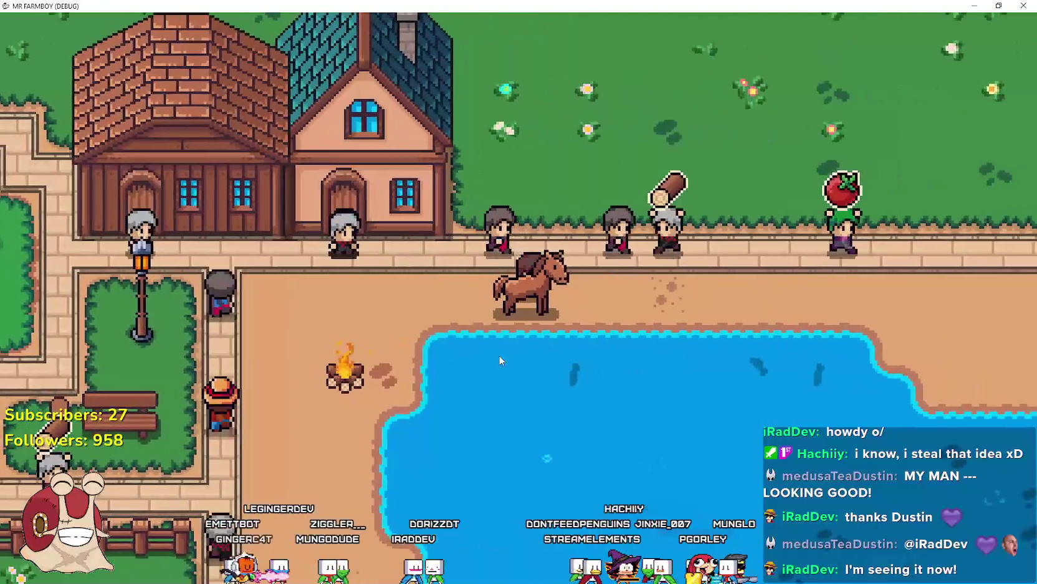
key(s)
Land a fish at the pond, recast from a new spot and reel in another catch
click(694, 402)
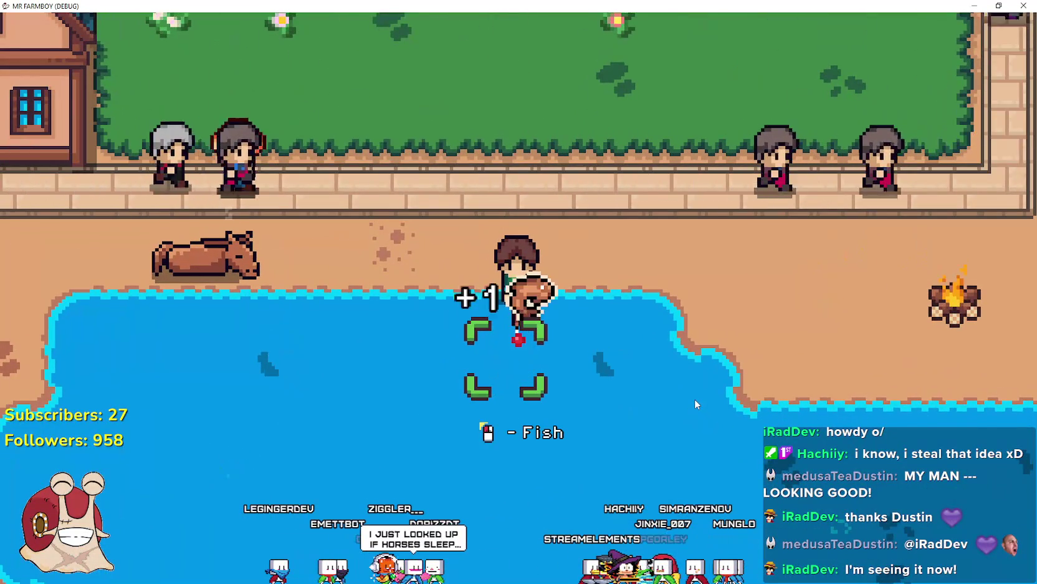
key(d)
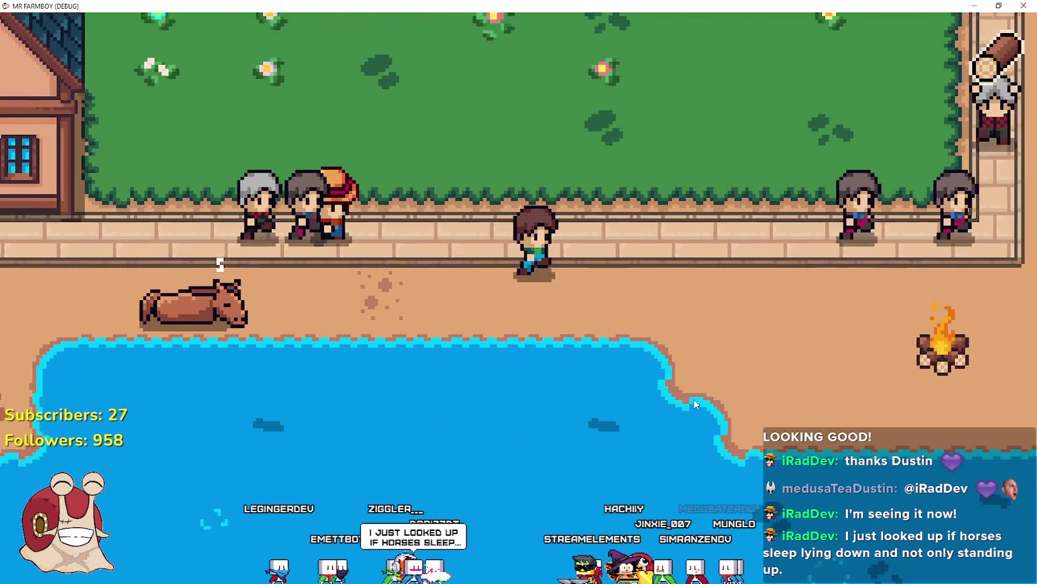
click(684, 396)
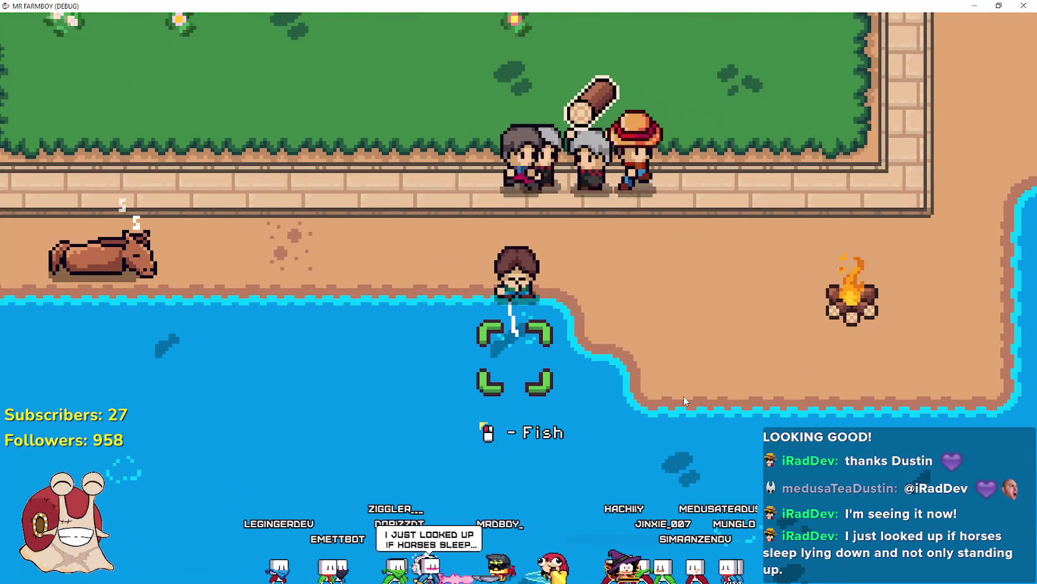
key(w)
key(a)
key(a)
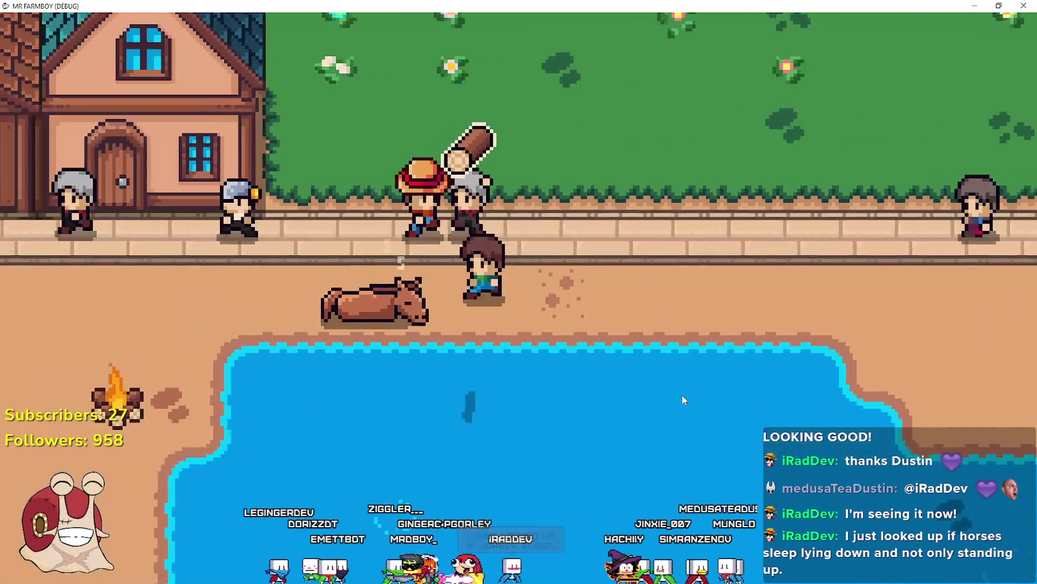
key(s)
click(683, 399)
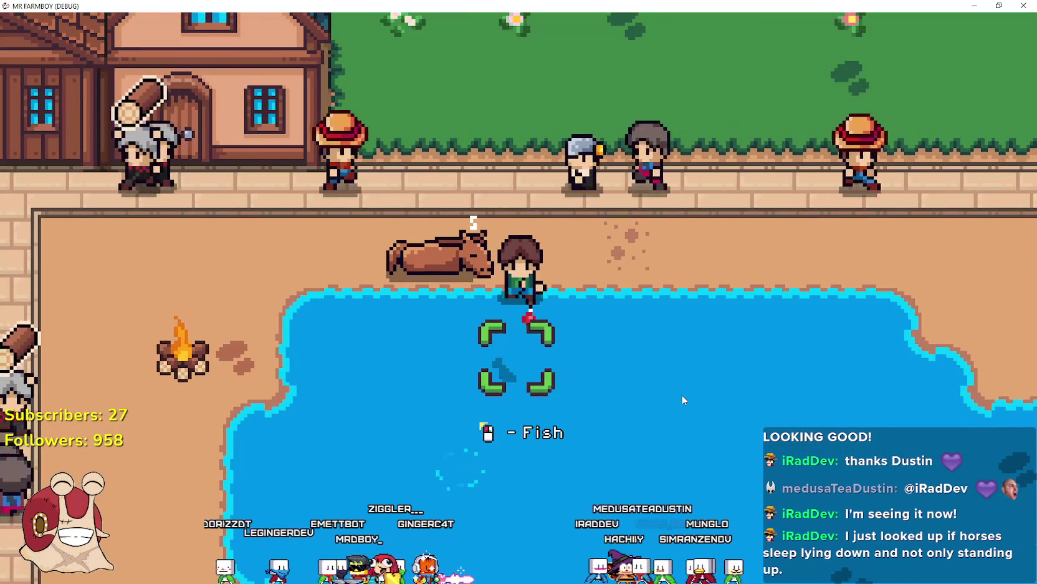
click(682, 394)
Get back on the horse, ride along the path, then north through the grass field
key(a)
key(w)
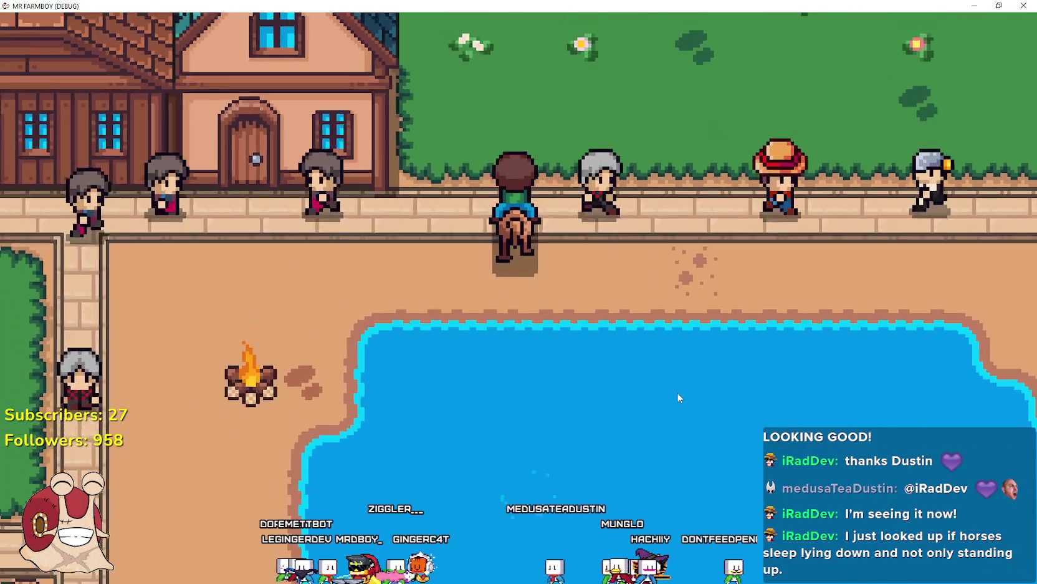
key(d)
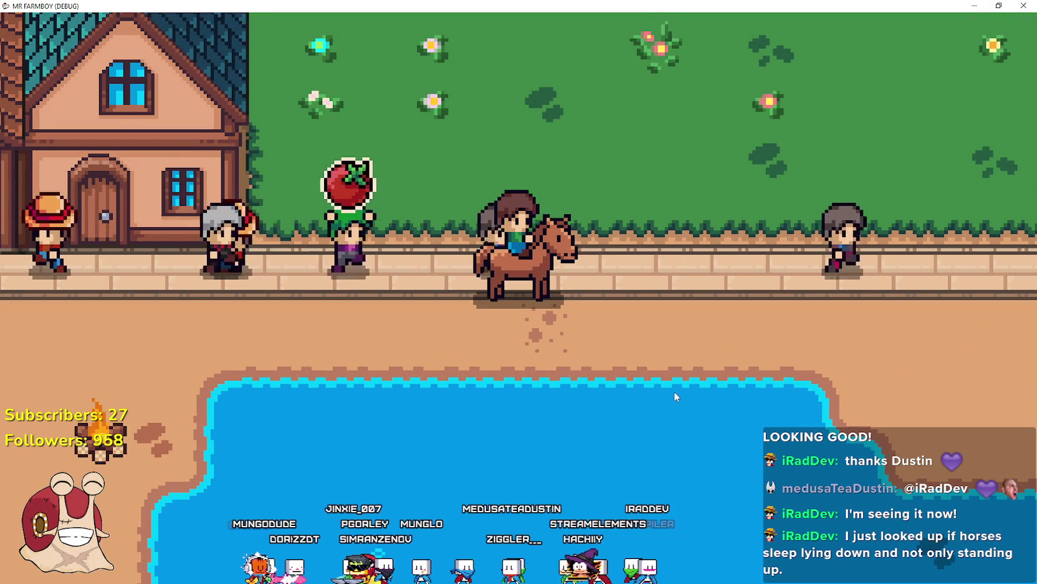
key(d)
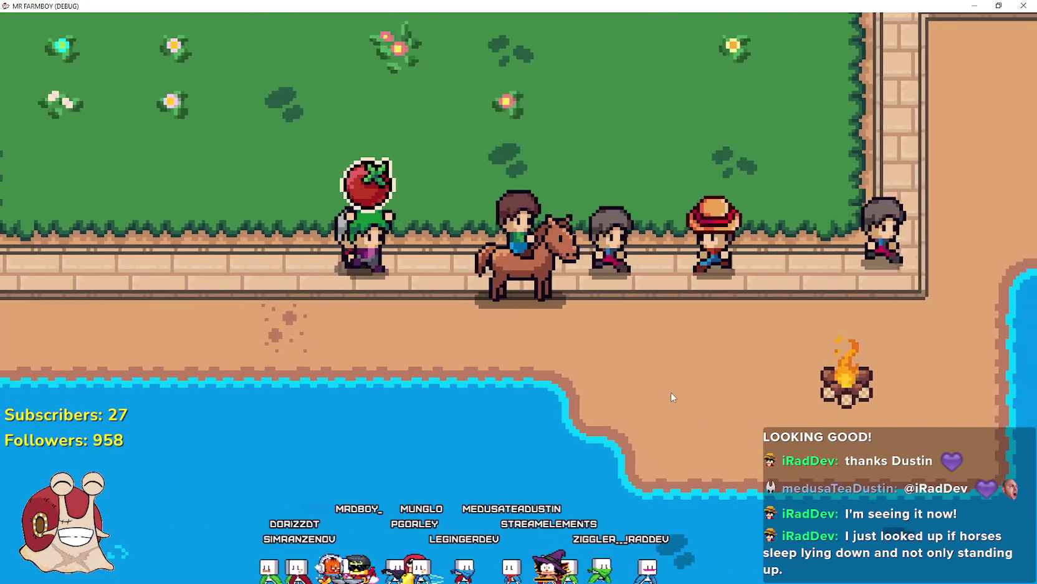
key(w)
key(a)
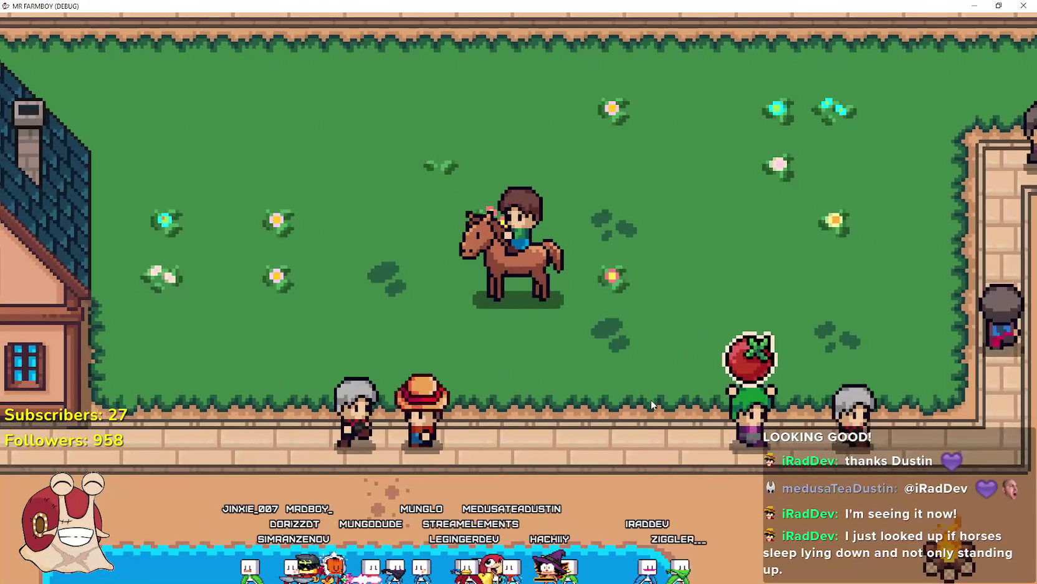
key(w)
Ride past the fountain, turn right onto the castle path and dismount beside a torch
scroll(653, 397, down, 3)
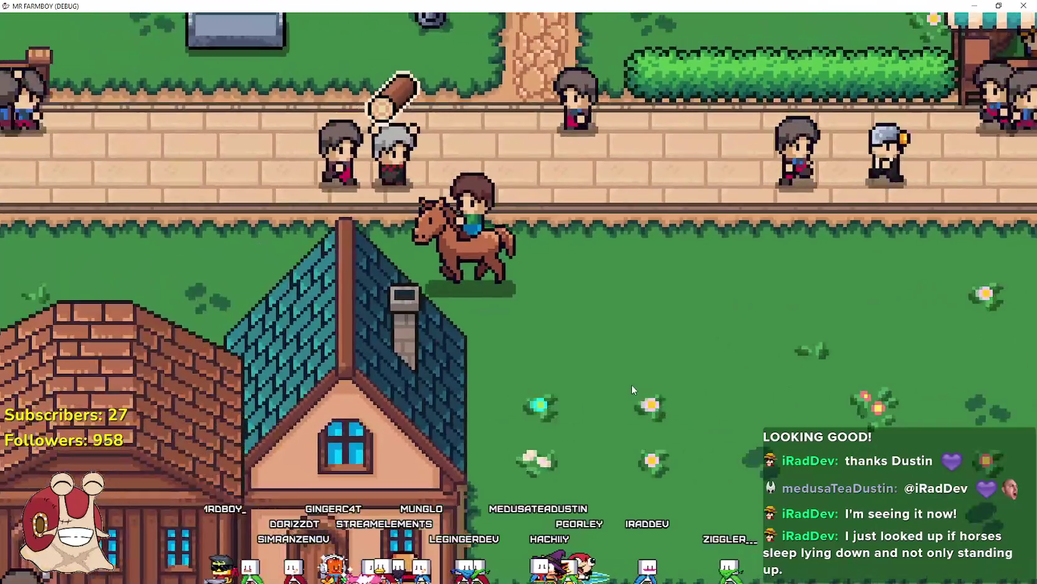
scroll(625, 381, up, 3)
key(w)
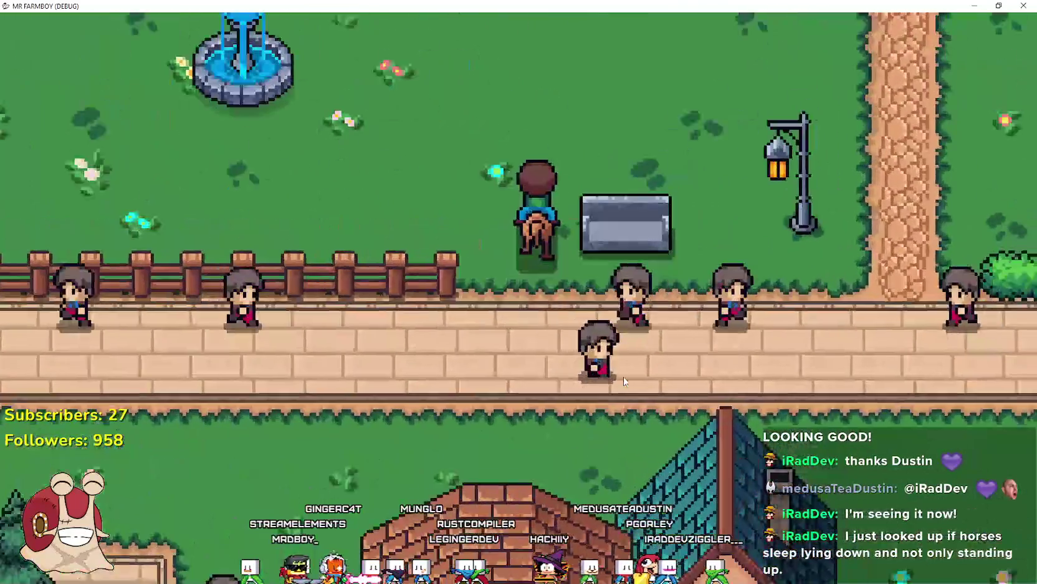
key(a)
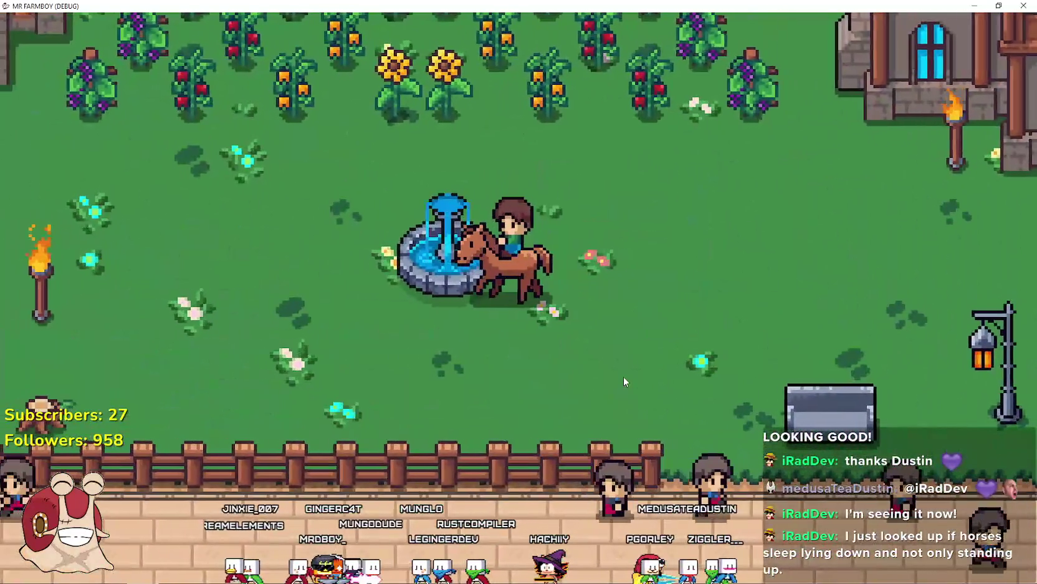
scroll(623, 376, down, 3)
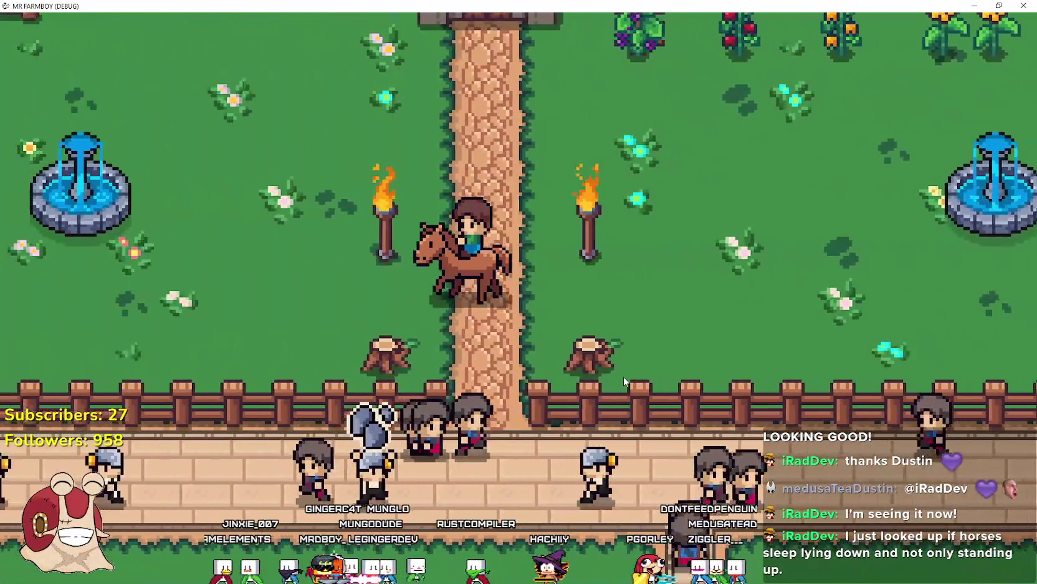
key(d)
scroll(624, 376, up, 3)
key(d)
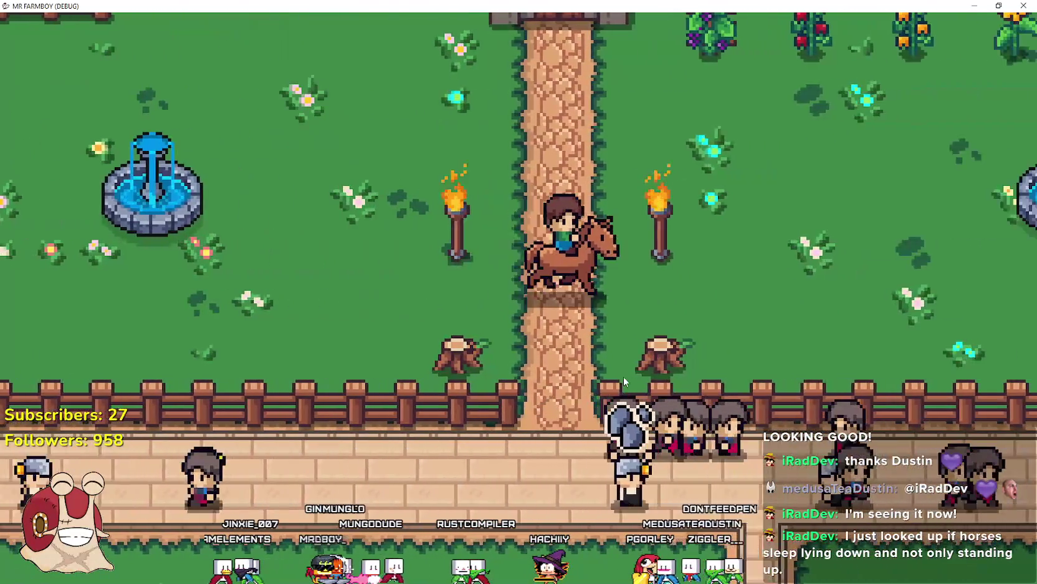
key(e)
scroll(622, 375, up, 3)
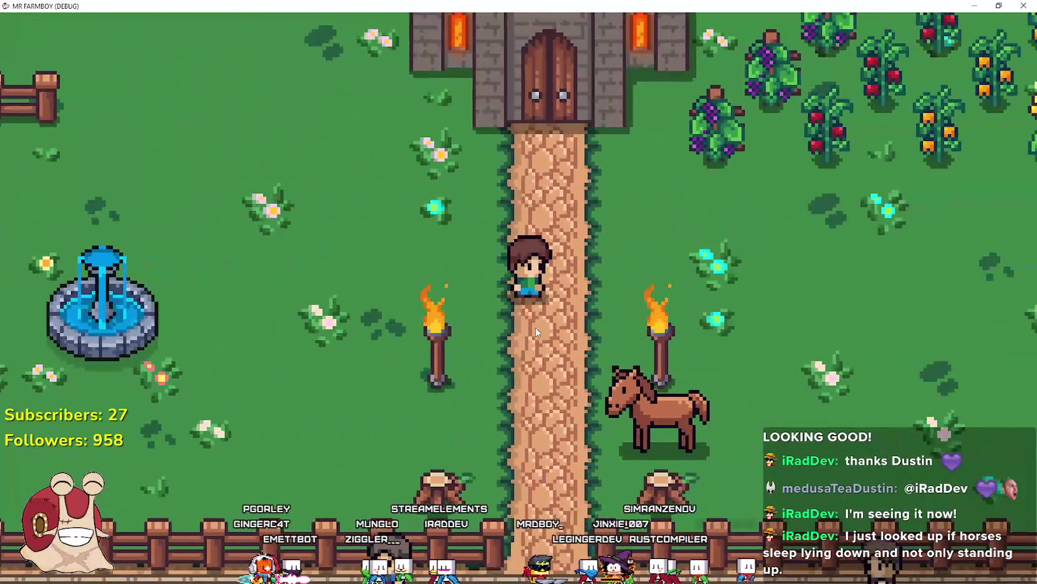
Walk the farmer around the grass between the fountains toward the brick path and houses
key(d)
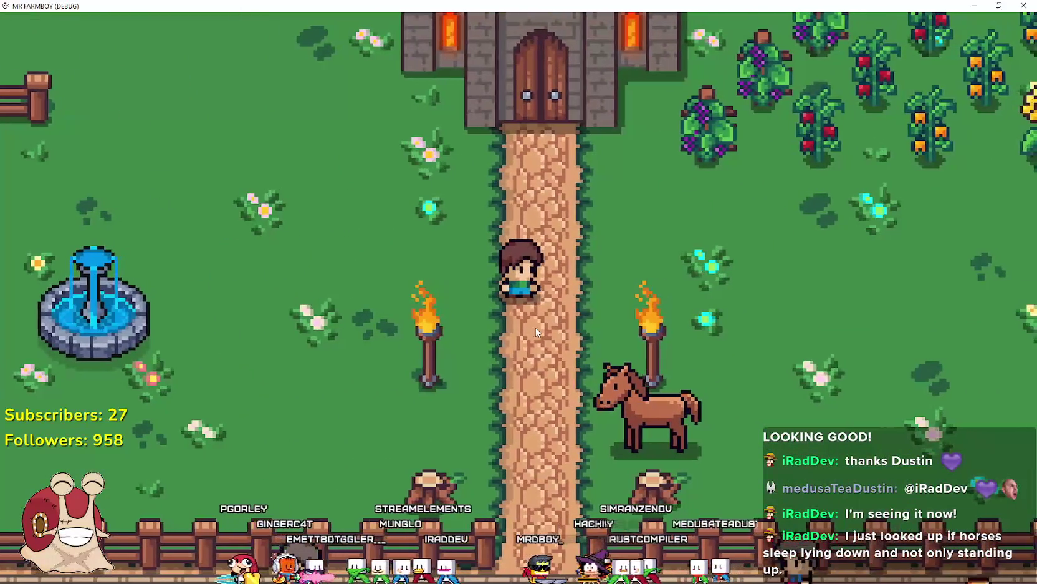
key(a)
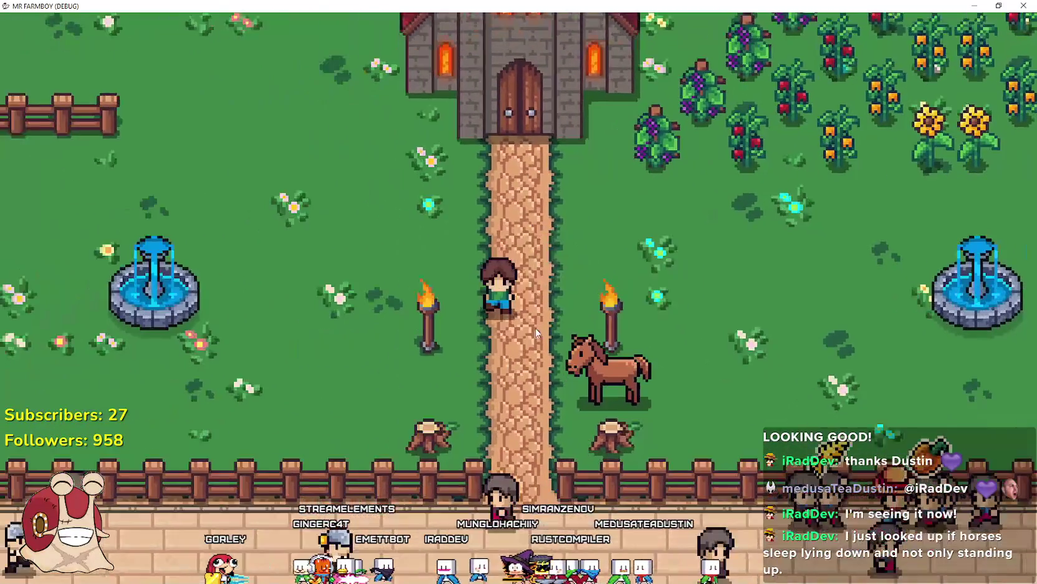
key(d)
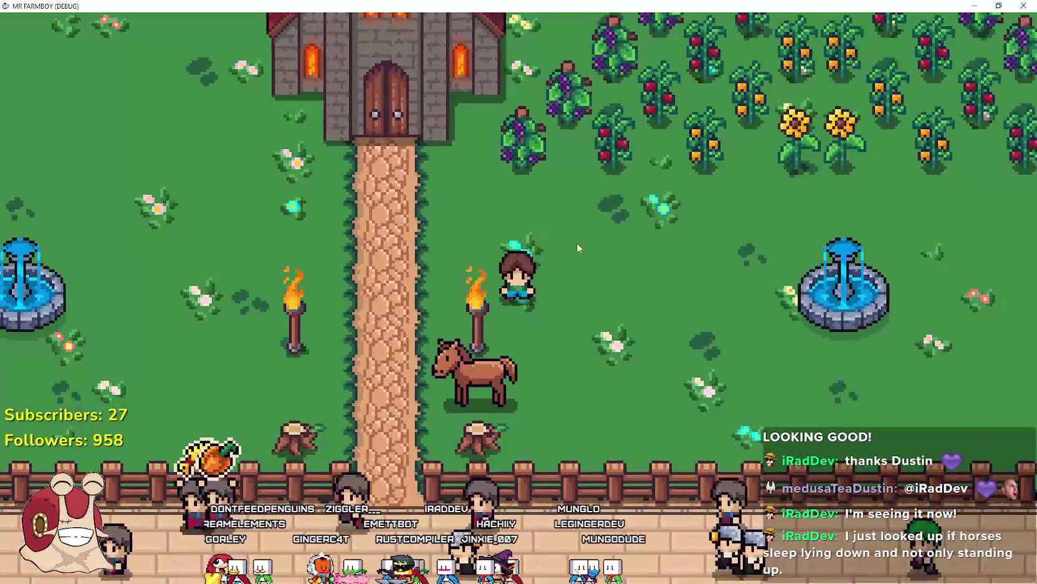
key(d)
key(s)
key(w)
key(a)
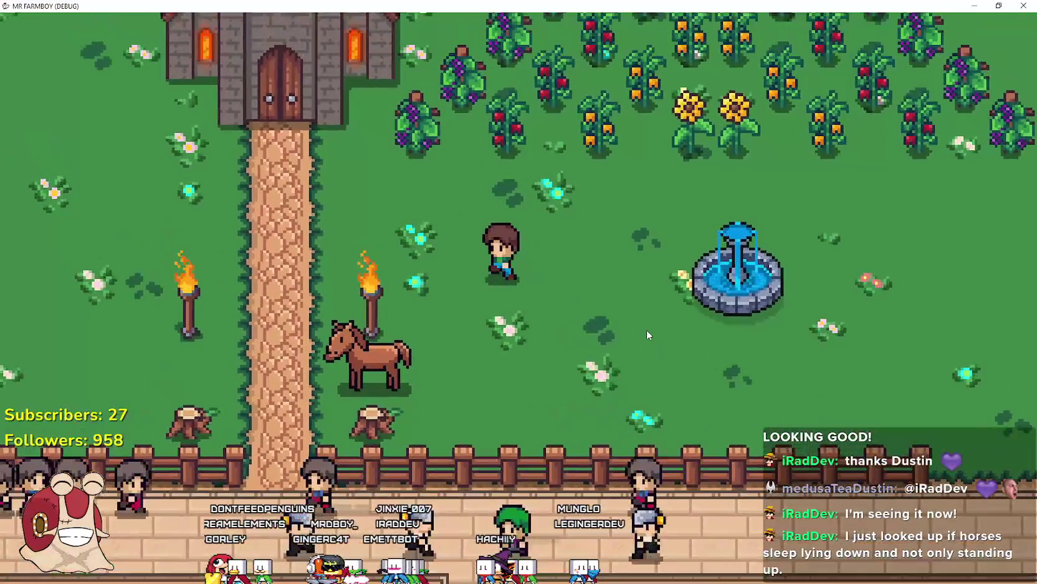
key(s)
key(w)
key(d)
key(w)
key(a)
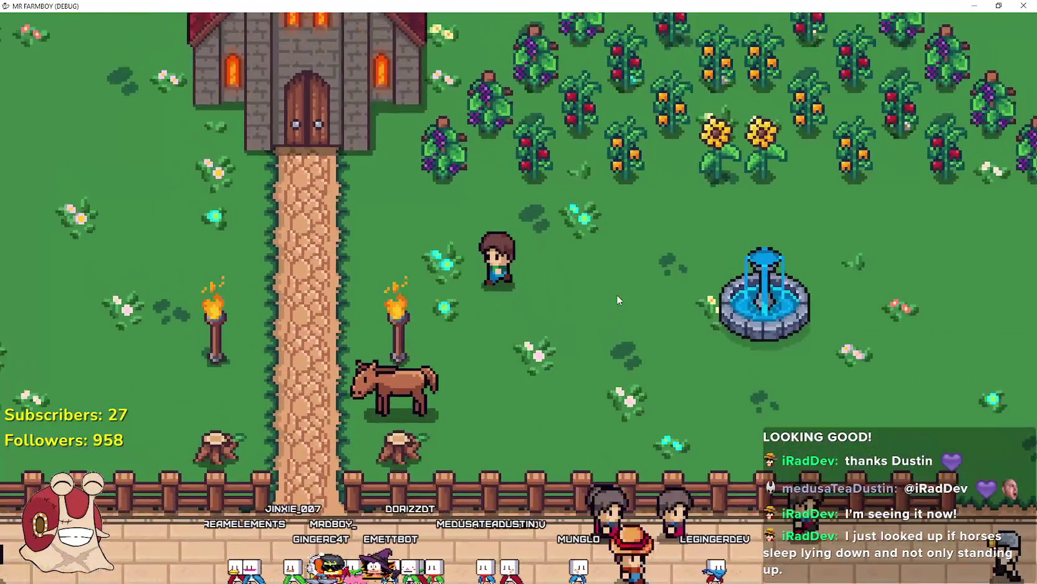
key(w)
key(a)
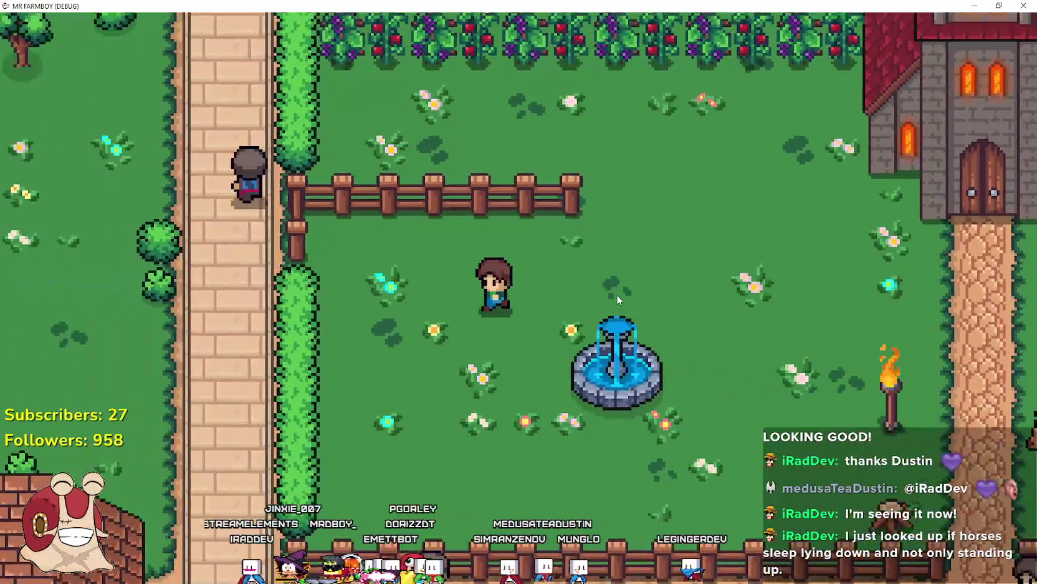
Walk through the fence gap and crop rows to the riverbank and catch a fish
key(d)
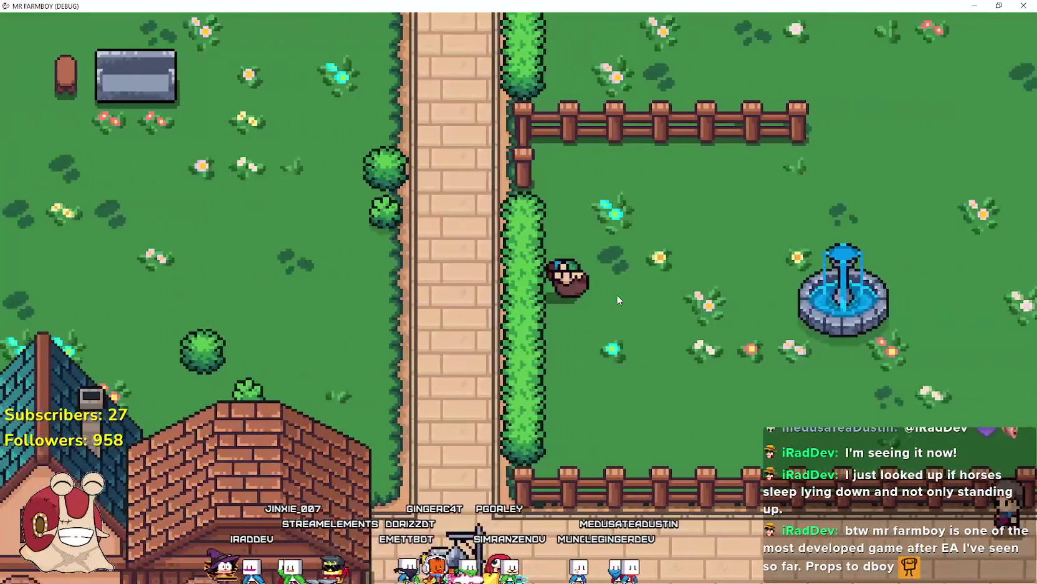
key(s)
key(d)
key(w)
key(w)
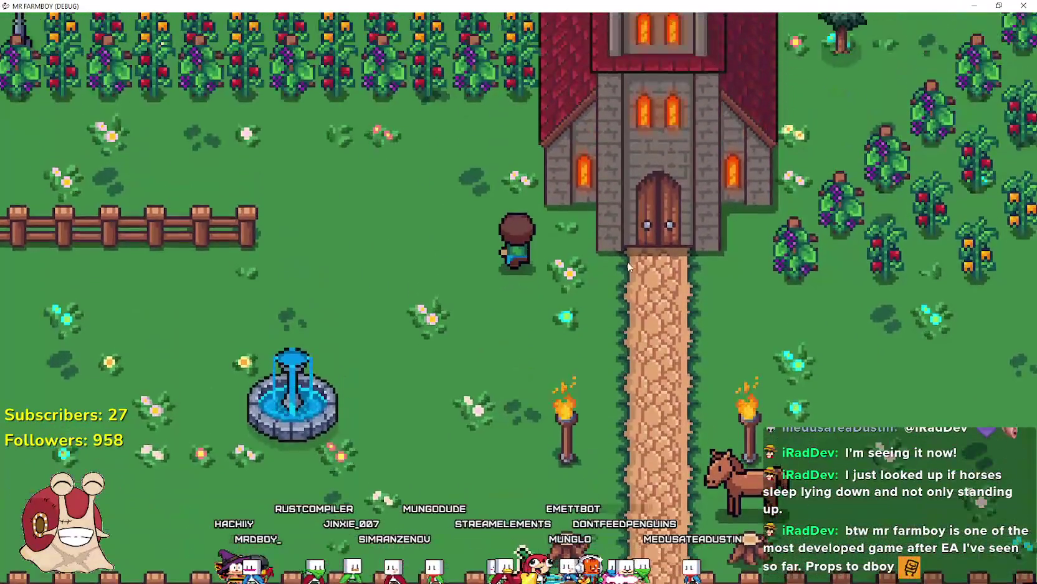
key(a)
key(w)
key(w)
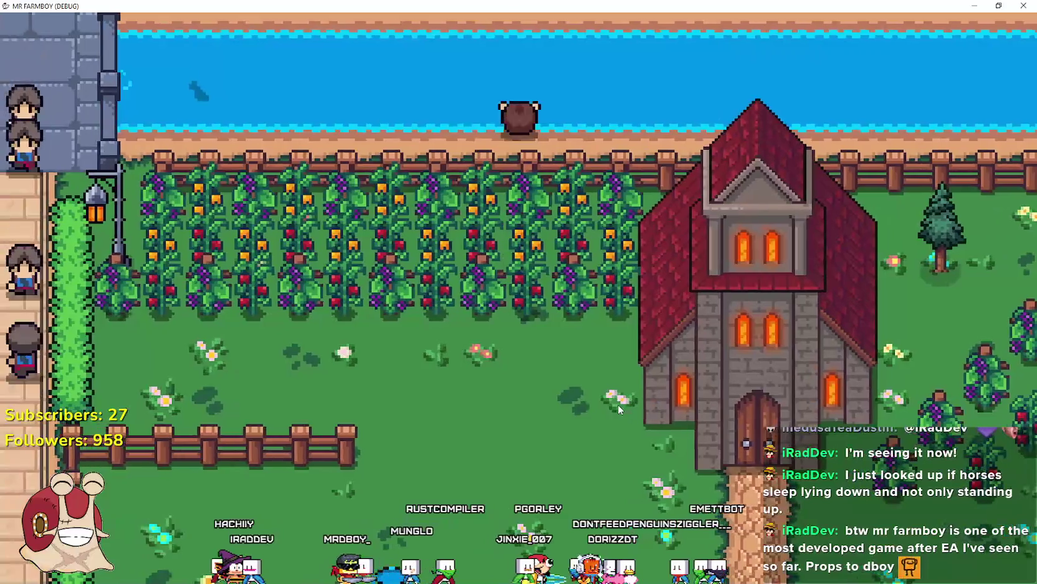
key(a)
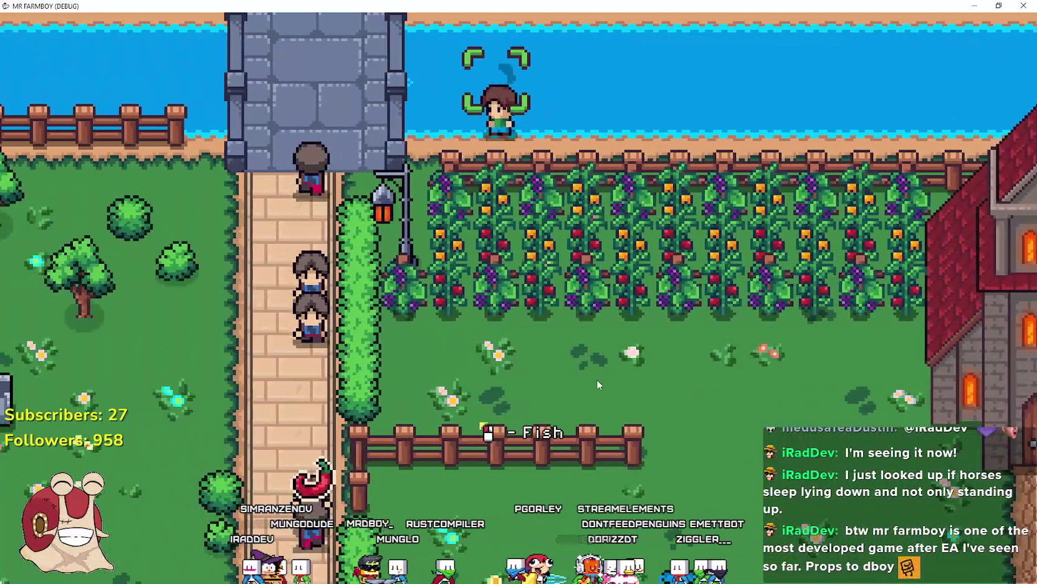
click(612, 367)
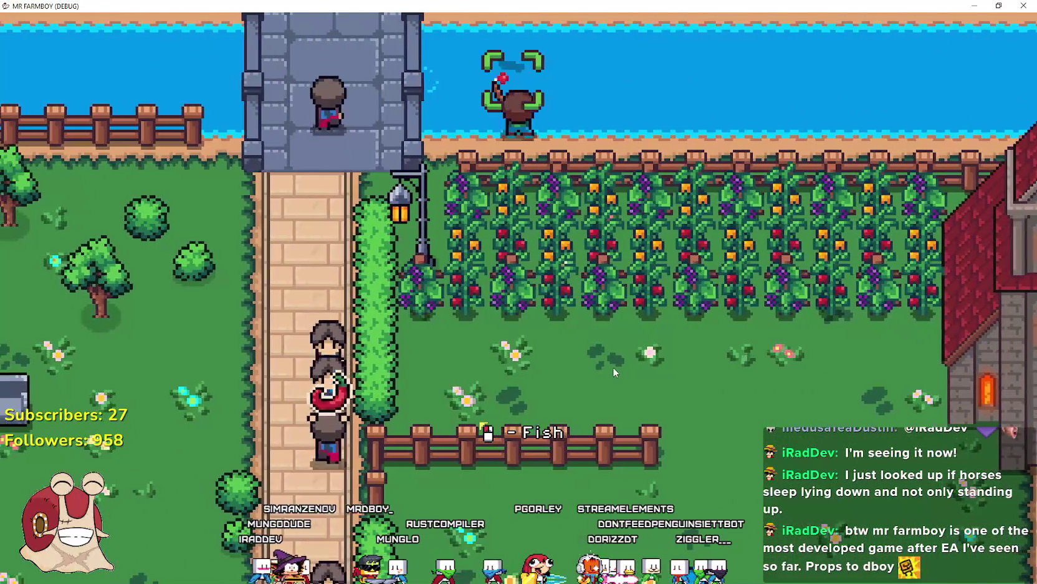
Walk back down past the fountain and remount the horse
key(s)
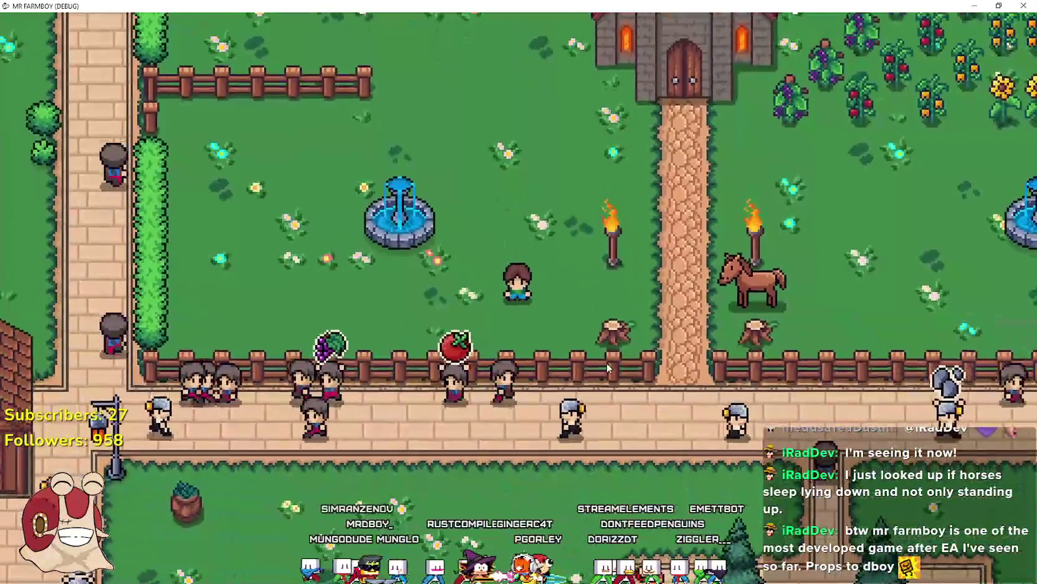
scroll(606, 363, up, 3)
key(a)
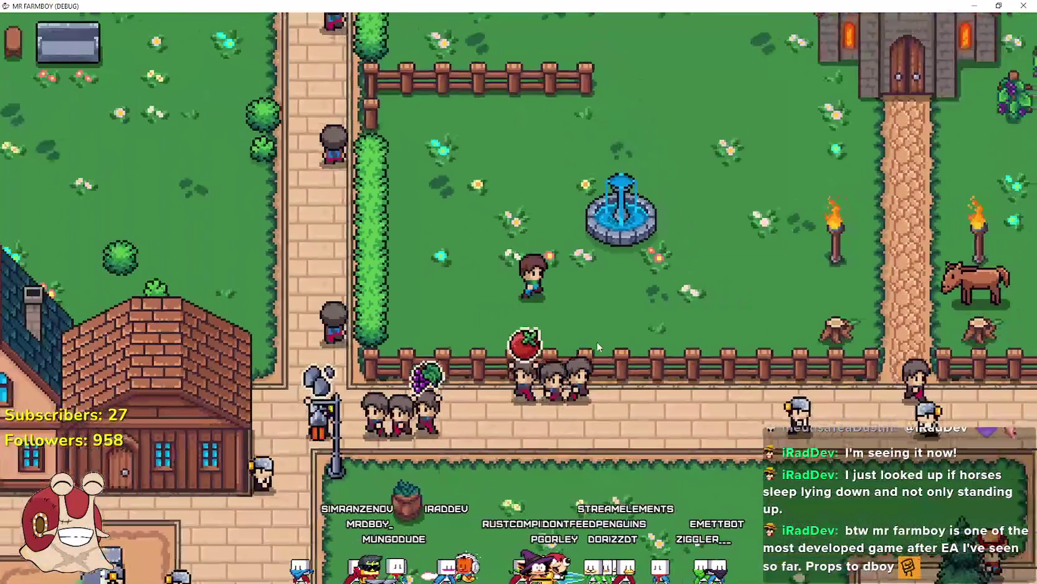
key(h)
key(w)
key(d)
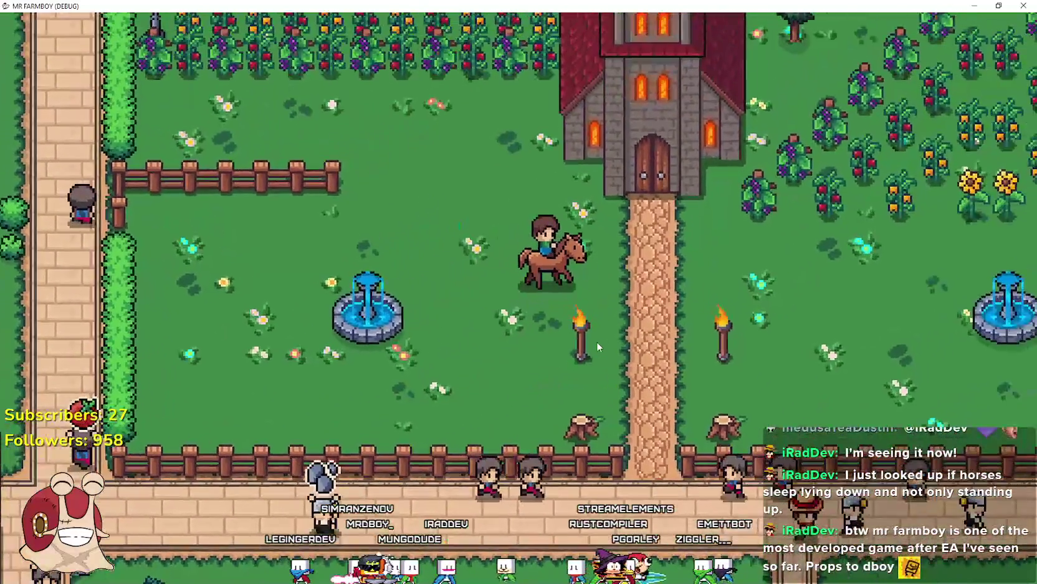
Place Land > Farm Tile tiles to form a tilled dirt plot beside the manor, then cancel placing
key(c)
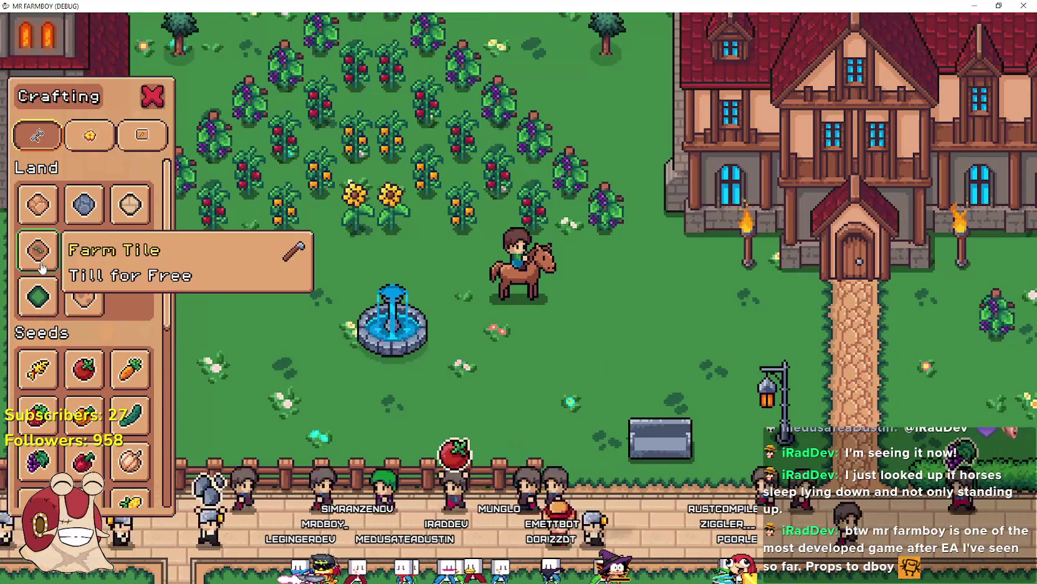
click(41, 260)
key(s)
key(w)
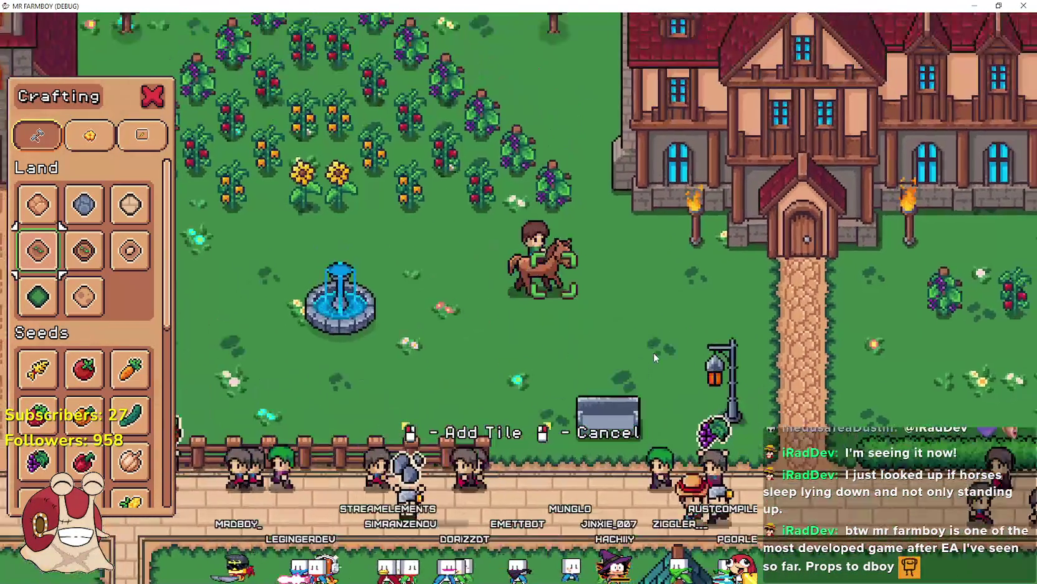
key(d)
key(a)
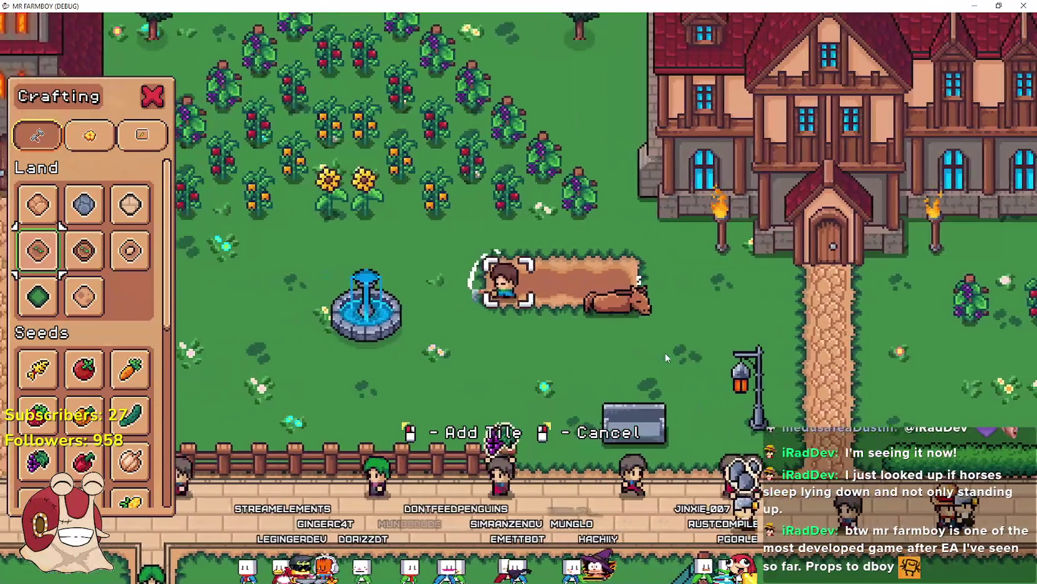
key(s)
click(666, 357)
key(d)
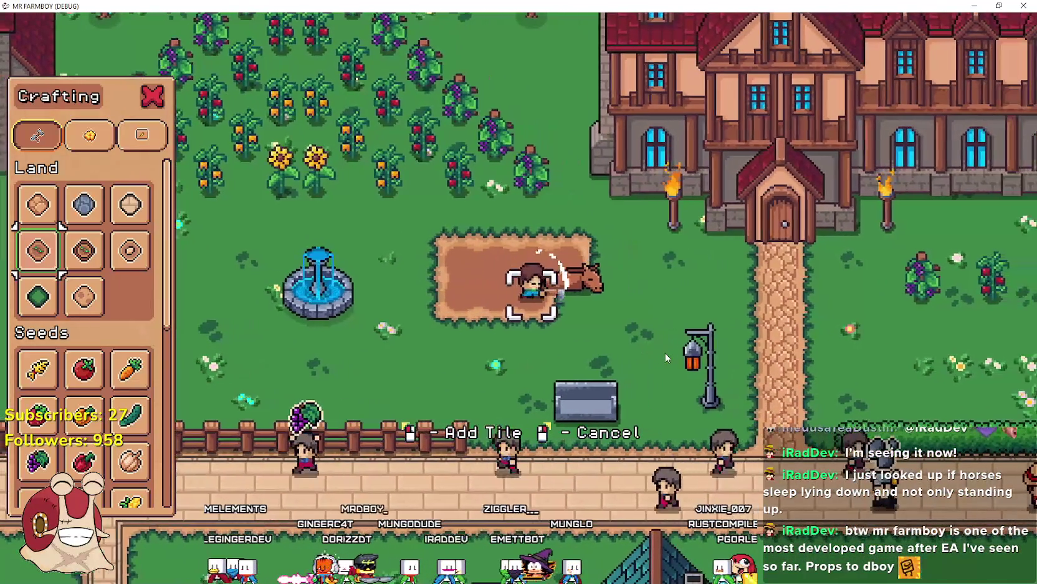
key(a)
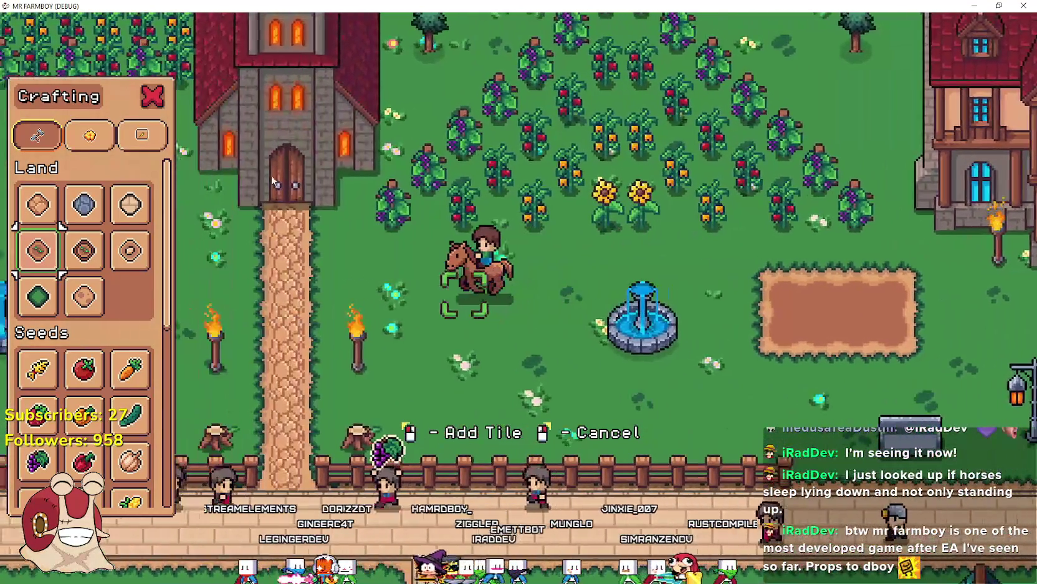
key(a)
right_click(421, 402)
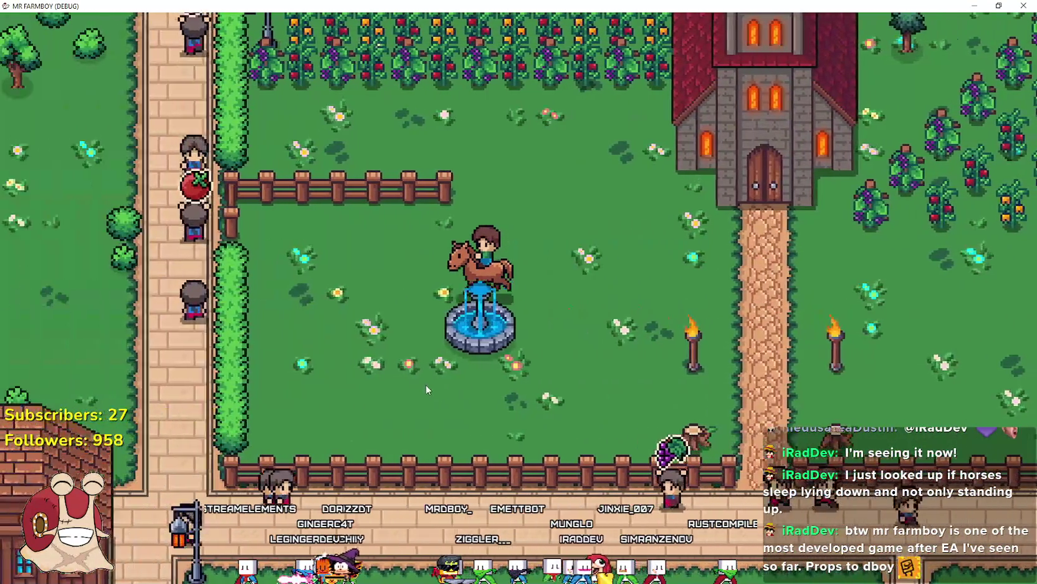
Walk down toward the lower fence, get back on the horse and ride right
key(a)
right_click(425, 383)
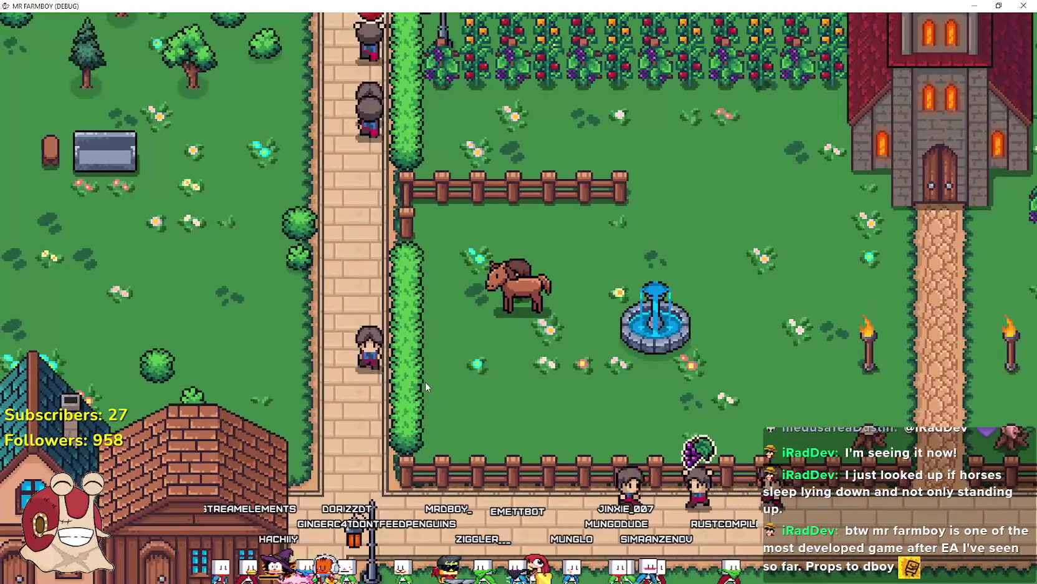
key(s)
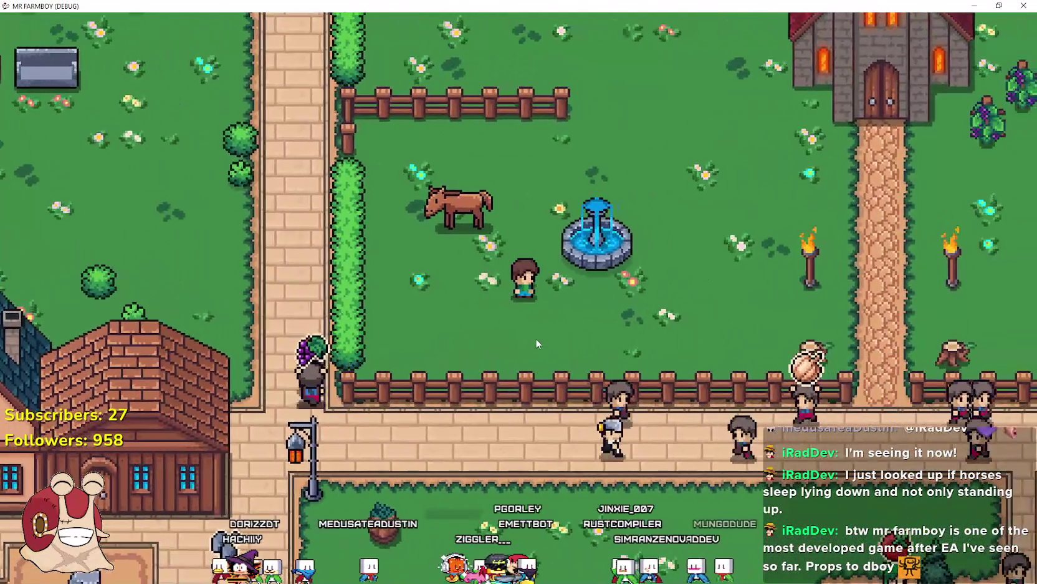
right_click(536, 337)
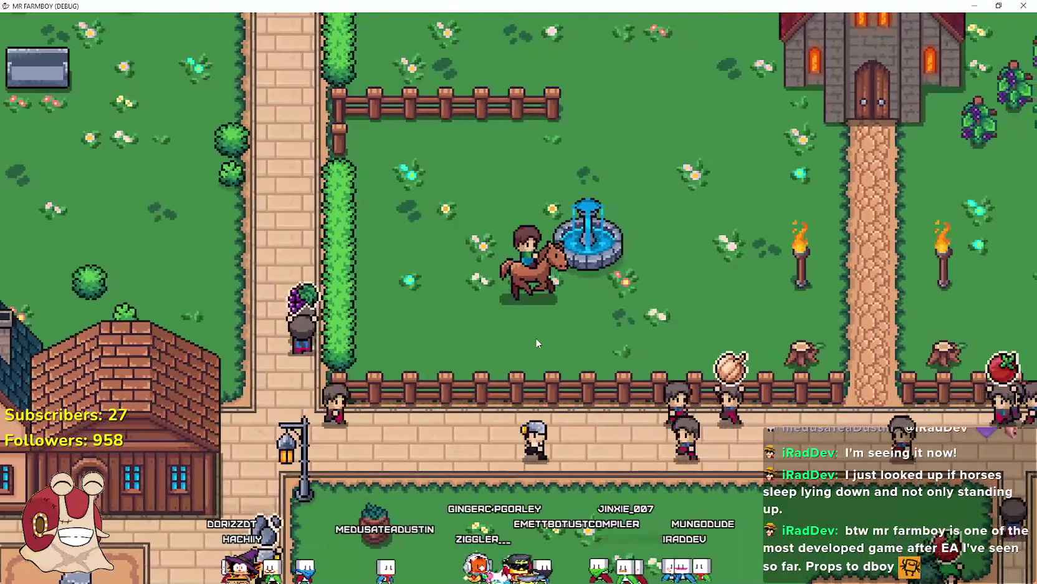
key(d)
key(d)
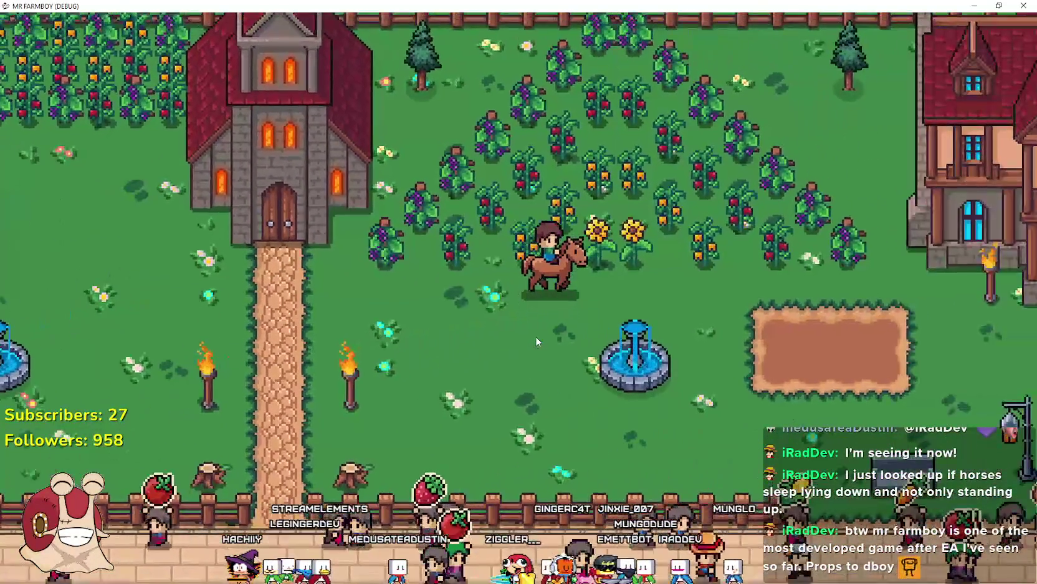
Ride past the dirt plot, manor and fountain to the castle path, then switch to Steam's event editor
key(d)
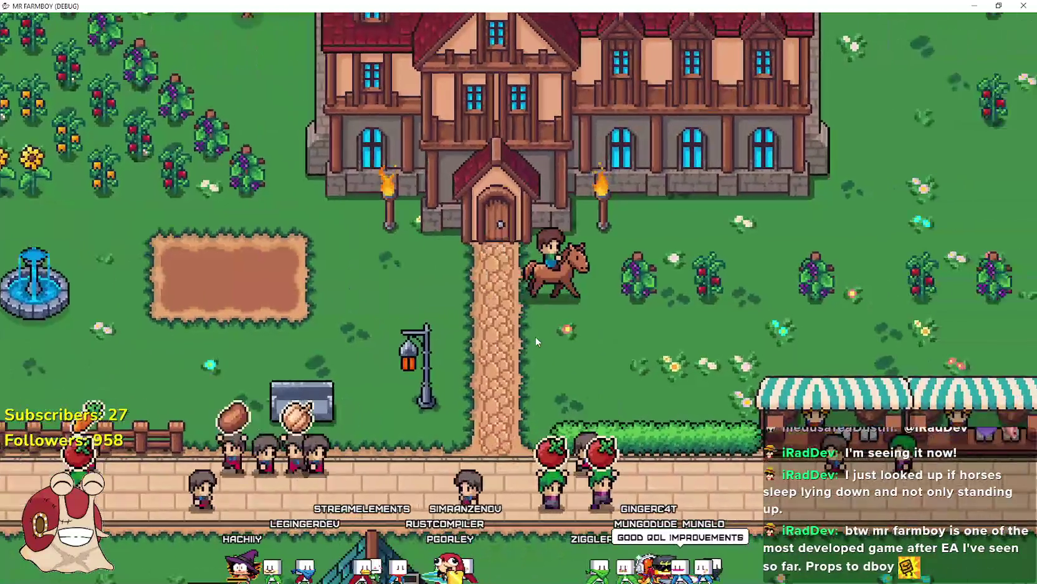
key(d)
key(a)
key(a)
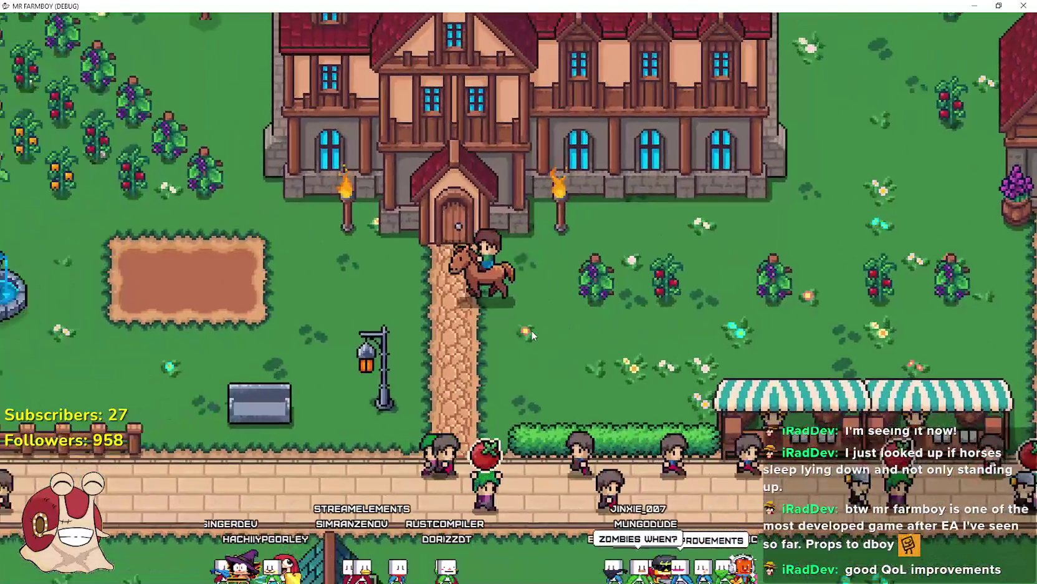
key(a)
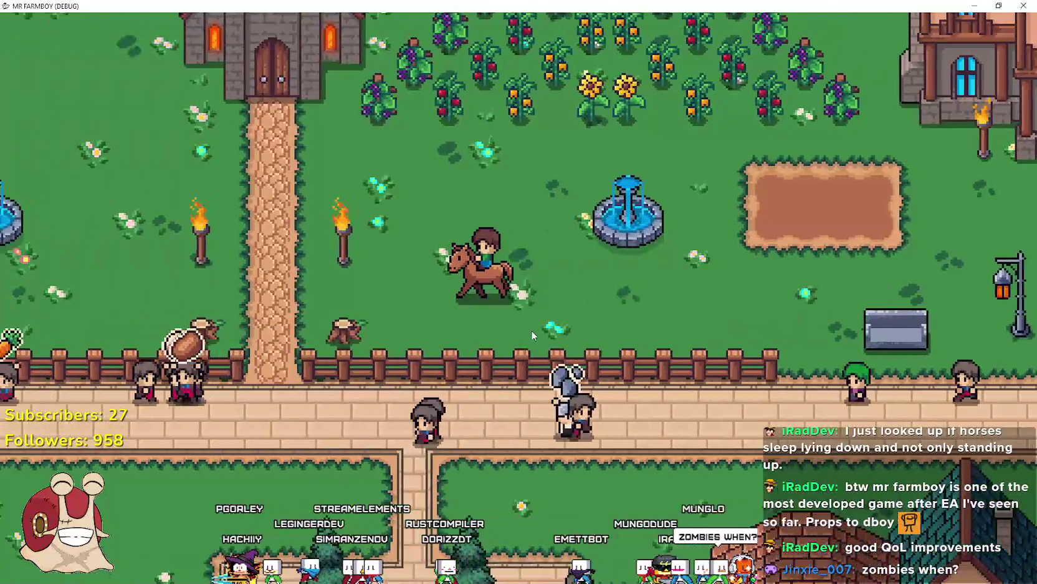
key(a)
scroll(467, 294, up, 3)
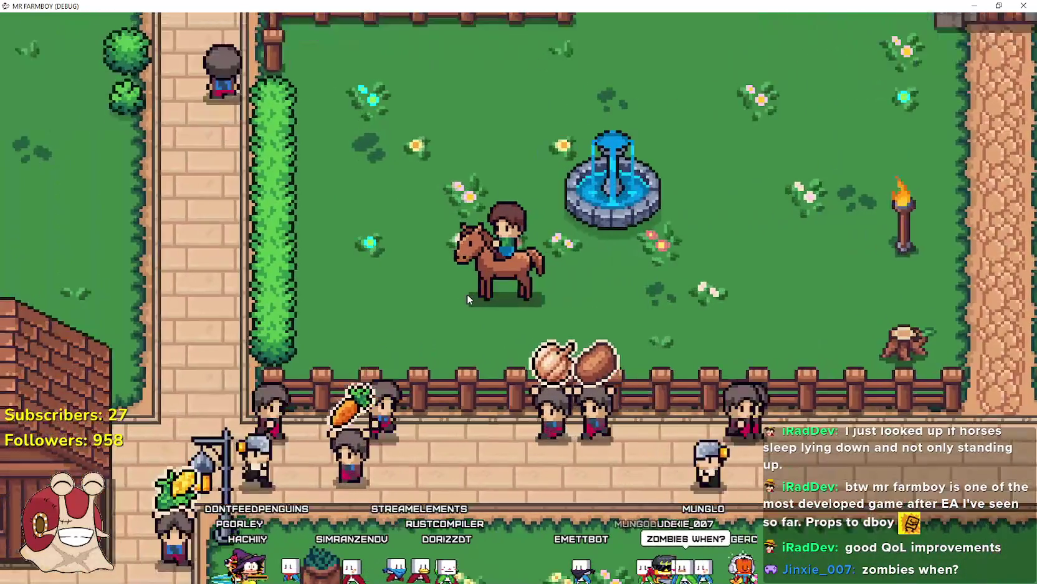
key(d)
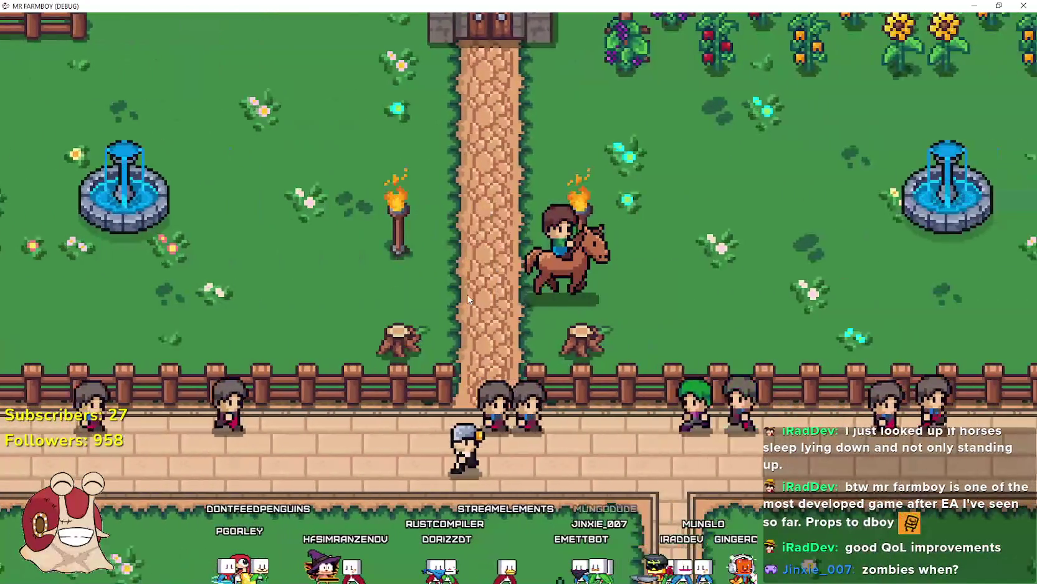
key(w)
key(a)
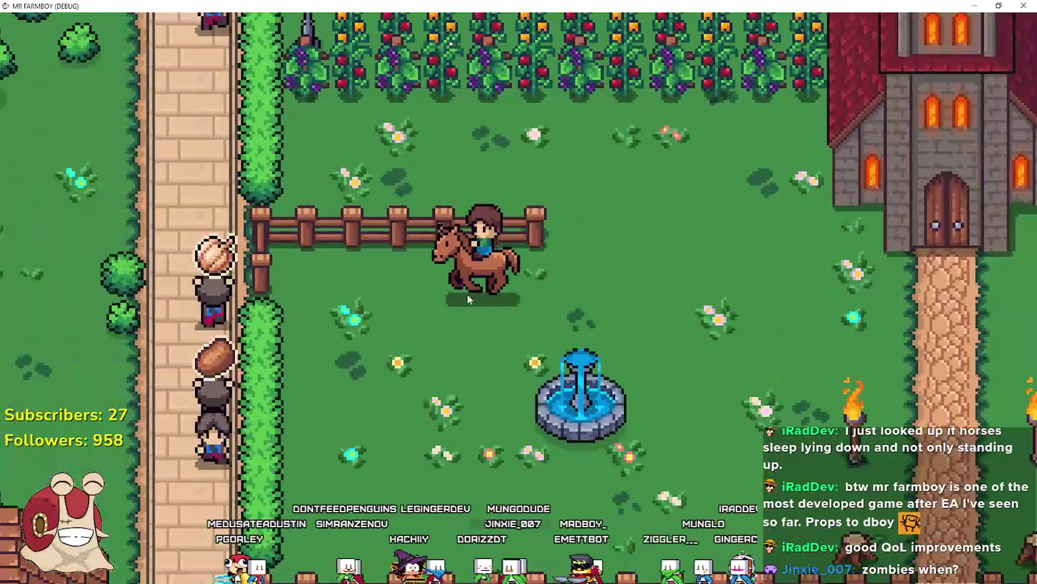
key(d)
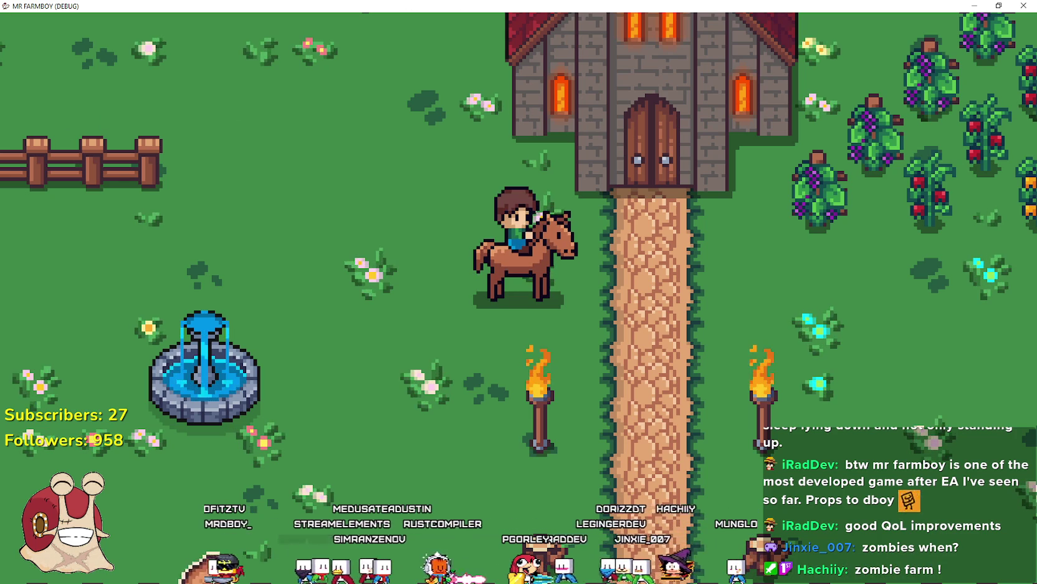
key(alt+Tab)
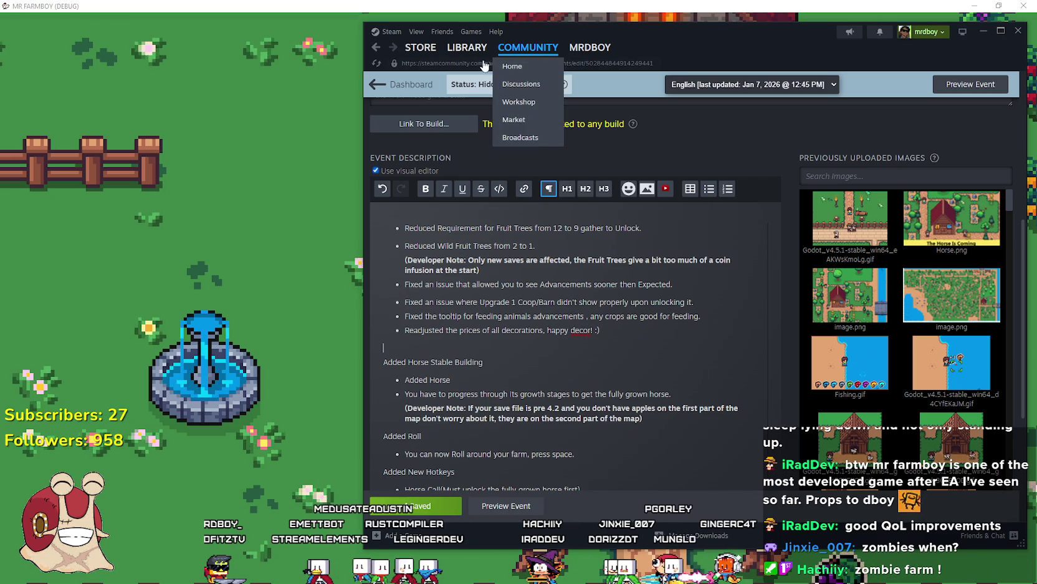
Go from the Steam library to MR FARMBOY's community hub
click(466, 47)
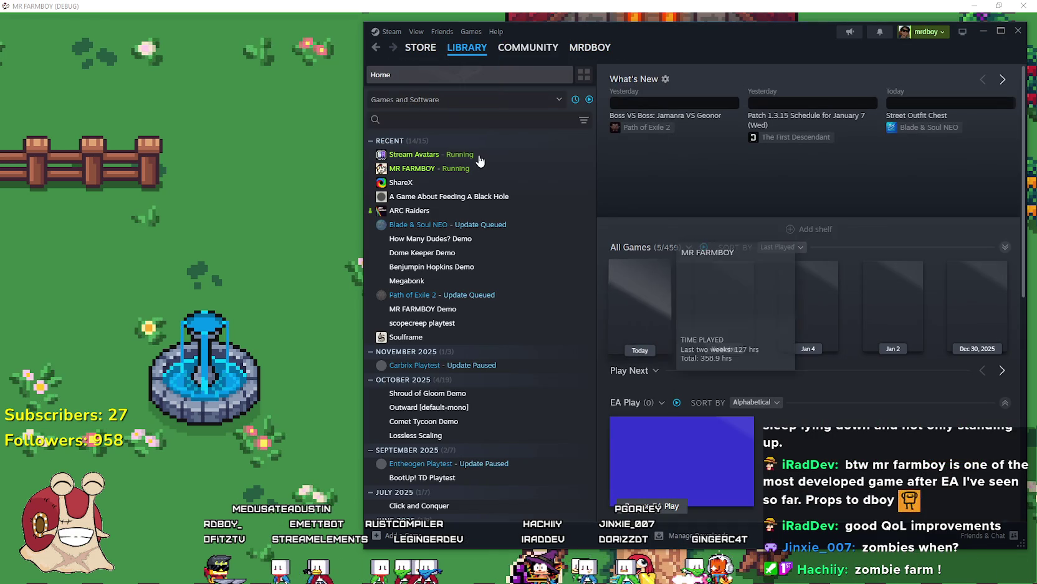
click(477, 168)
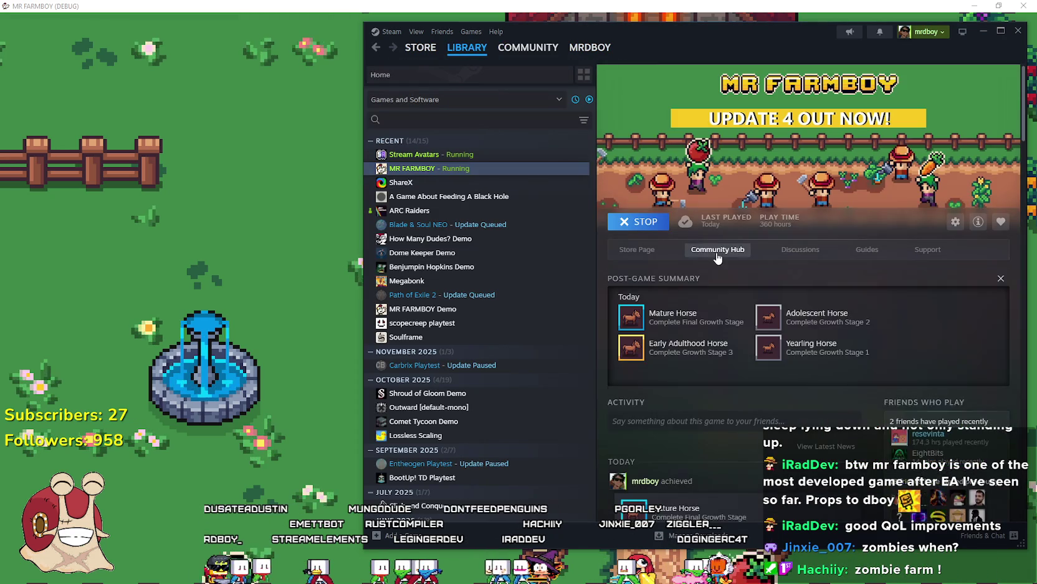
click(718, 249)
drag(697, 48, 644, 52)
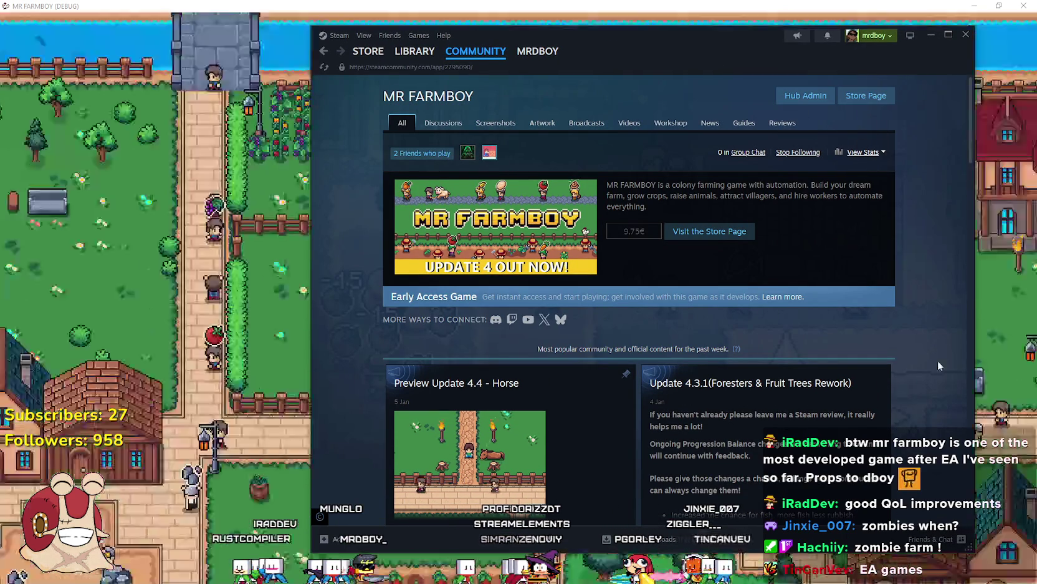
scroll(921, 351, down, 3)
scroll(928, 271, up, 1)
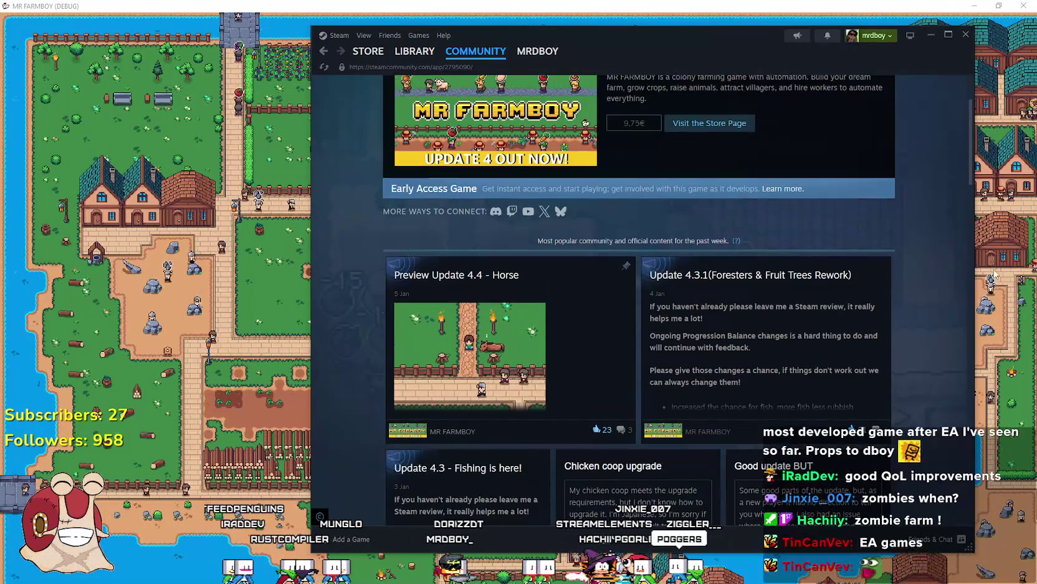
scroll(897, 186, up, 2)
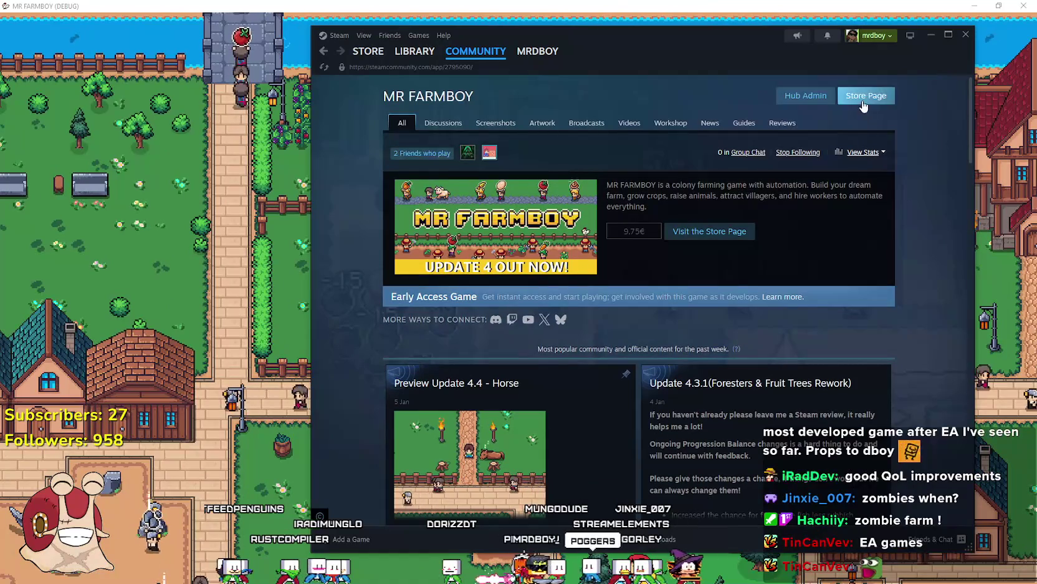
Open the MR FARMBOY store page, show its third screenshot and check the review ratings
click(863, 104)
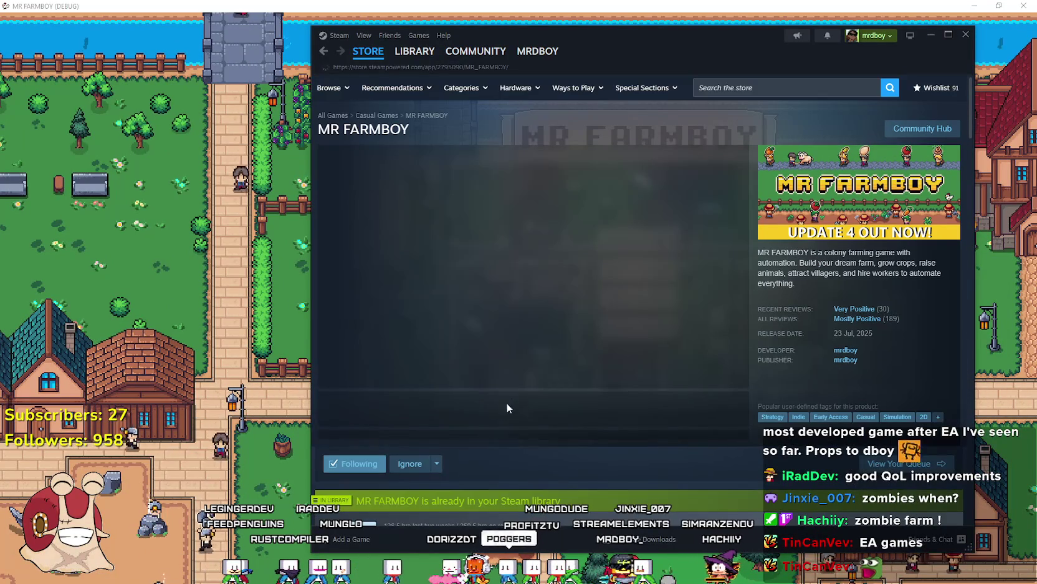
click(504, 426)
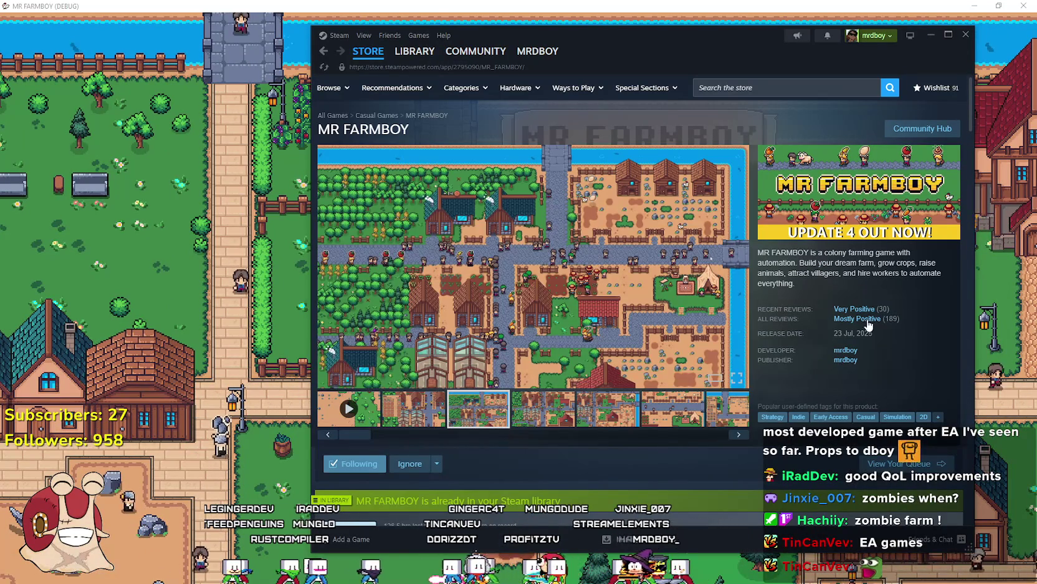
mouse_move(865, 323)
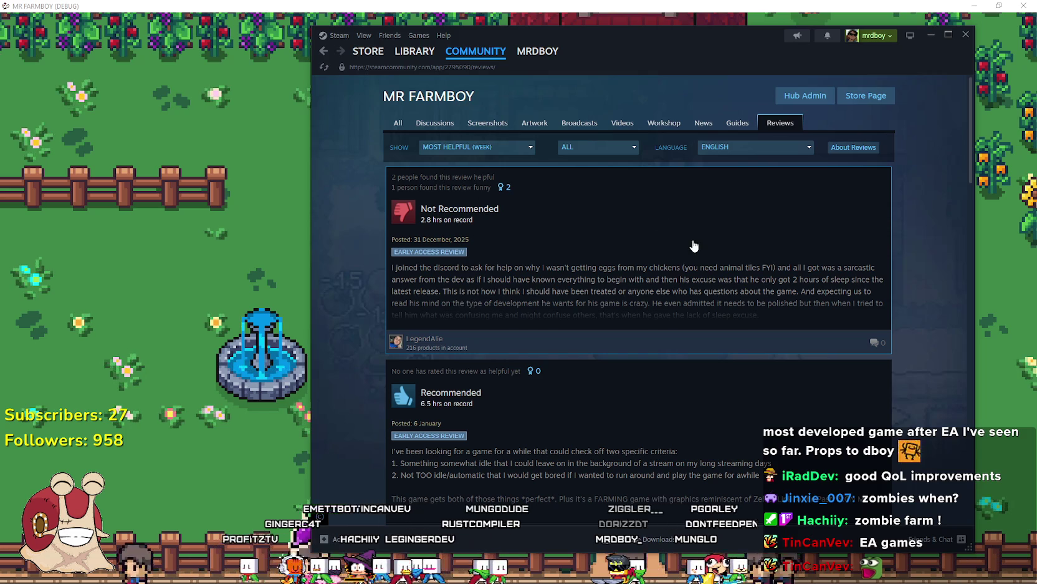
Sort the MR FARMBOY reviews by Most Recent and show All Languages
click(451, 148)
click(486, 249)
click(608, 150)
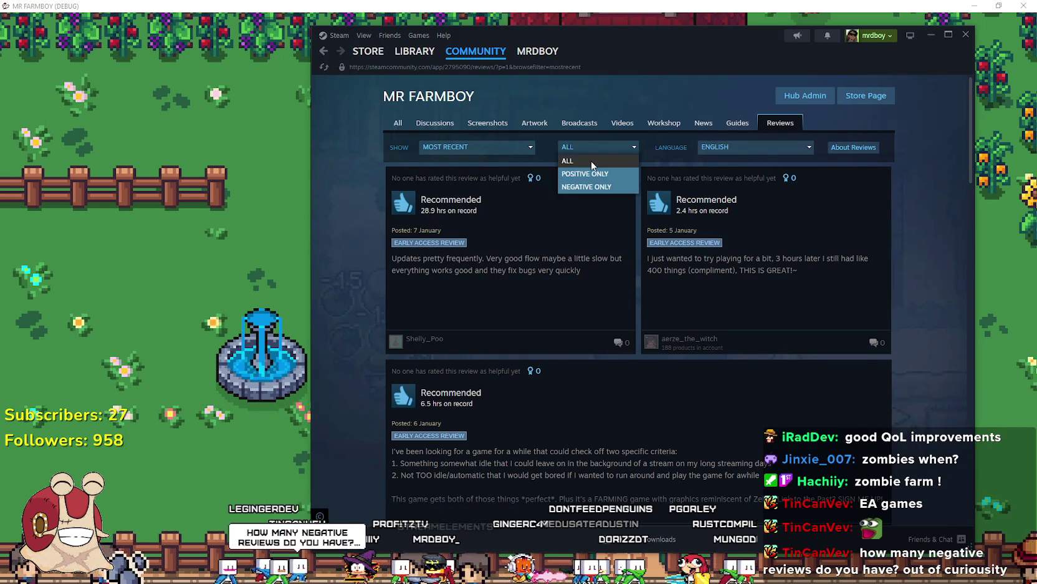
click(728, 147)
click(729, 163)
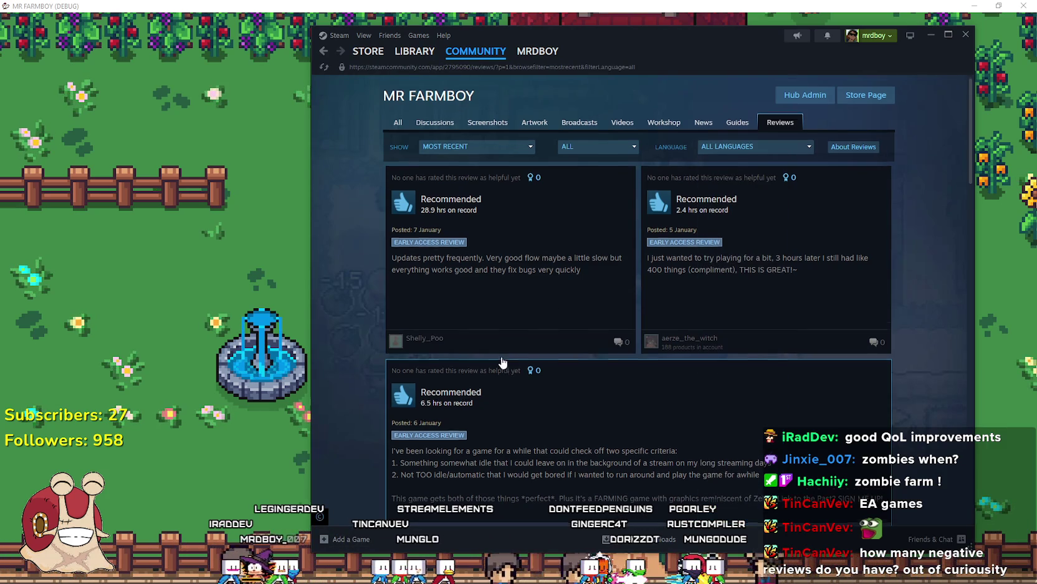
Scroll through the newest early-January reviews, then switch back to the game
scroll(506, 367, down, 3)
scroll(811, 349, up, 1)
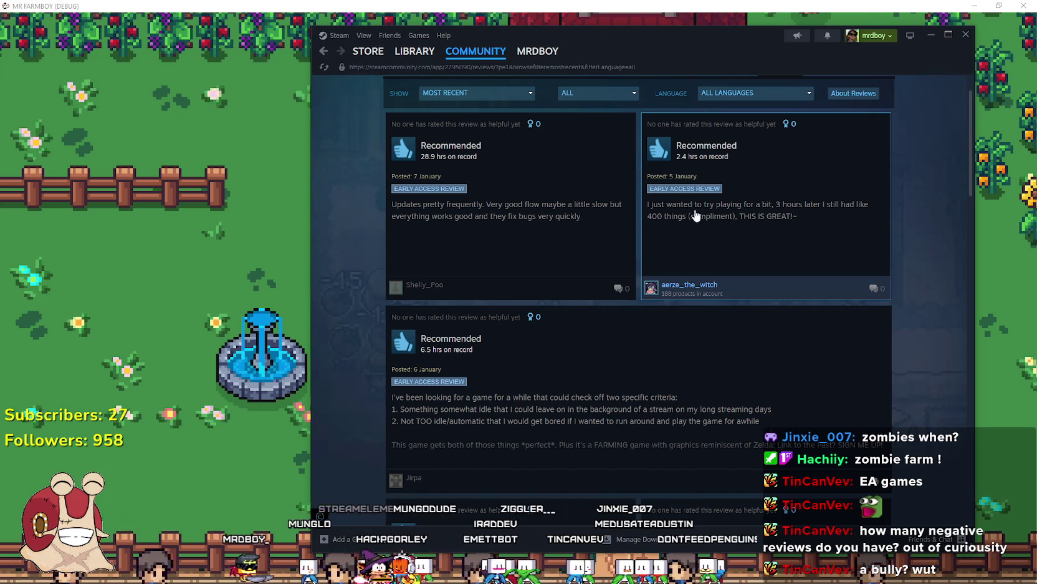
scroll(941, 289, down, 4)
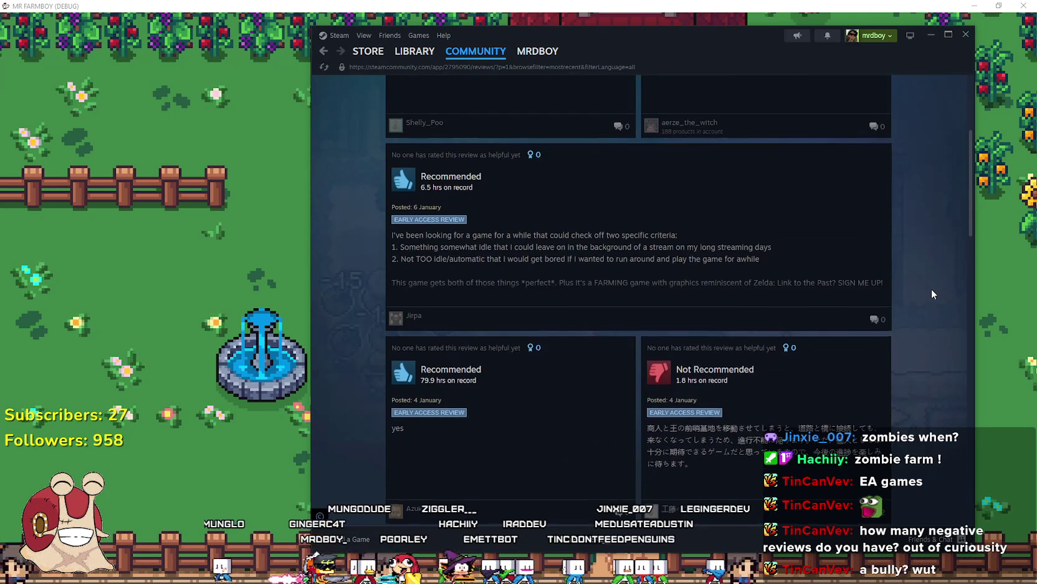
scroll(932, 288, down, 1)
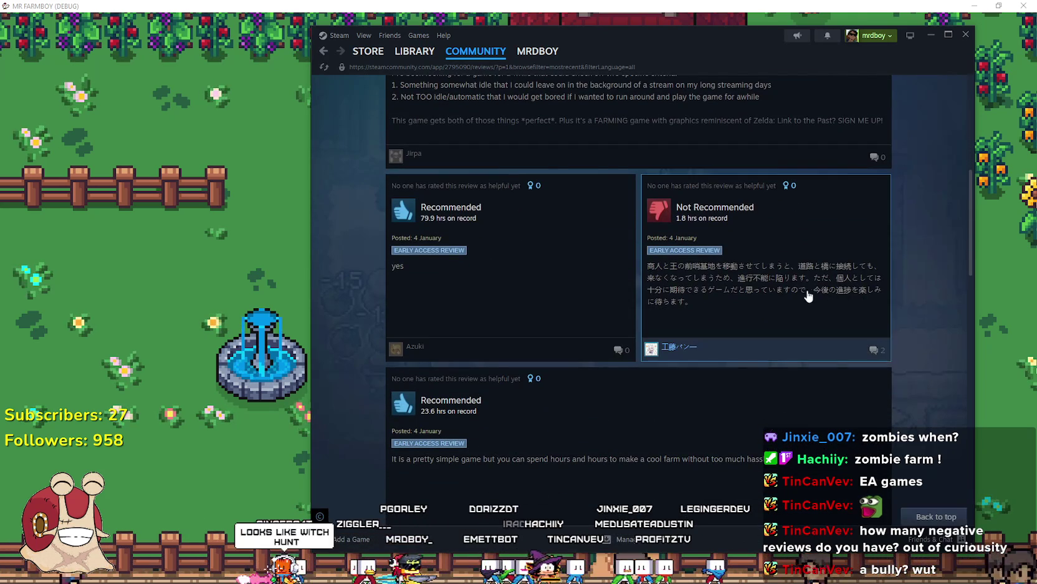
scroll(892, 267, down, 4)
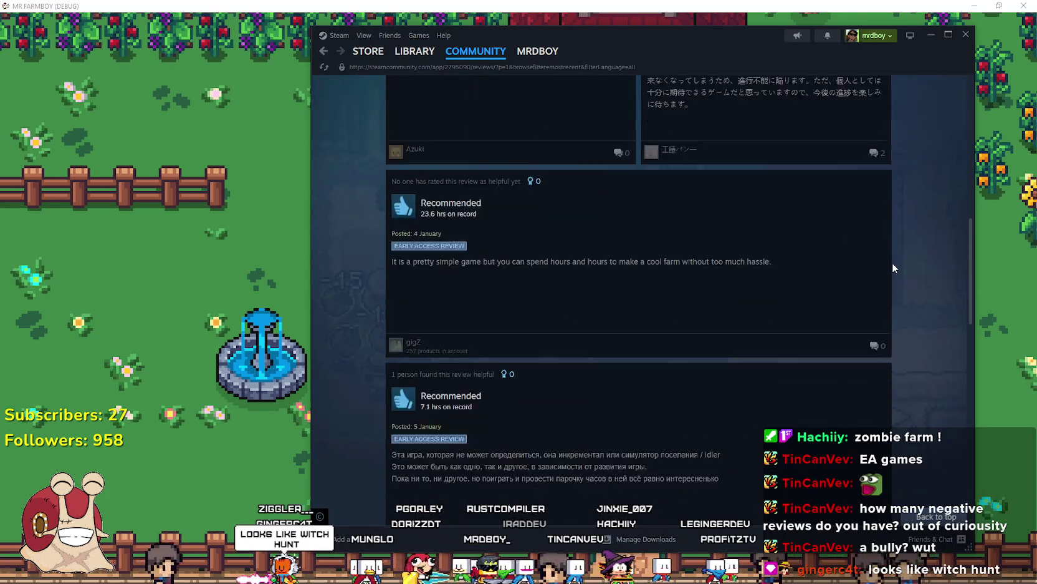
scroll(885, 339, up, 6)
scroll(867, 318, down, 8)
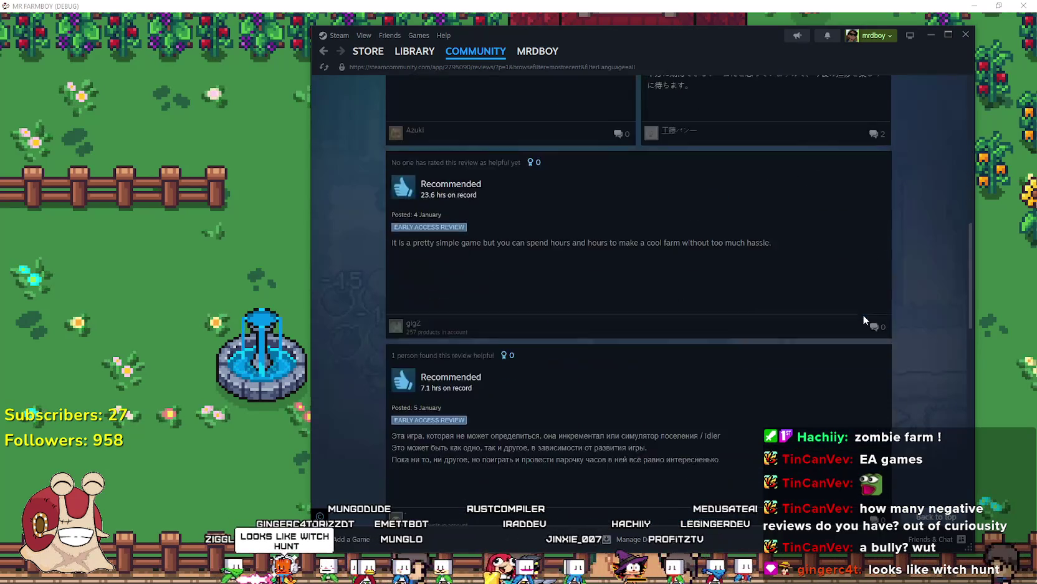
scroll(424, 294, down, 1)
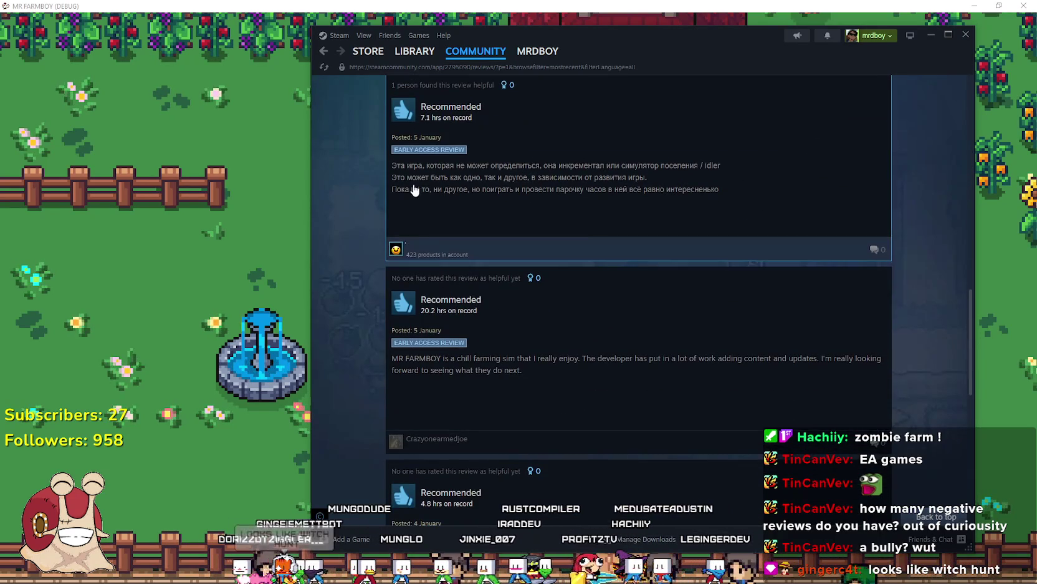
scroll(440, 352, down, 4)
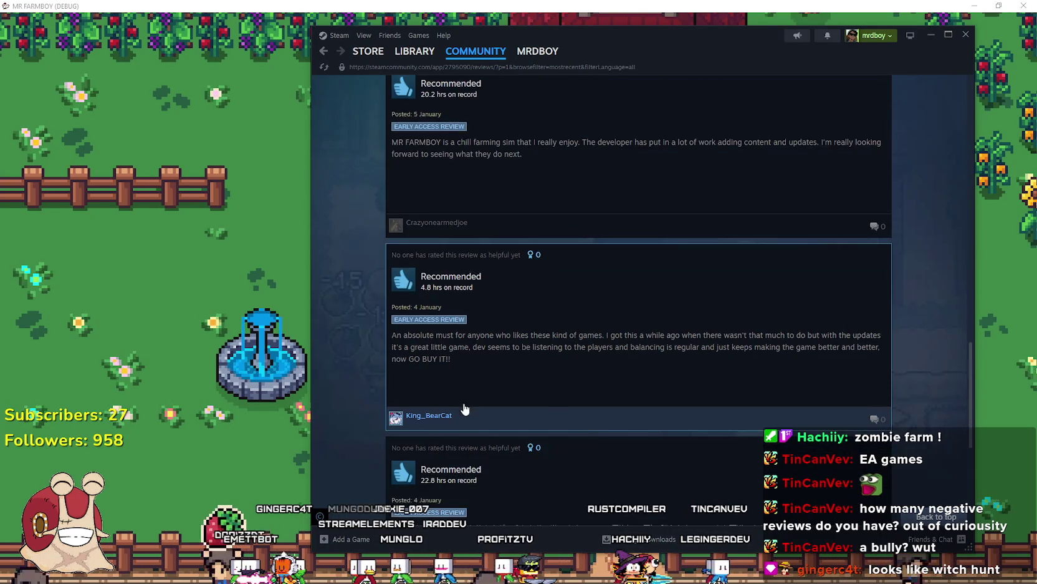
scroll(424, 360, down, 10)
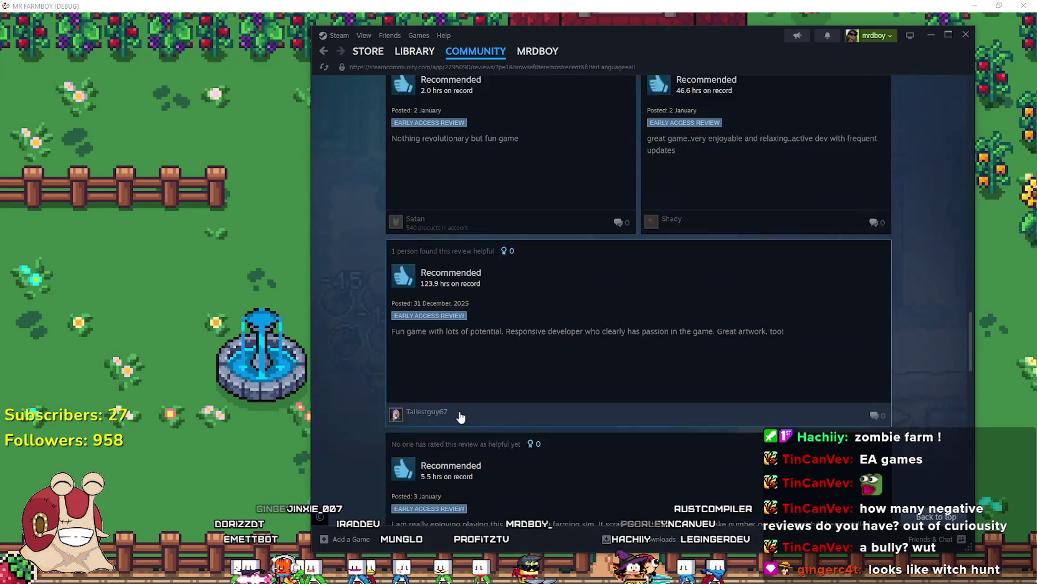
scroll(478, 361, down, 5)
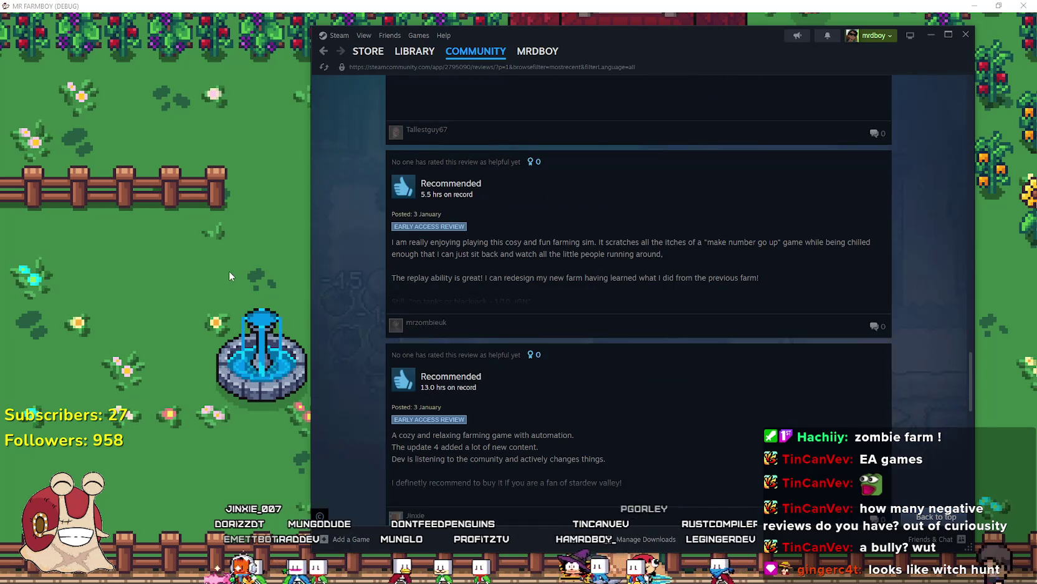
key(alt+Tab)
Ride the horse east and west beside the church, then return to the Steam reviews window
key(a)
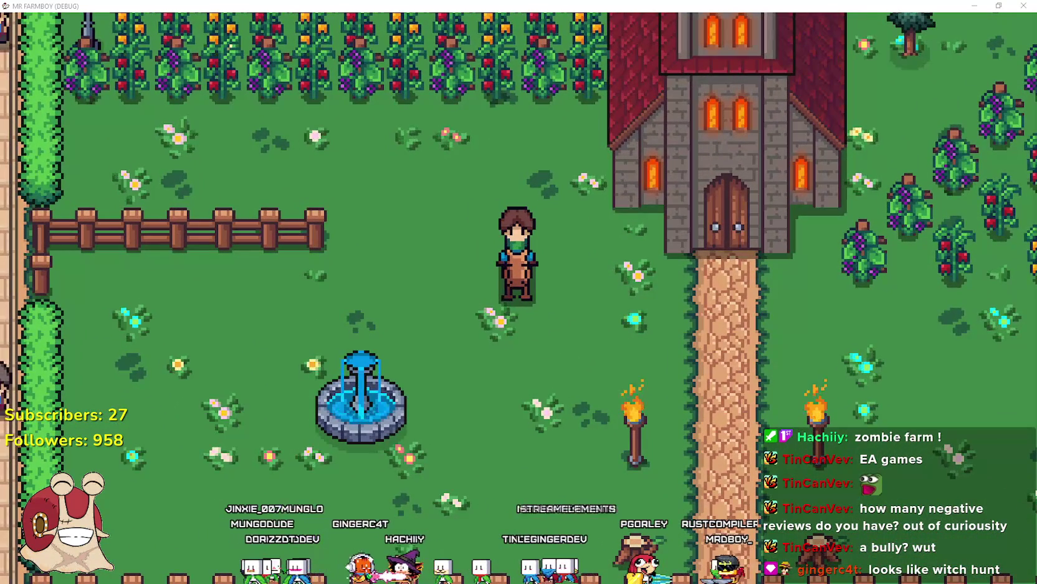
click(529, 266)
key(d)
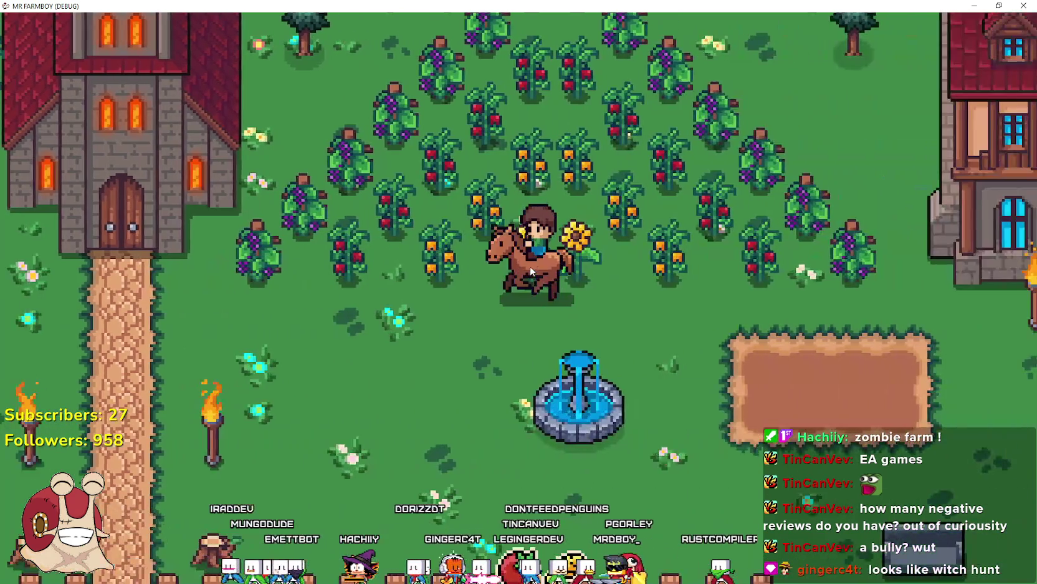
key(a)
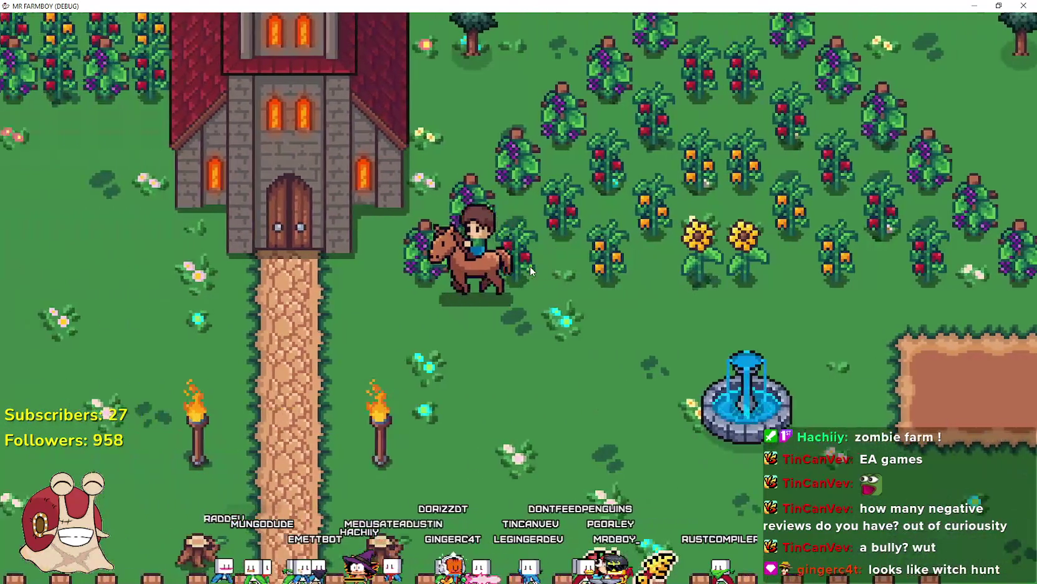
key(w)
key(d)
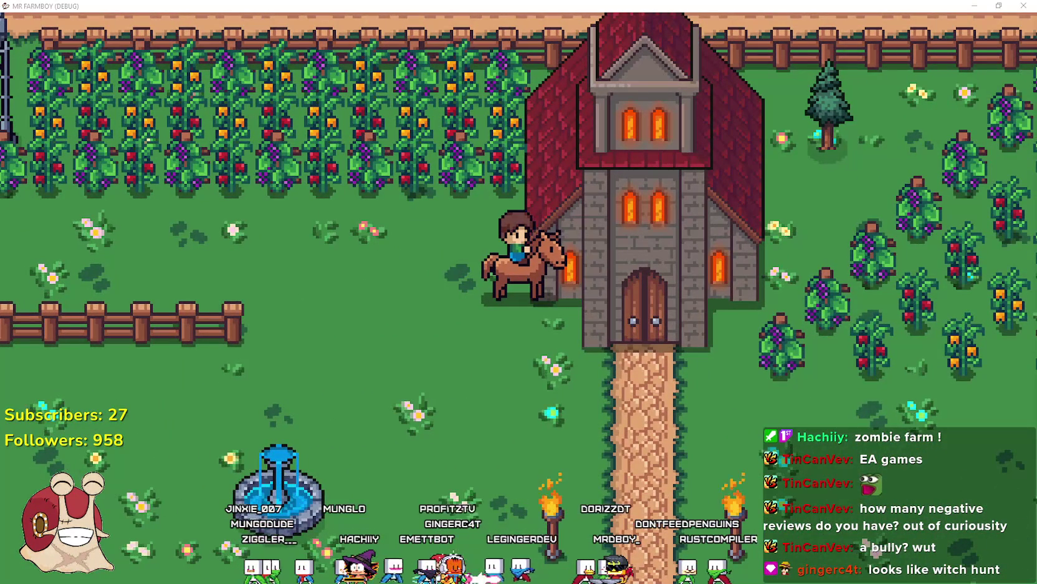
key(alt+Tab)
scroll(548, 275, up, 10)
Scroll down through the full Negative Only review list for MR FARMBOY
scroll(547, 284, up, 15)
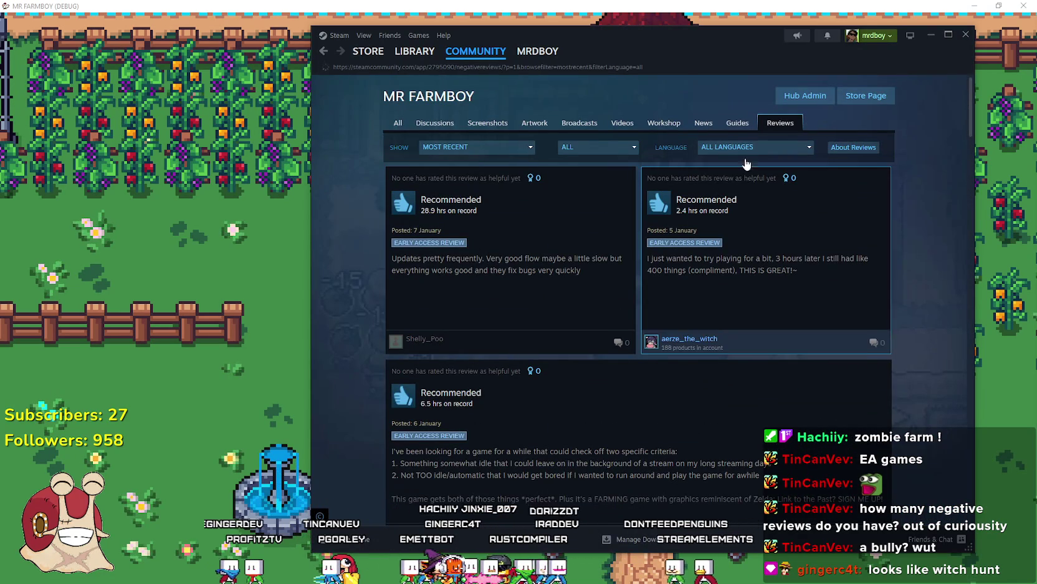
scroll(920, 326, down, 2)
scroll(920, 321, up, 2)
scroll(637, 270, down, 6)
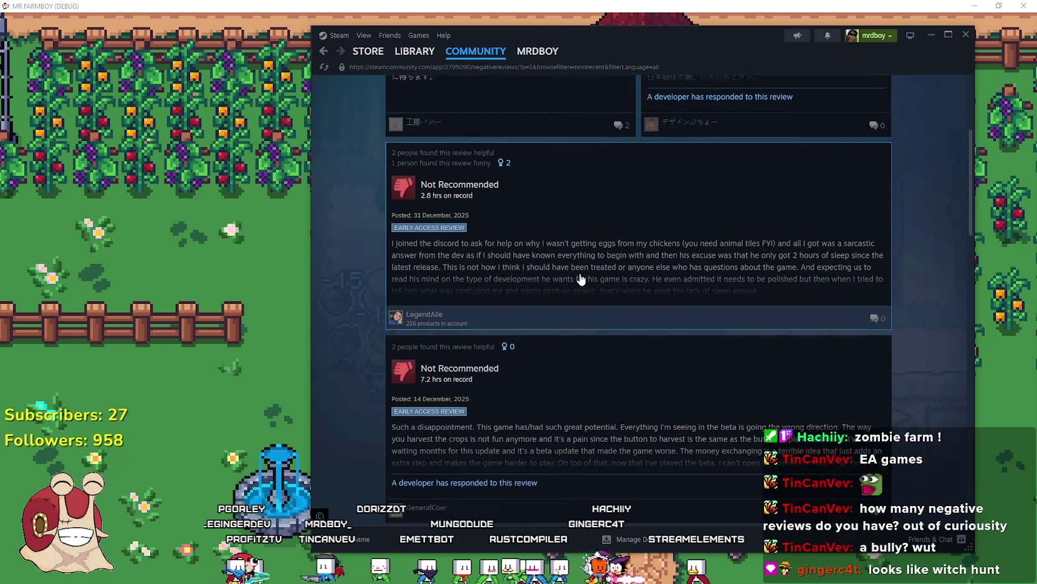
scroll(637, 269, down, 3)
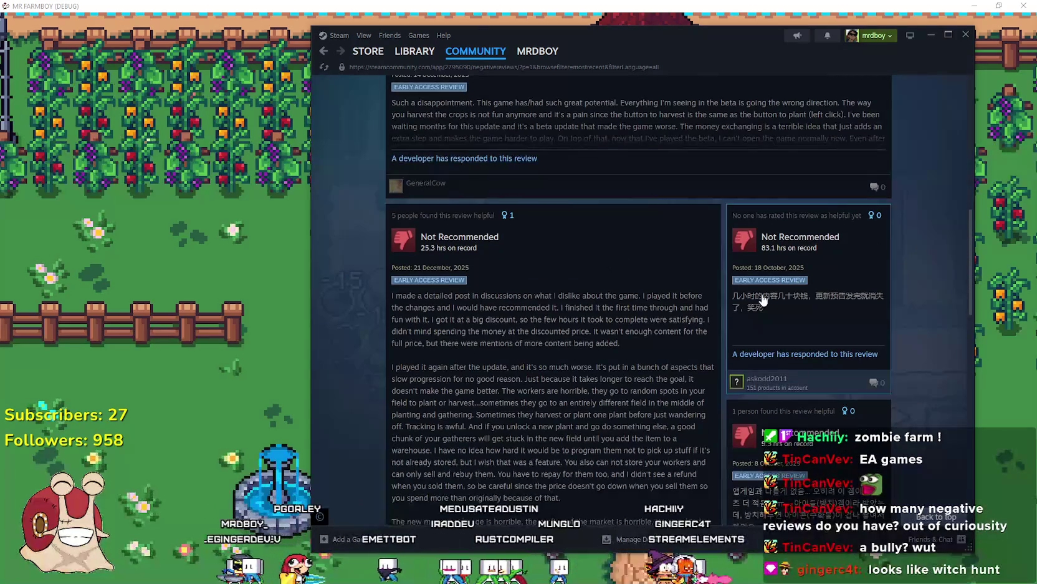
scroll(766, 298, down, 5)
scroll(516, 349, down, 6)
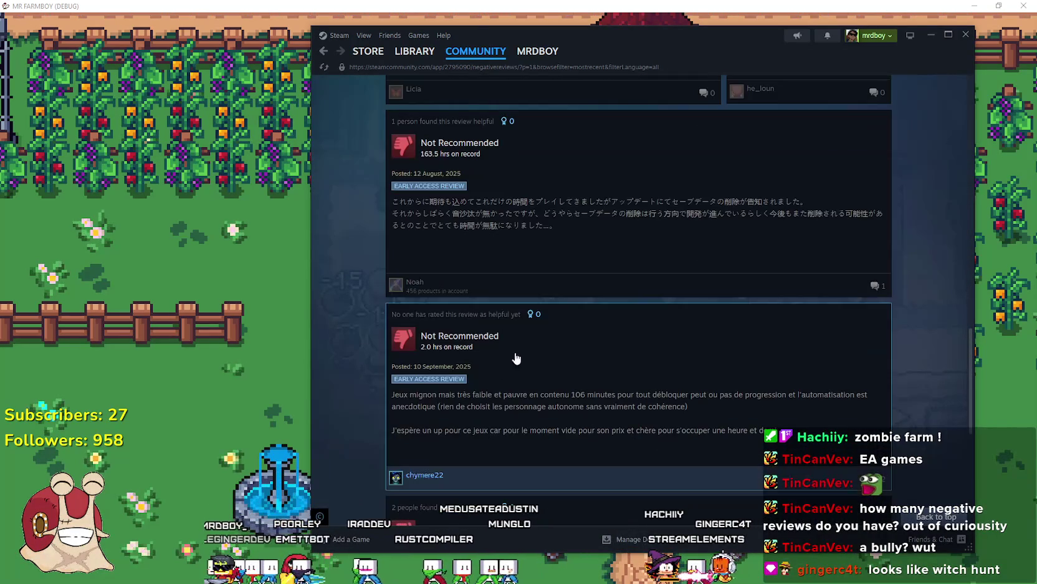
scroll(553, 357, down, 3)
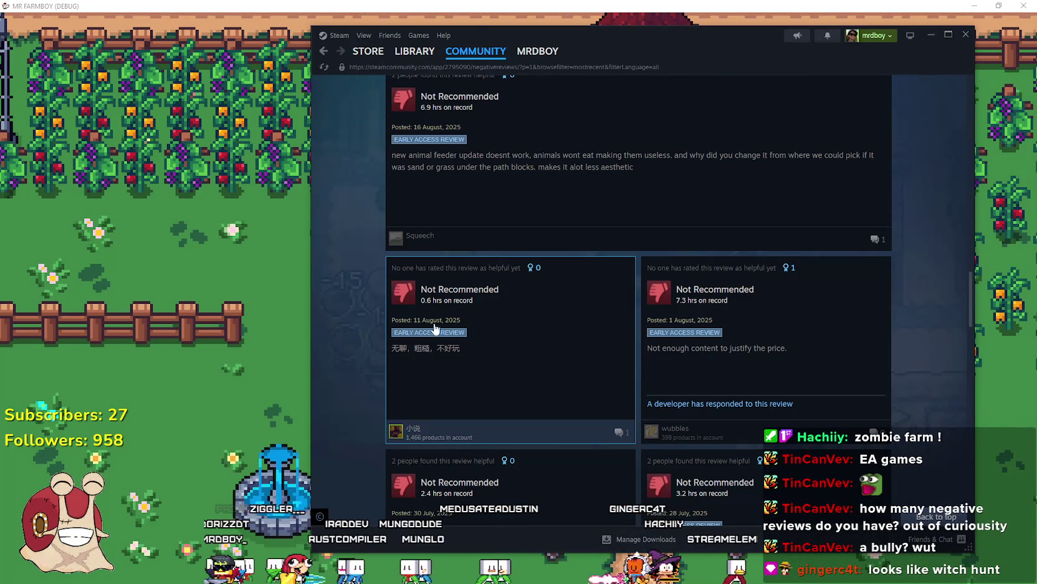
scroll(479, 317, down, 3)
scroll(543, 332, down, 4)
scroll(543, 332, down, 7)
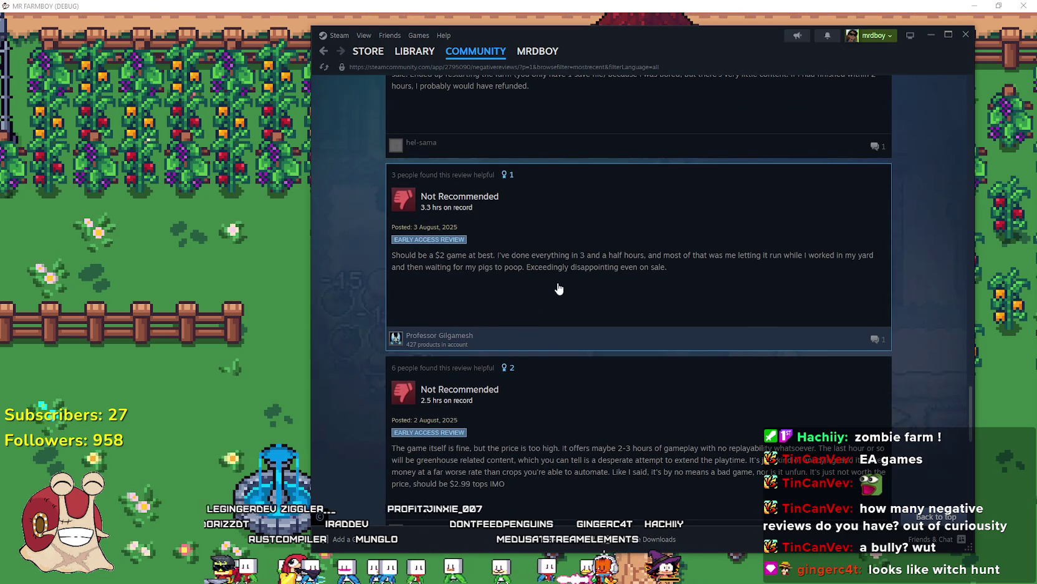
scroll(554, 289, down, 12)
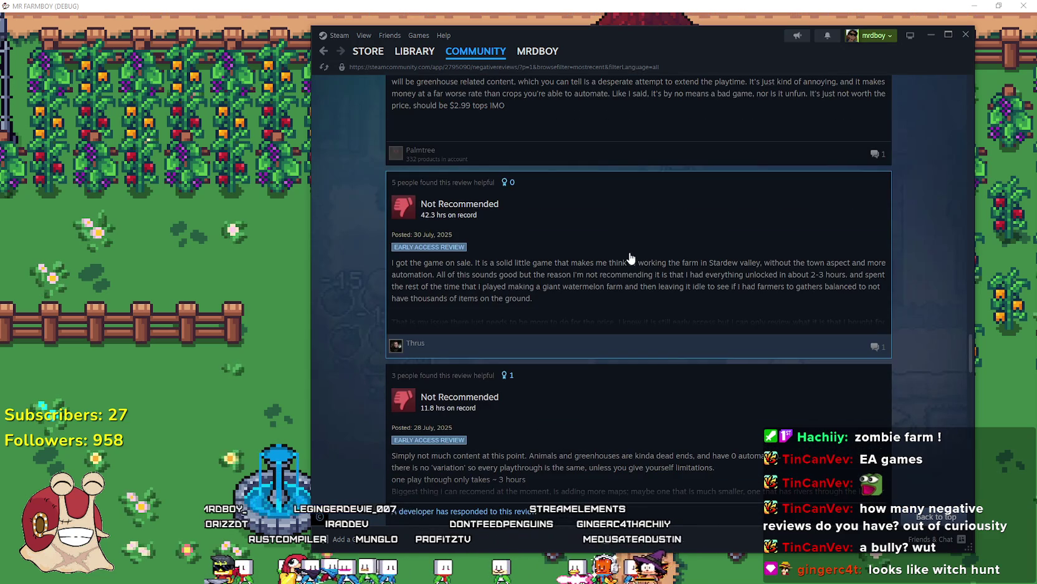
scroll(561, 281, down, 5)
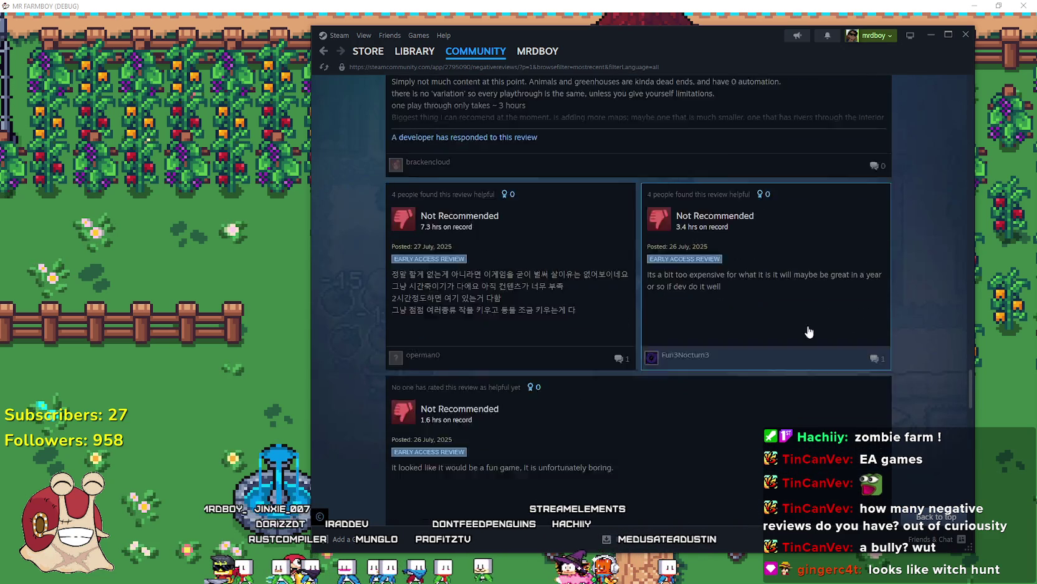
scroll(529, 288, down, 5)
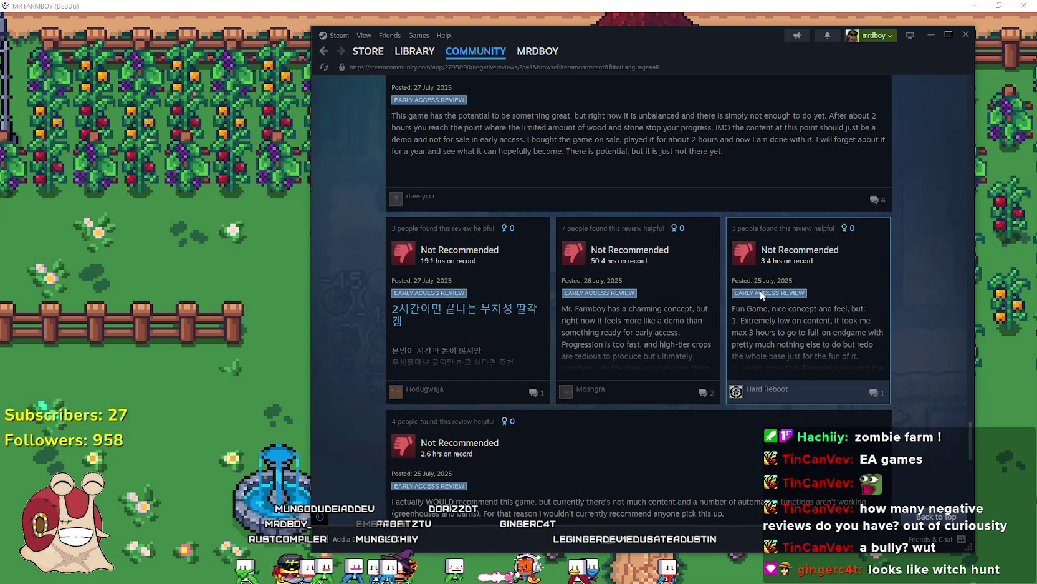
scroll(760, 290, down, 2)
scroll(466, 396, down, 3)
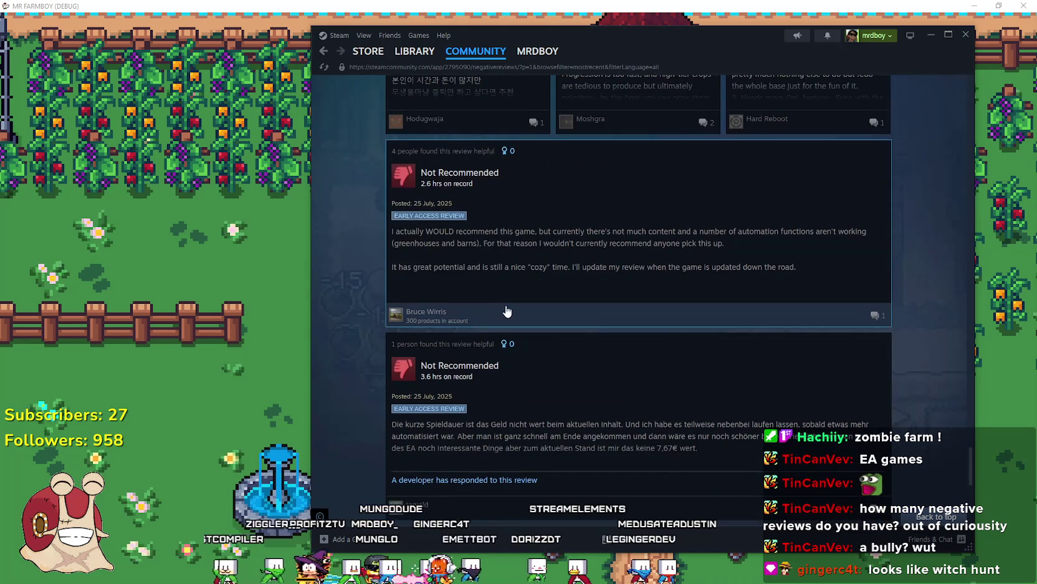
scroll(520, 277, down, 10)
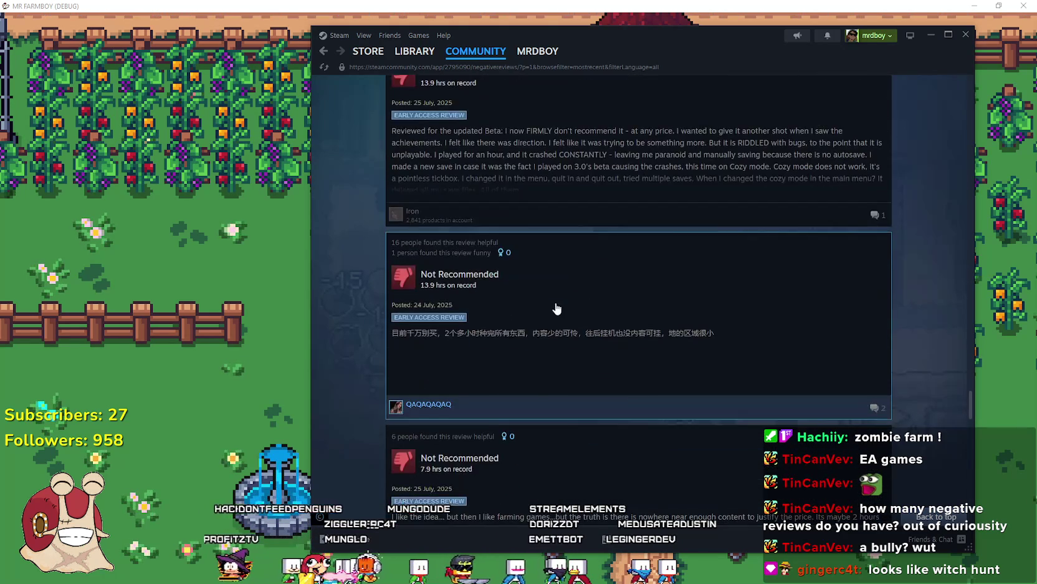
scroll(560, 307, down, 6)
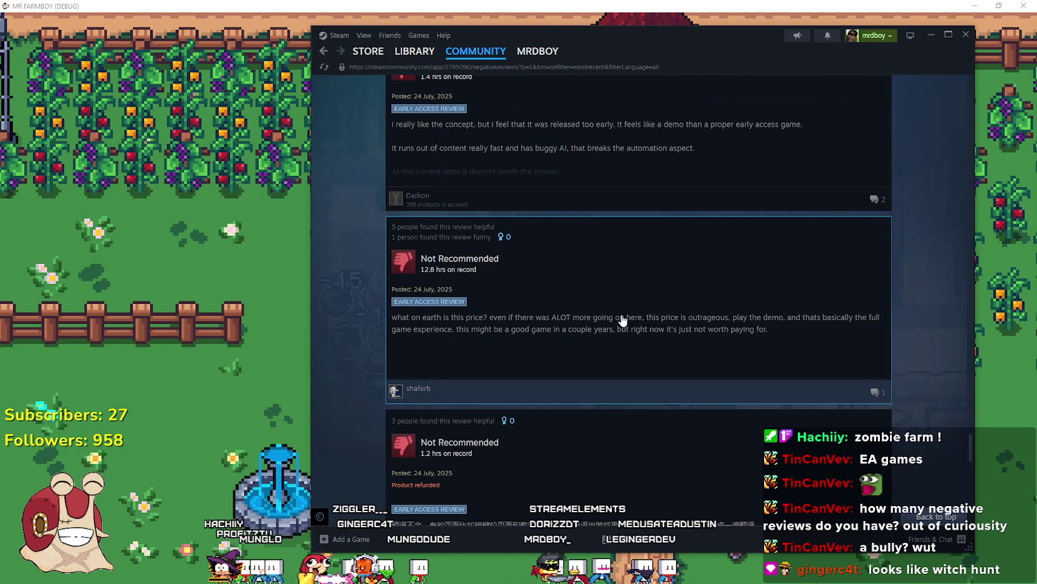
scroll(627, 321, down, 3)
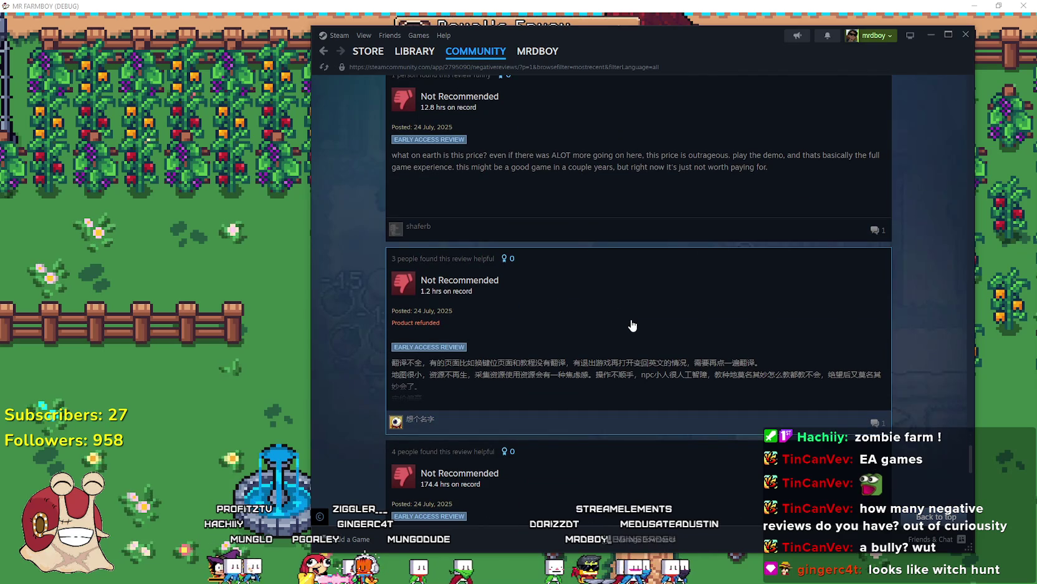
scroll(632, 324, down, 5)
scroll(640, 289, down, 4)
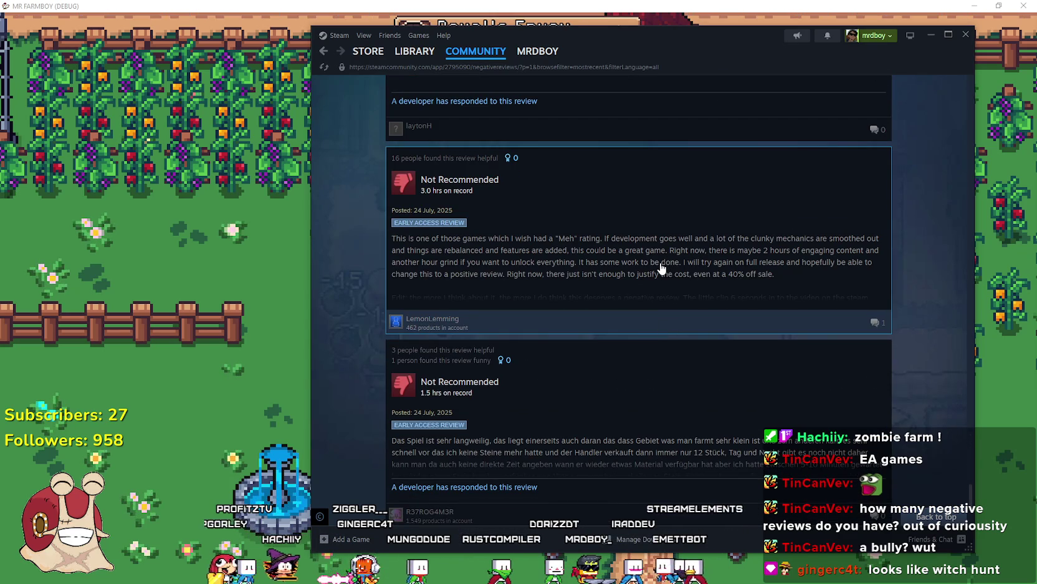
scroll(658, 270, down, 3)
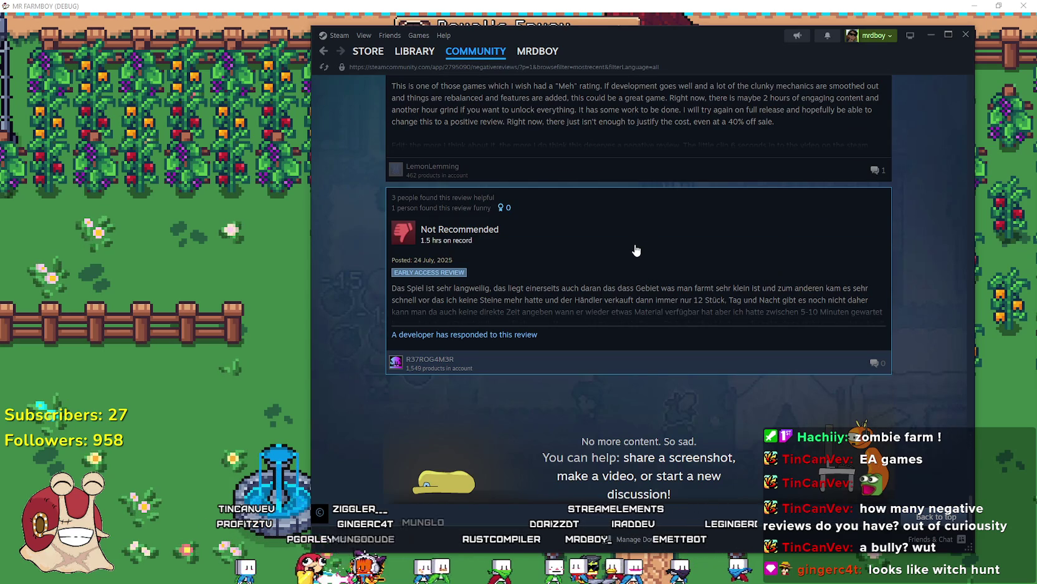
Move back up the page to MR FARMBOY's store page showing Mostly Positive (189)
mouse_move(970, 496)
mouse_down()
mouse_move(966, 177)
mouse_move(949, 445)
mouse_move(945, 420)
mouse_up()
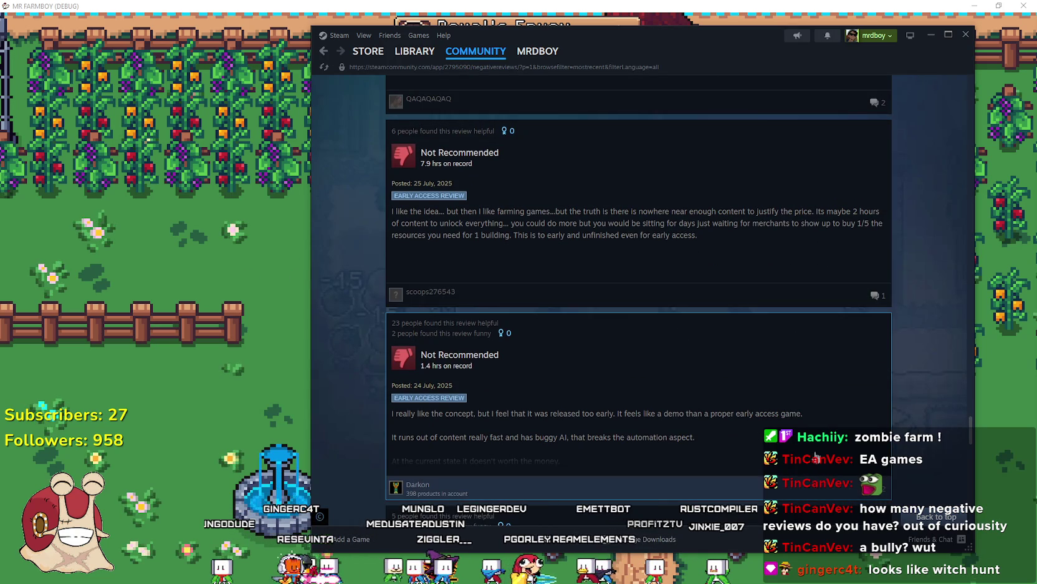
scroll(493, 364, down, 3)
mouse_move(969, 439)
mouse_down()
mouse_move(975, 282)
mouse_move(966, 311)
mouse_move(955, 267)
mouse_move(964, 219)
mouse_move(964, 446)
mouse_move(997, 17)
mouse_up()
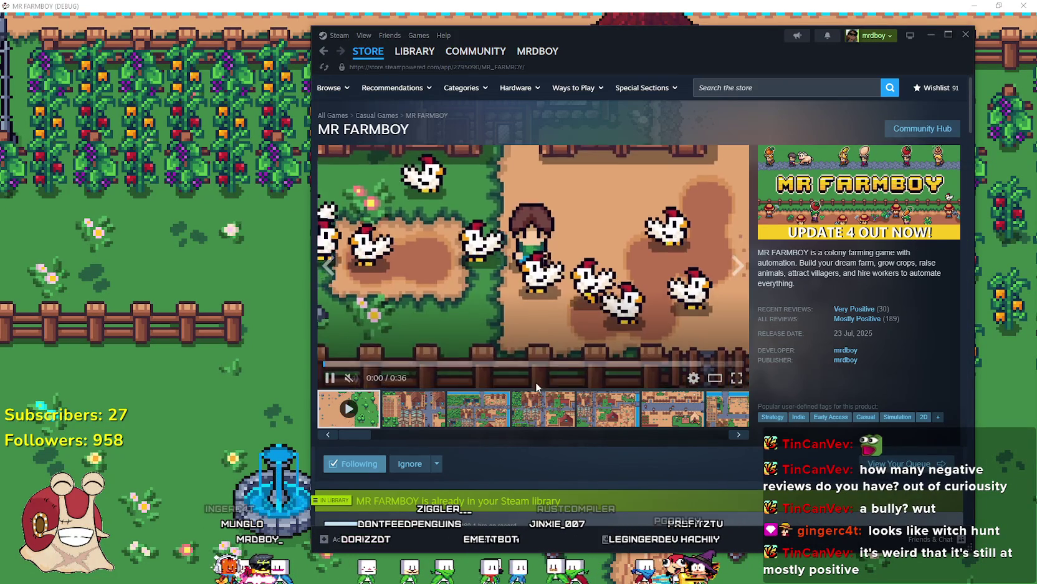
Show the fourth store screenshot, then open Calculator beside it and start entering 189
click(542, 399)
mouse_move(870, 322)
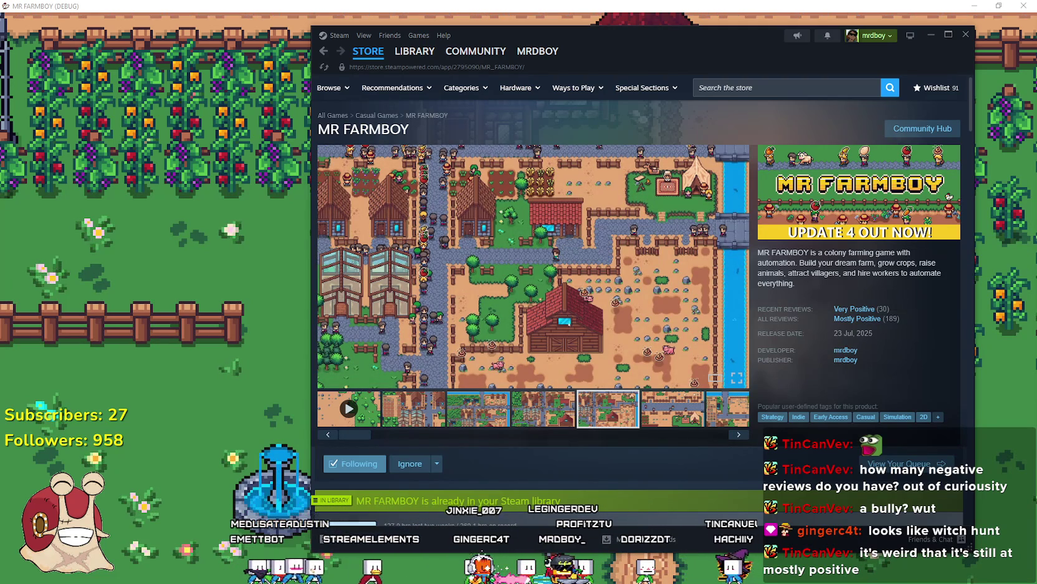
key(XF86Calculator)
drag(835, 186, 520, 190)
text(189)
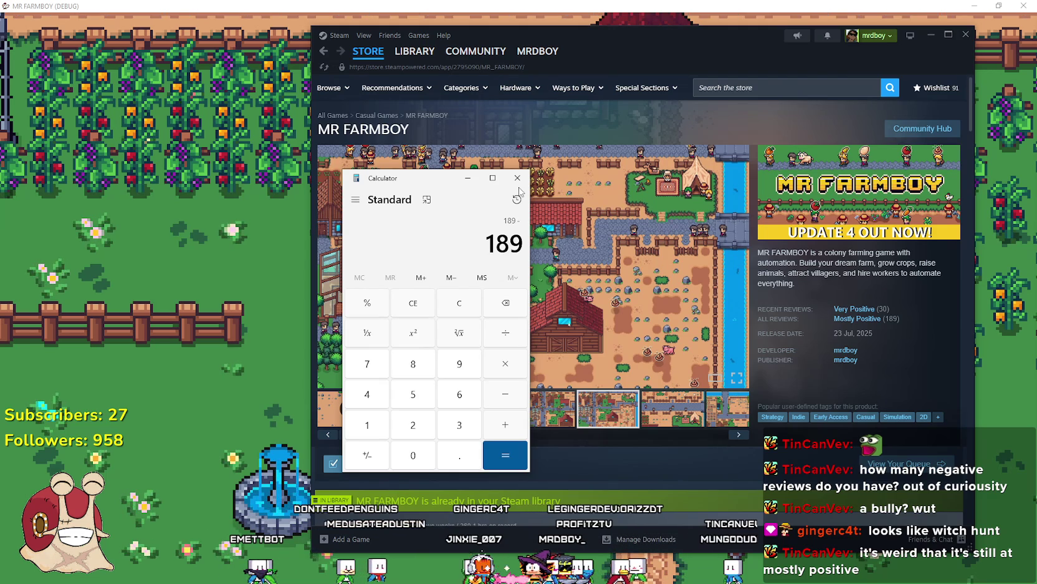
text(39)
Compute 189 − 39 = 150 in Calculator, close it, and bring the game back up
key(Return)
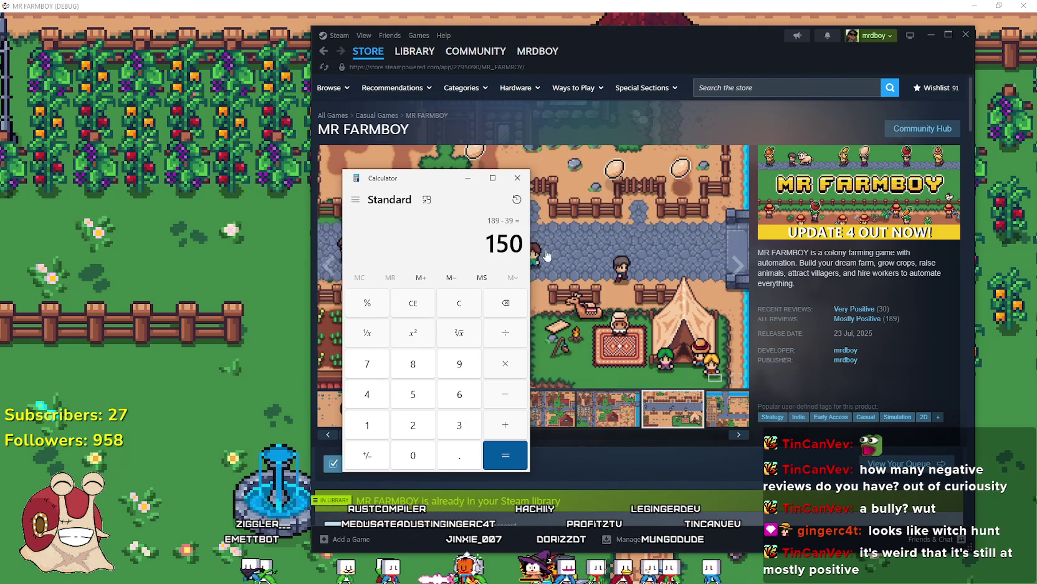
click(513, 251)
drag(409, 183, 325, 156)
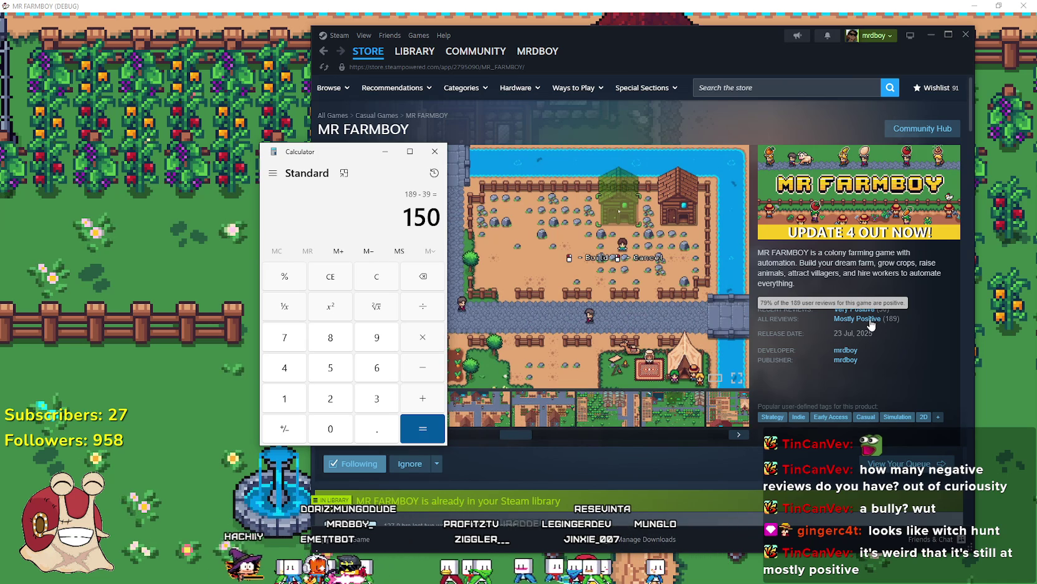
click(435, 152)
click(250, 243)
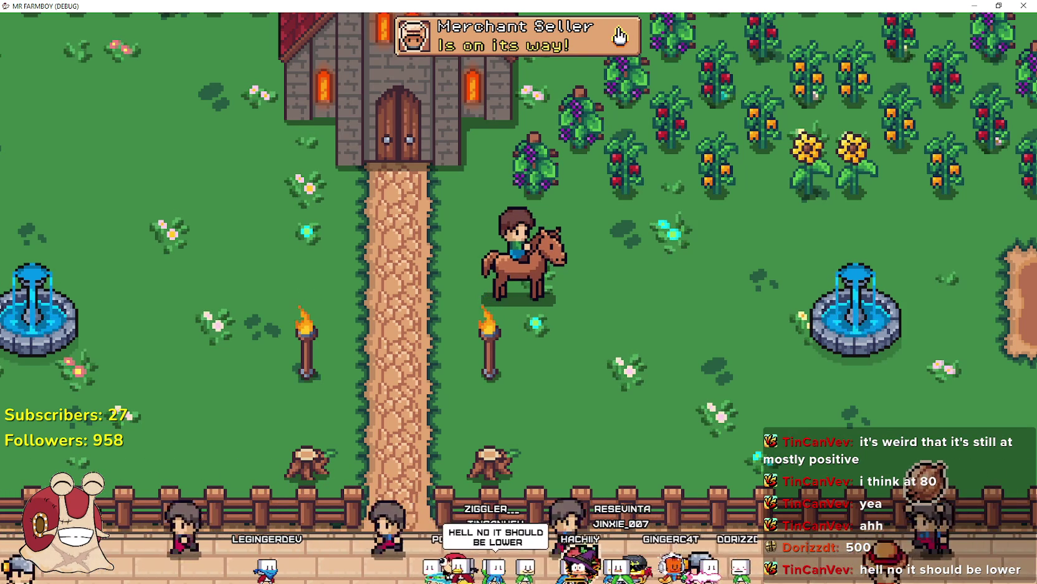
Open the Update 4.4(Horse & Roll) draft via Hub Admin's Events & Announcements dashboard
key(alt+Tab)
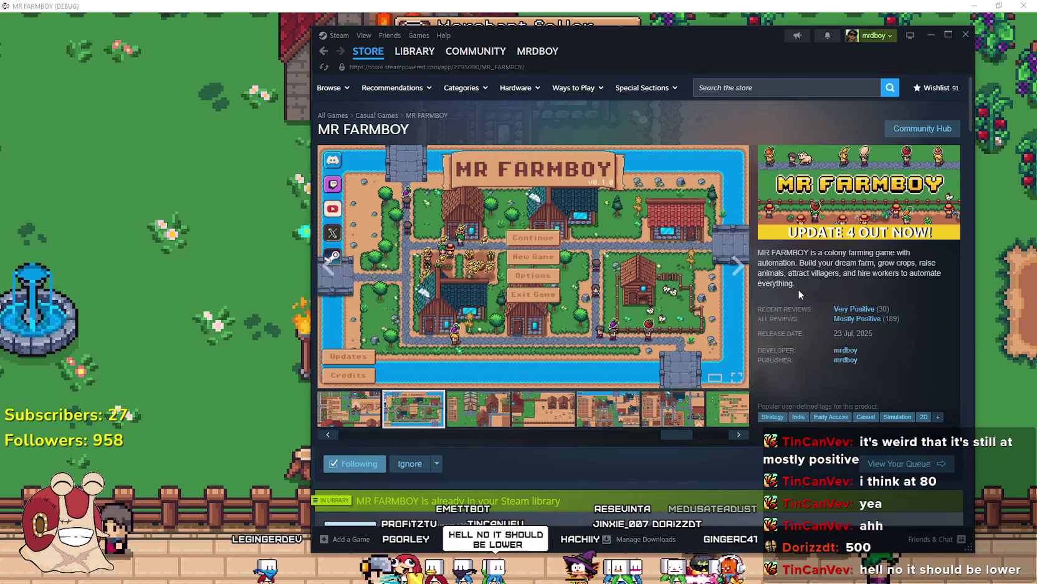
click(922, 128)
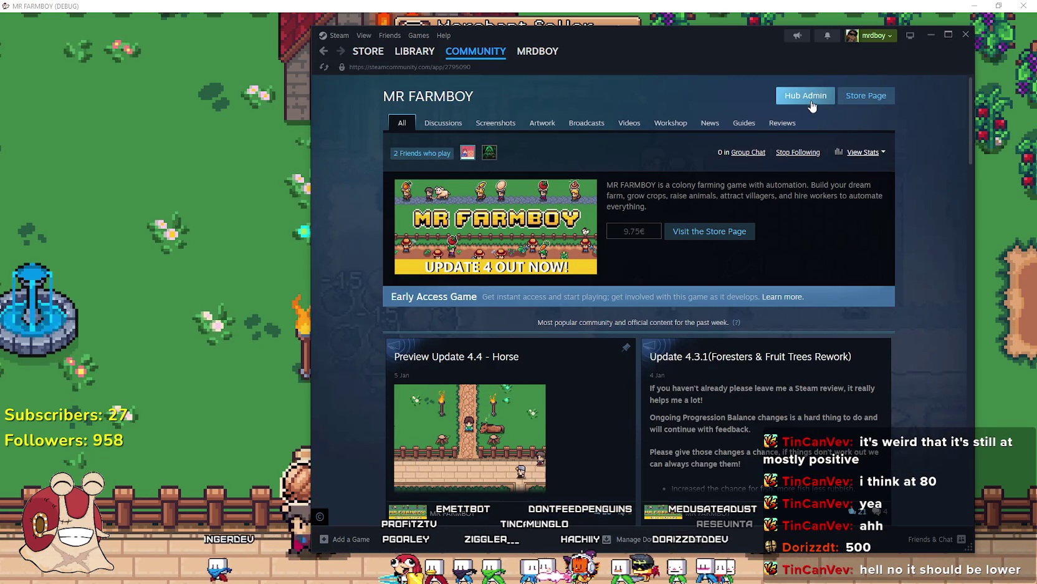
click(804, 96)
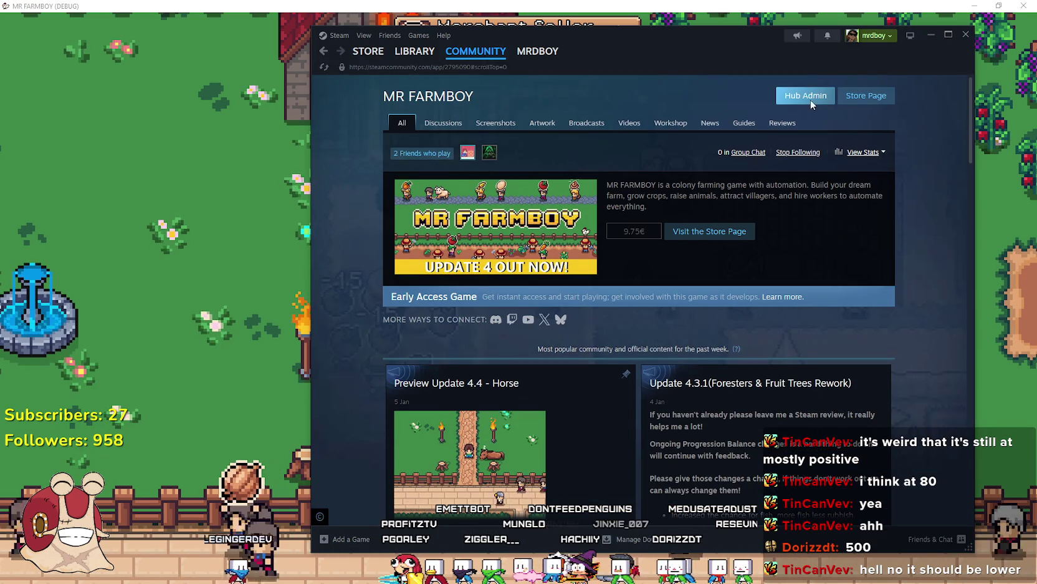
scroll(545, 373, down, 3)
click(592, 163)
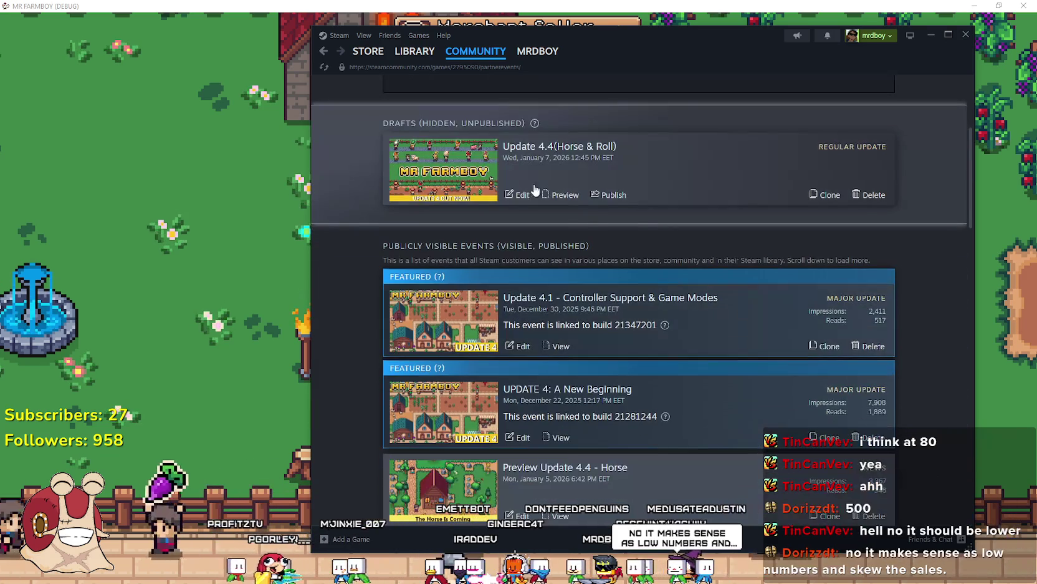
click(524, 195)
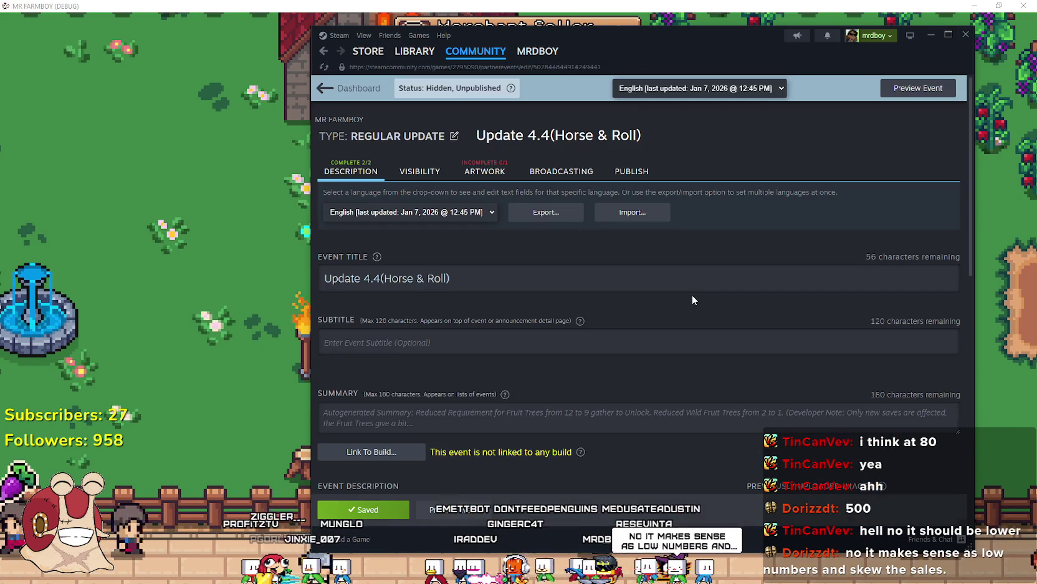
scroll(687, 291, down, 2)
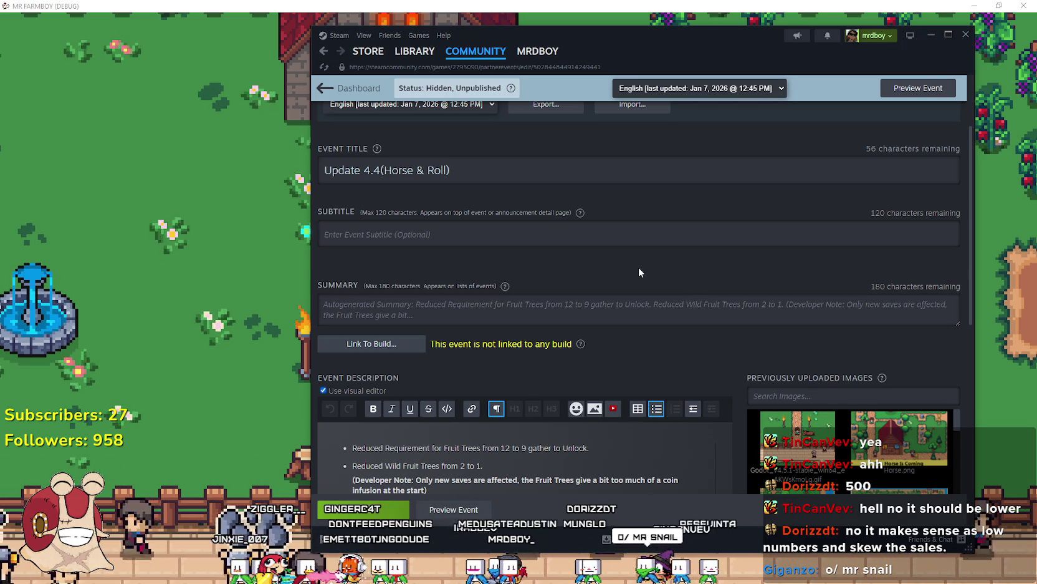
scroll(639, 272, down, 5)
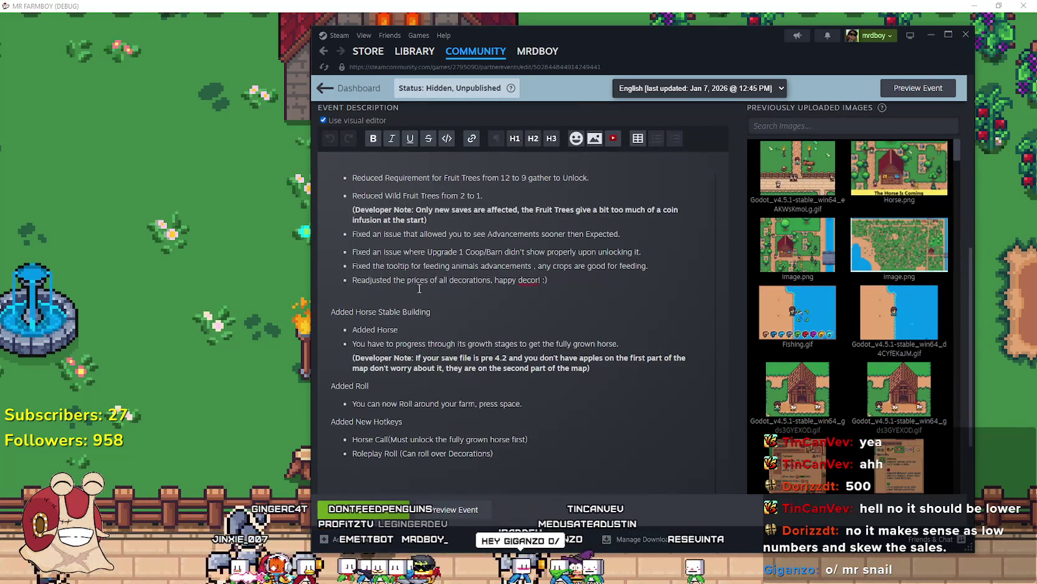
triple_click(424, 288)
click(533, 280)
double_click(533, 279)
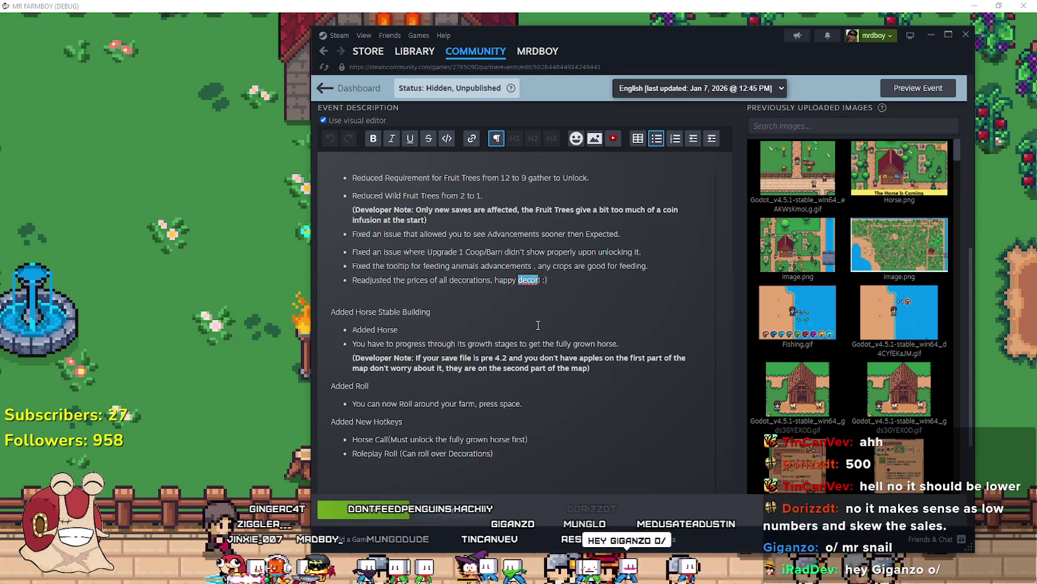
right_click(529, 280)
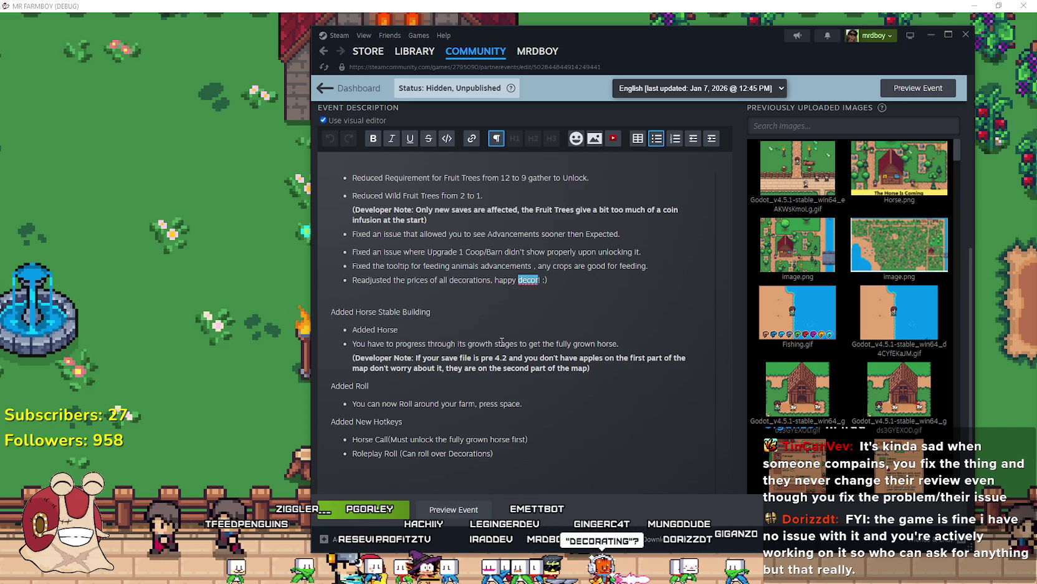
Check the spelling suggestions for 'decor' in the Update 4.4 description
right_click(526, 281)
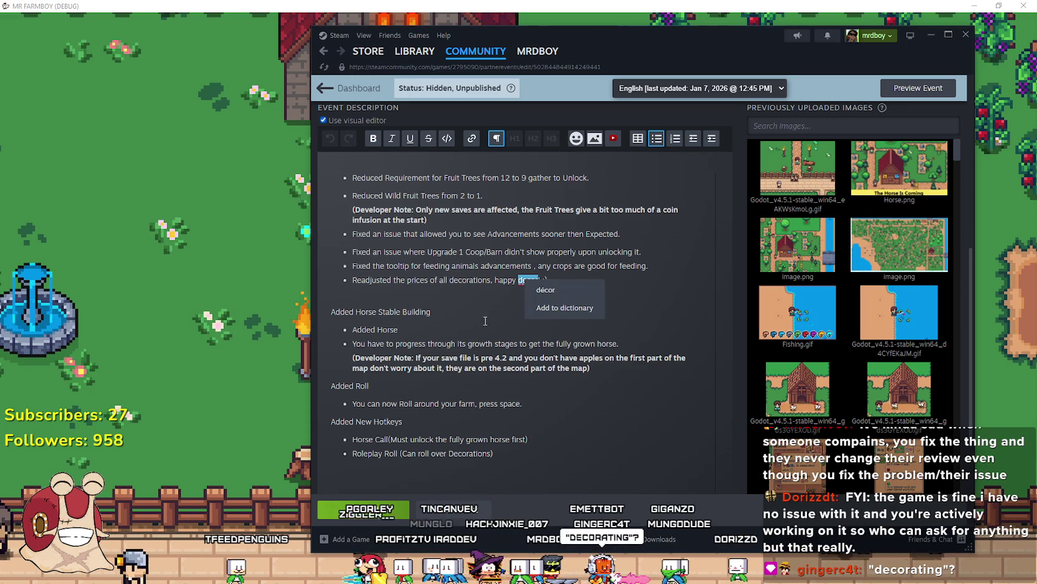
click(533, 309)
right_click(527, 282)
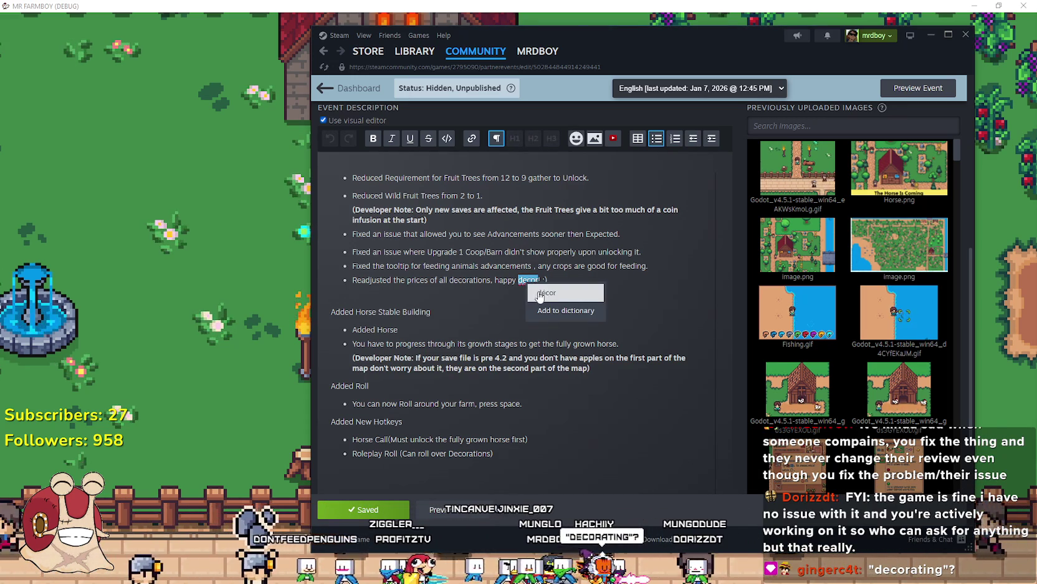
key(Escape)
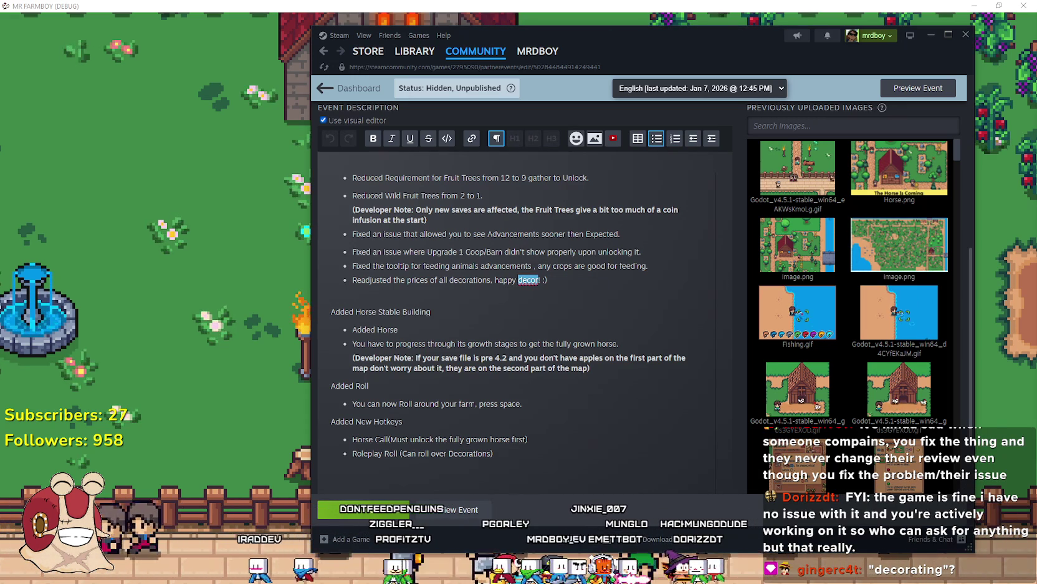
click(497, 283)
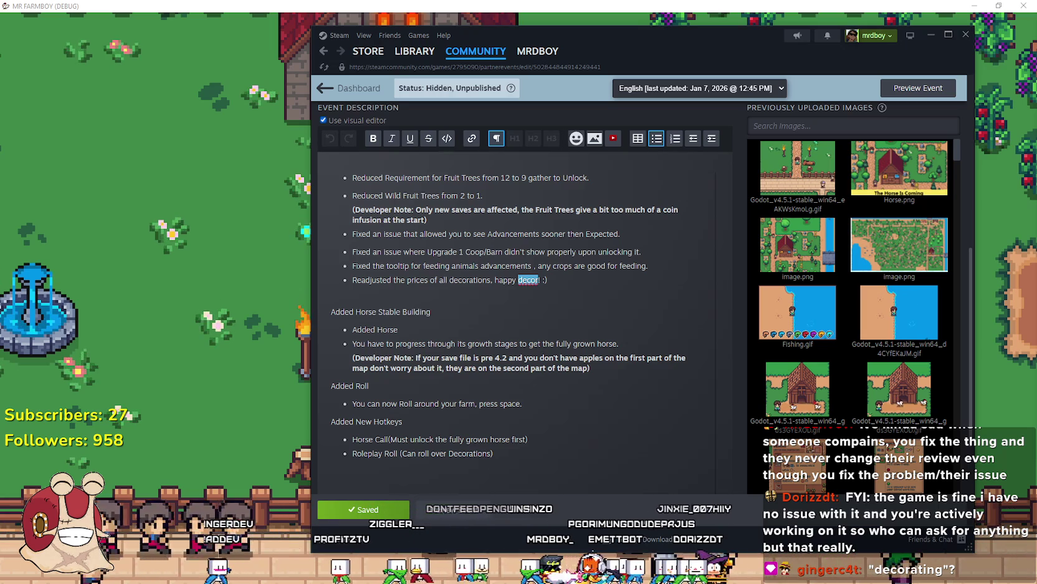
right_click(524, 280)
click(538, 280)
right_click(538, 280)
key(Escape)
right_click(526, 279)
key(Escape)
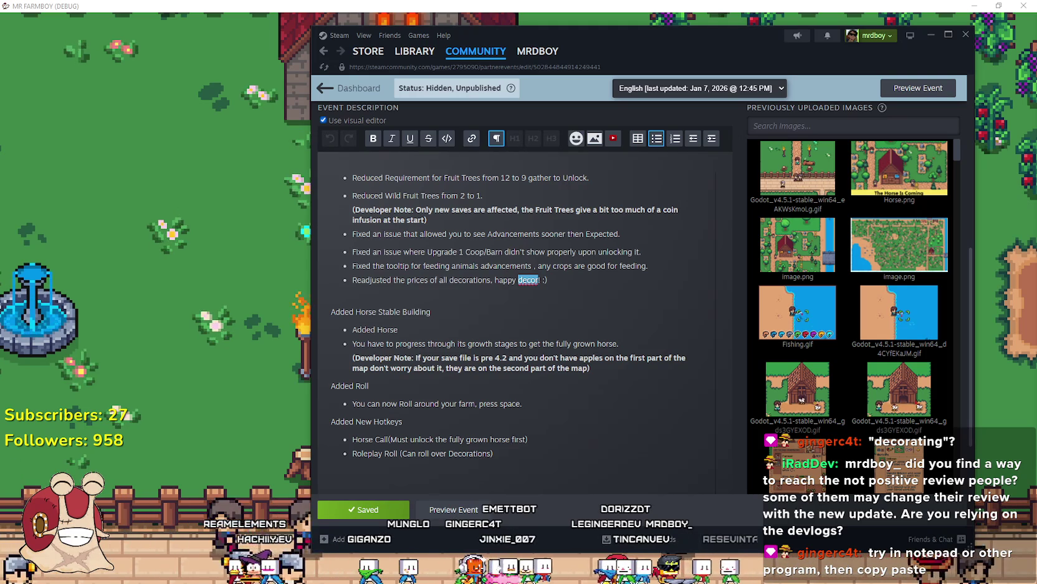
Replace 'decor' with 'décor' so it reads 'happy décor! :)', save the draft, and switch to the Library
click(533, 357)
double_click(528, 280)
text(décor)
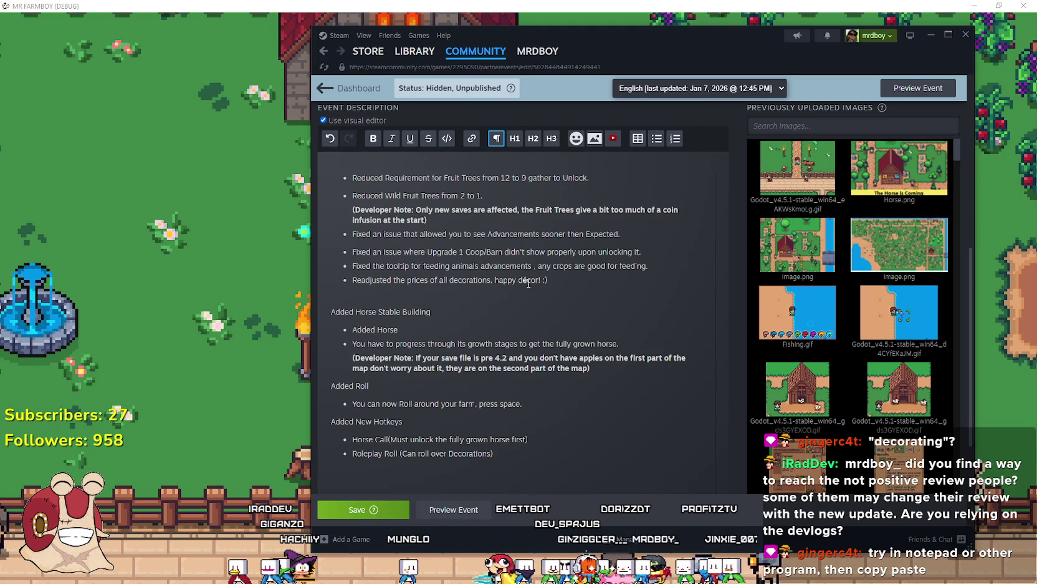
click(524, 280)
click(593, 280)
click(359, 511)
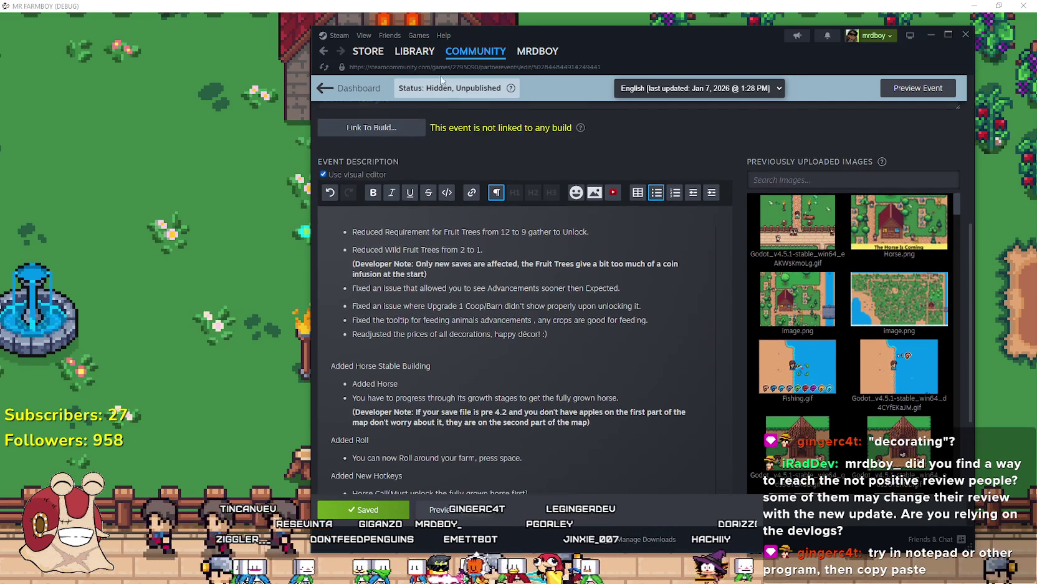
click(408, 52)
Open MR FARMBOY's community hub reviews and show reviews in All Languages
click(439, 158)
click(442, 172)
click(669, 253)
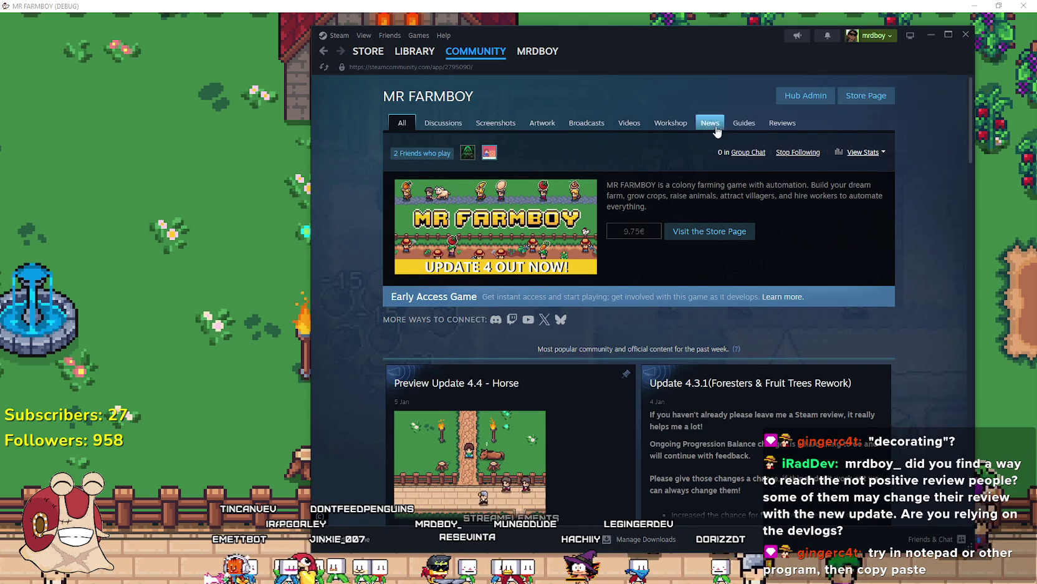
click(782, 123)
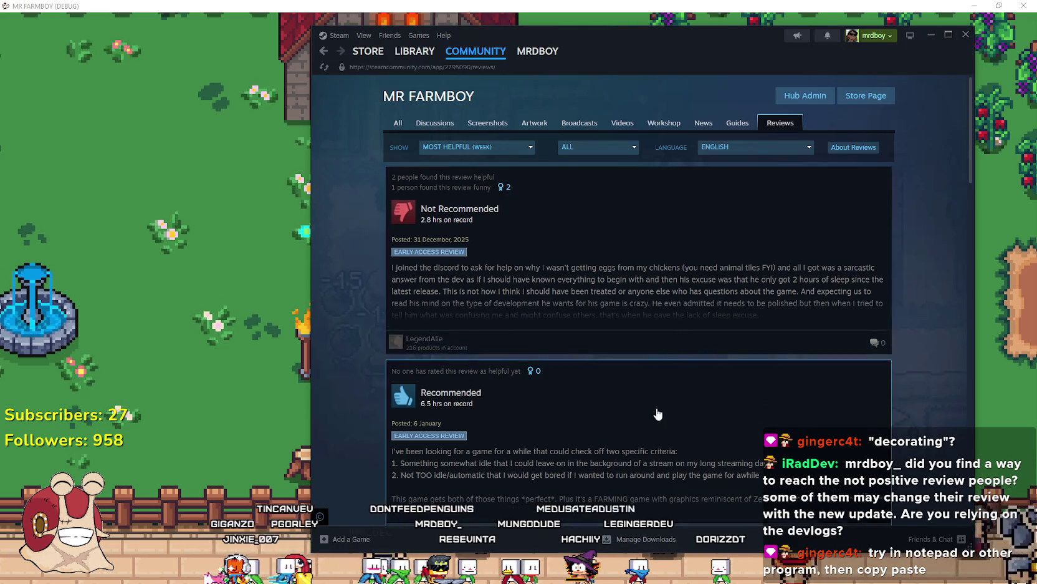
scroll(661, 399, down, 3)
scroll(683, 382, up, 2)
click(745, 96)
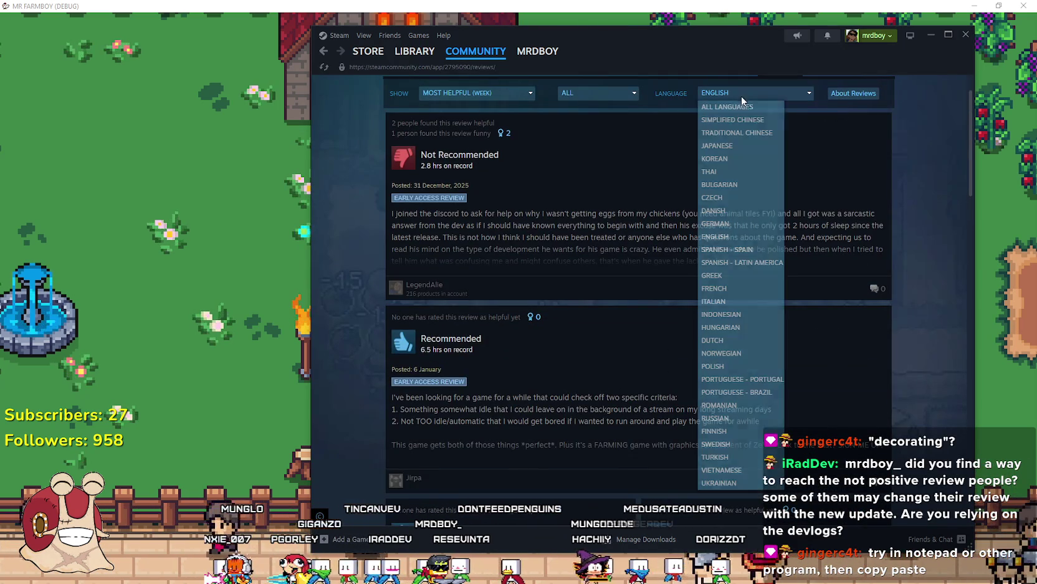
click(727, 107)
Open the negative Japanese review and read it in full
click(583, 146)
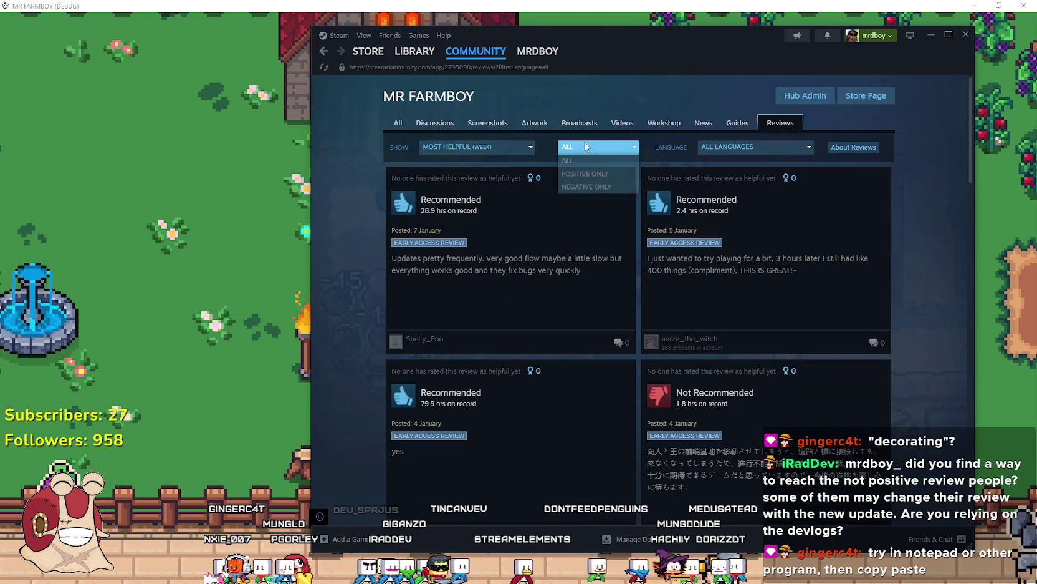
click(801, 382)
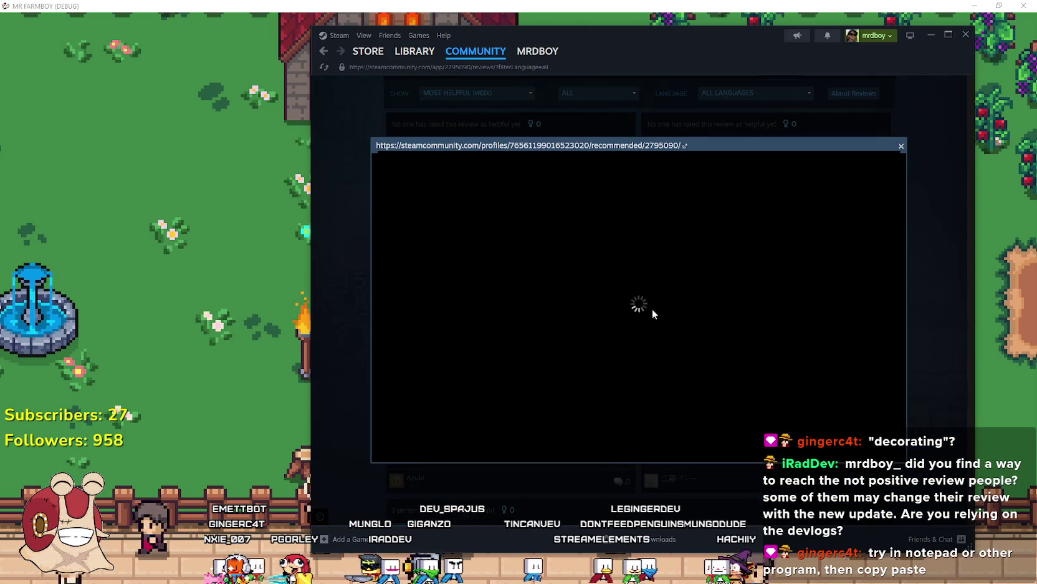
scroll(483, 302, down, 4)
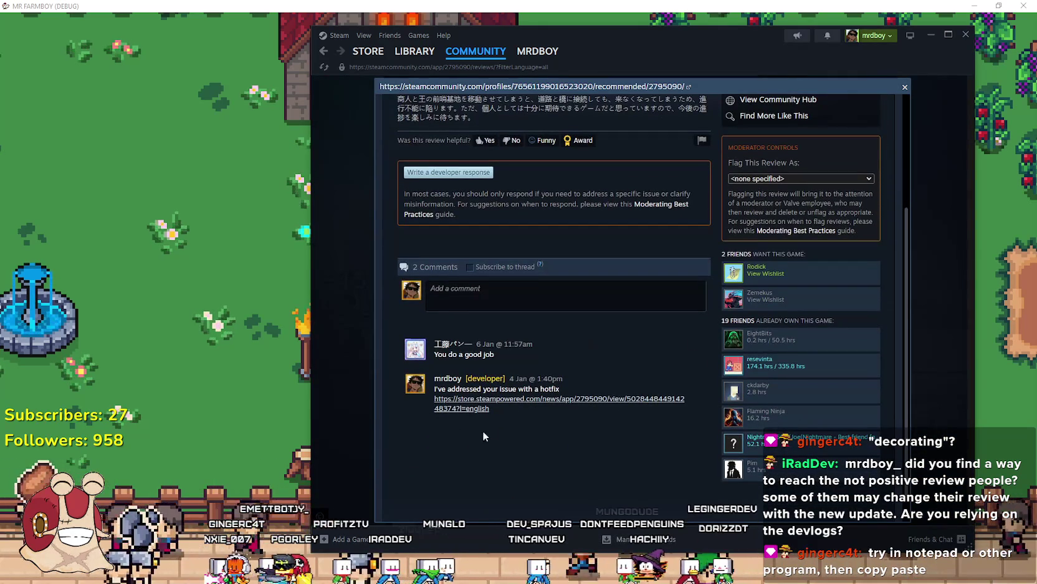
drag(461, 357, 522, 353)
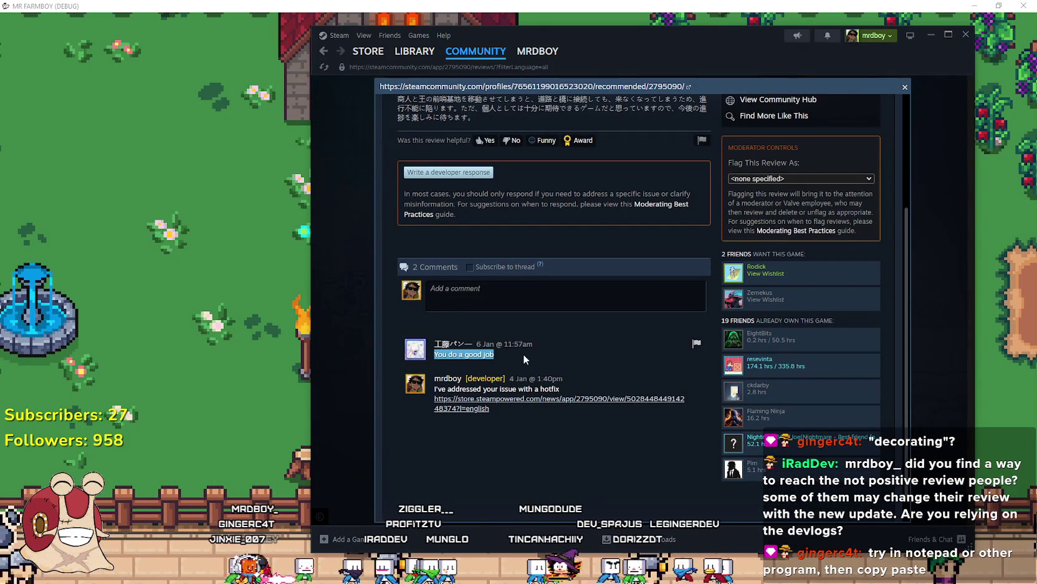
scroll(532, 359, up, 2)
scroll(471, 213, up, 1)
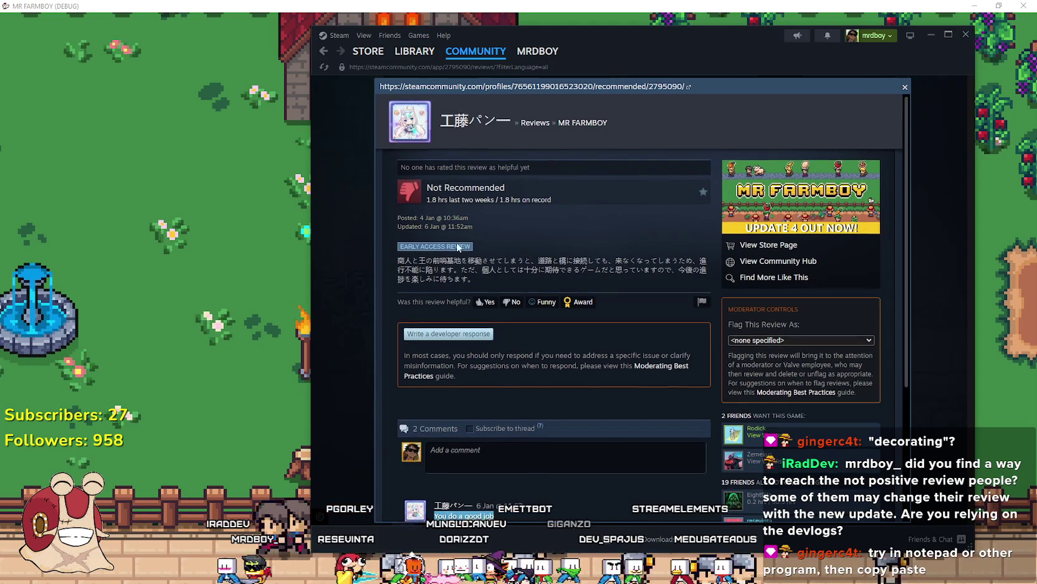
scroll(464, 243, down, 1)
mouse_move(480, 229)
mouse_down()
mouse_move(406, 175)
mouse_move(398, 207)
mouse_up()
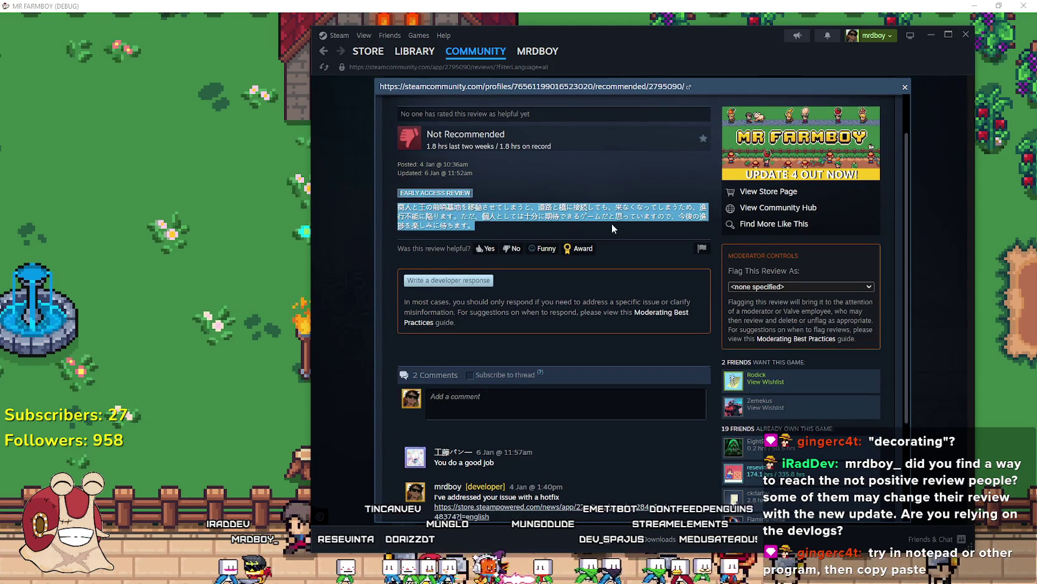
scroll(541, 401, down, 2)
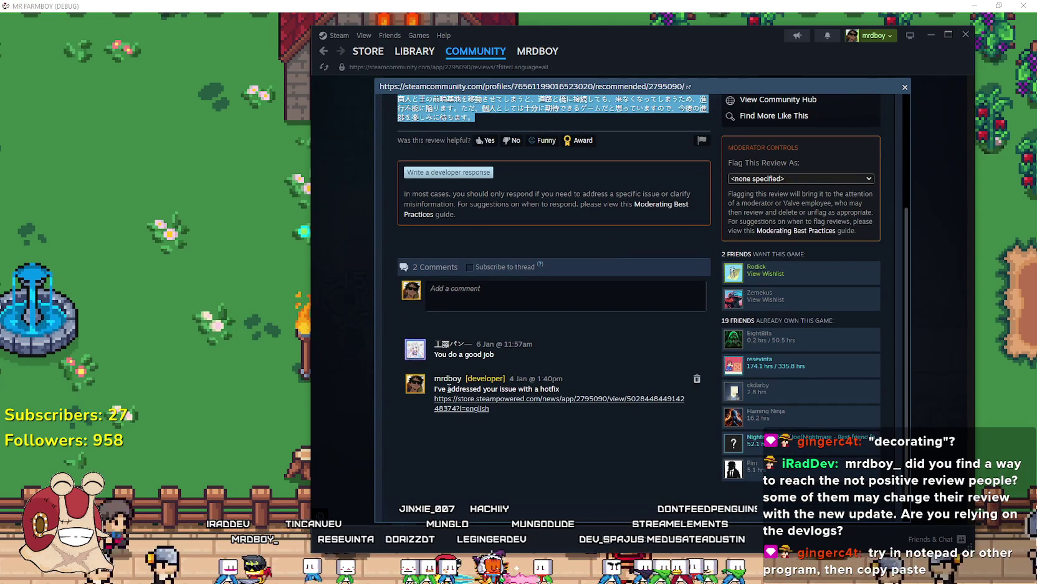
scroll(472, 353, up, 3)
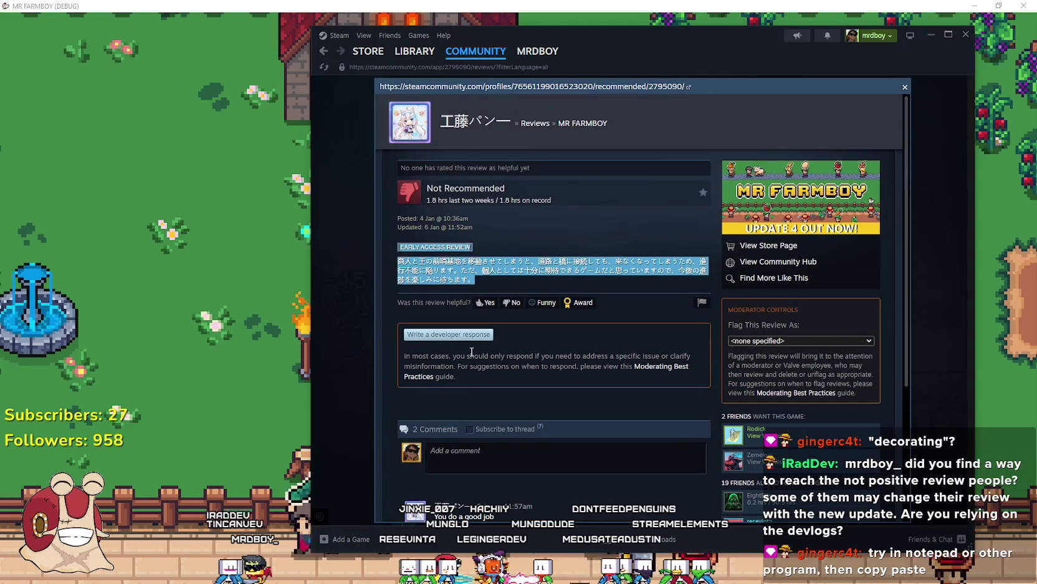
Close the review and go back to the community hub's main page
click(944, 397)
scroll(586, 110, up, 1)
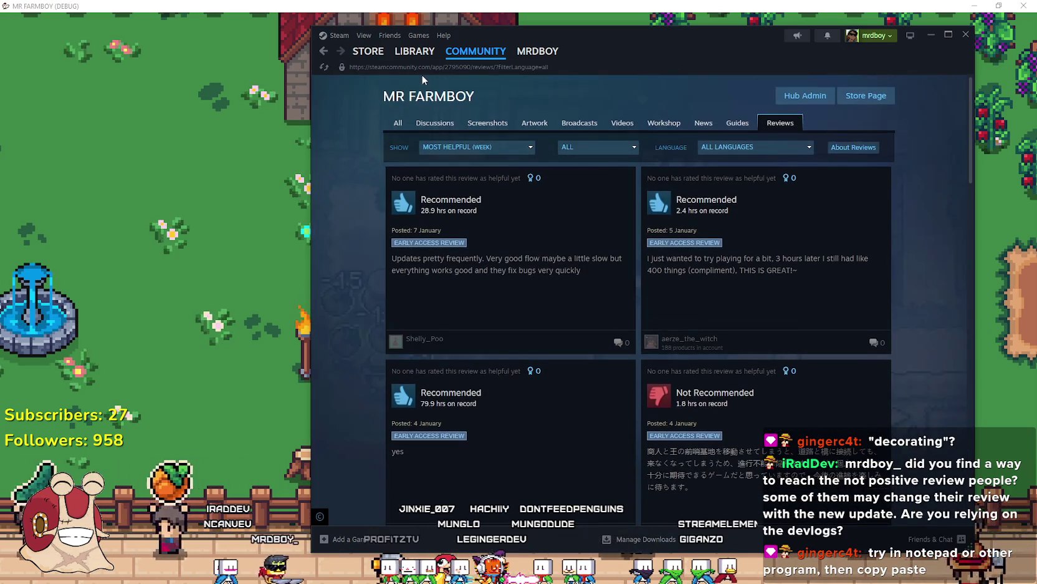
key(alt+Left)
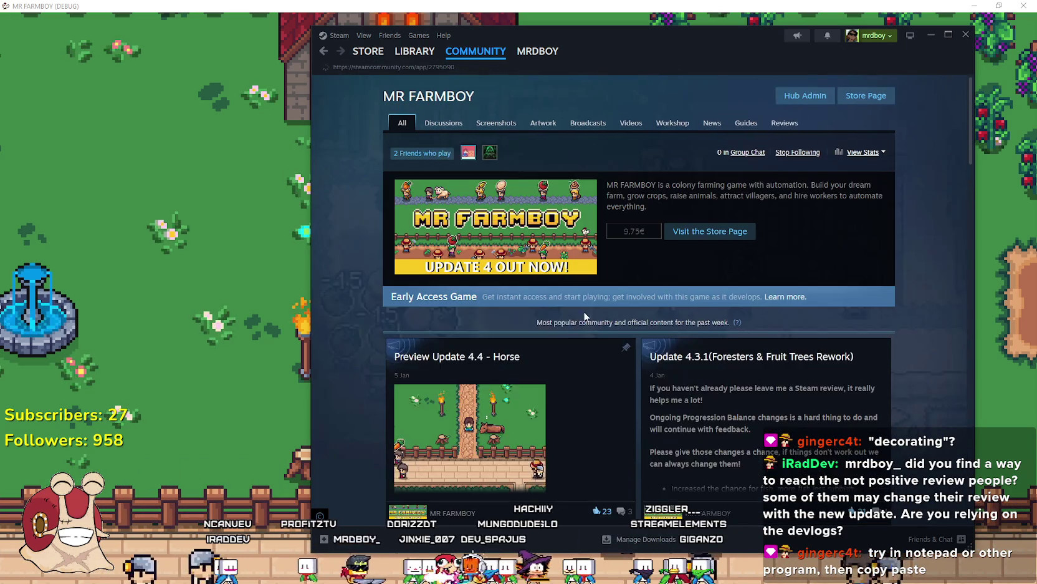
scroll(540, 347, down, 3)
scroll(540, 348, down, 3)
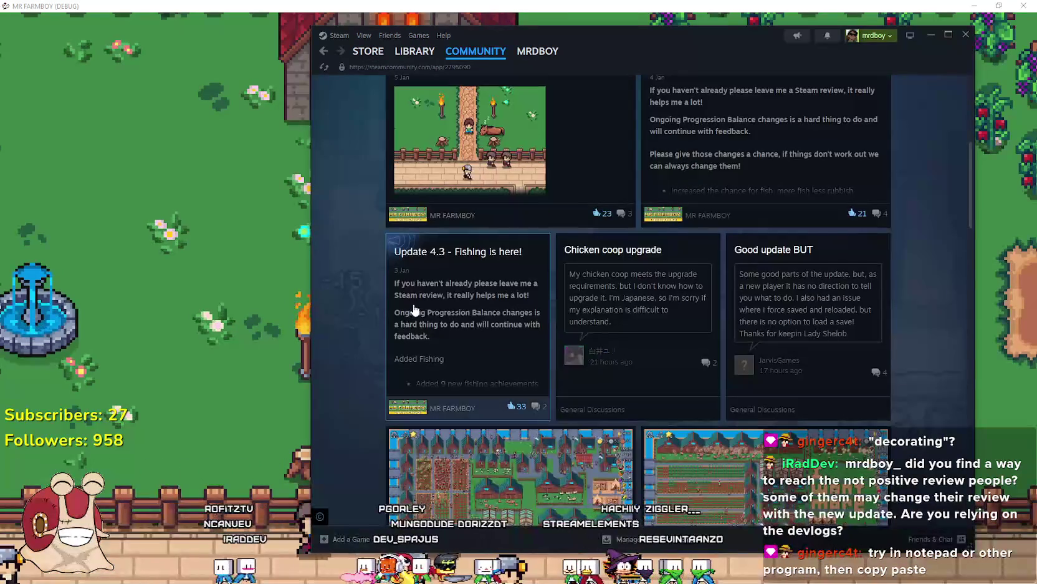
Open the Update 4.3 post and highlight the 4.3.1 Merchant and Royal/King Envoys fail-safe note
click(439, 304)
scroll(854, 305, down, 10)
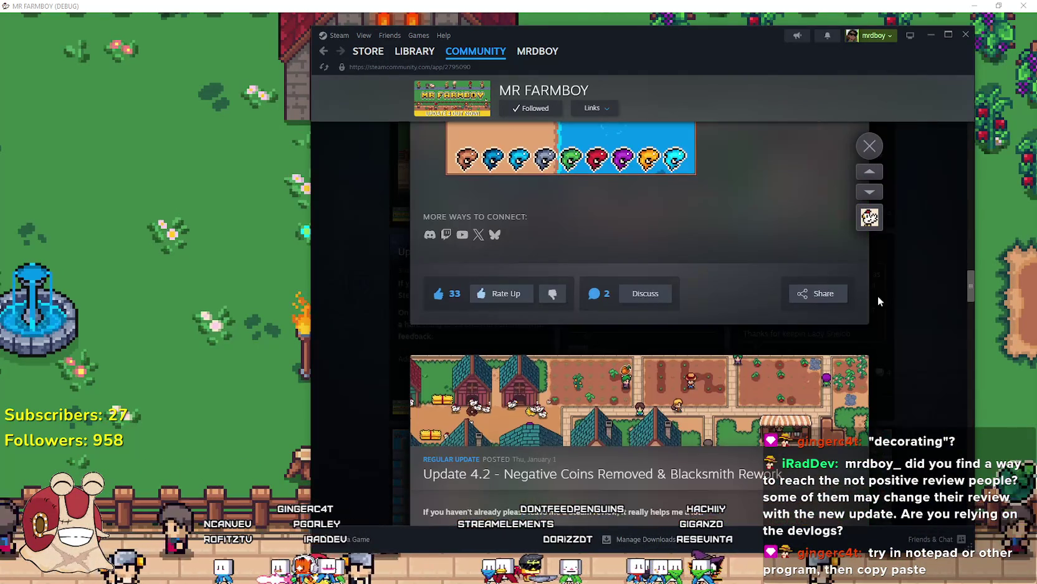
scroll(754, 367, up, 10)
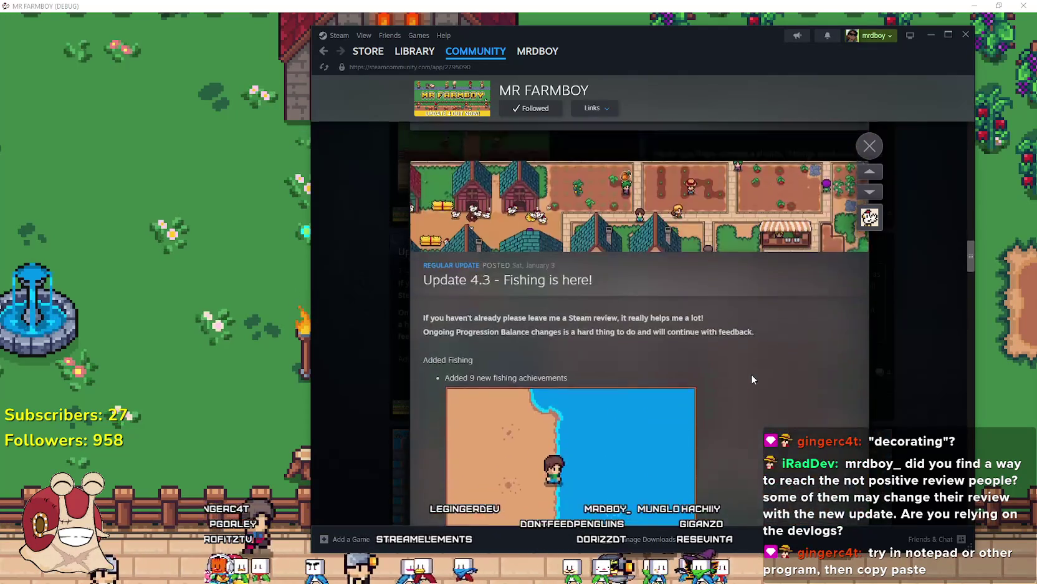
scroll(759, 355, up, 2)
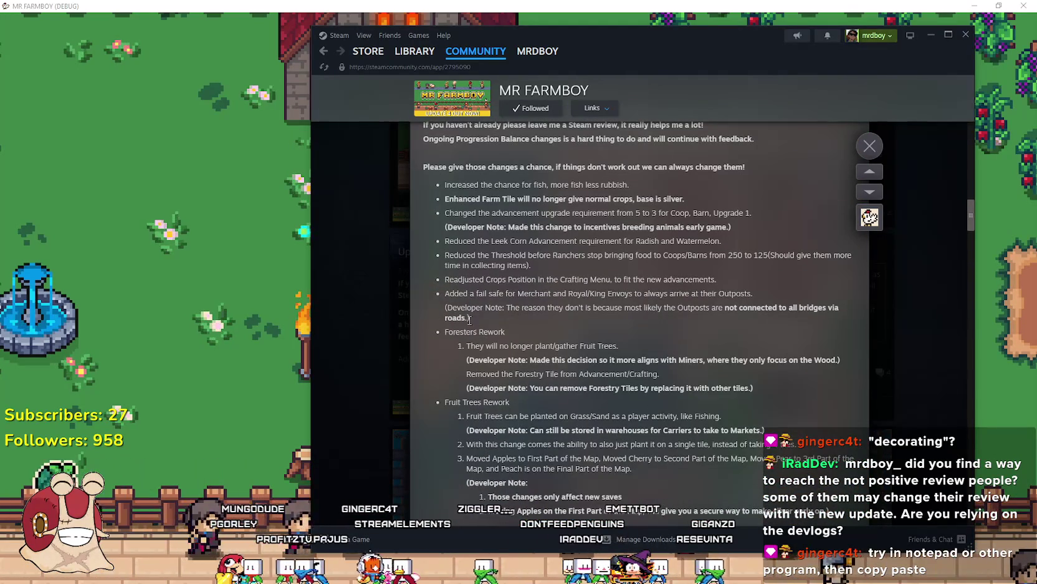
mouse_move(444, 289)
mouse_down()
mouse_move(501, 280)
mouse_move(614, 294)
mouse_move(435, 288)
mouse_move(484, 312)
mouse_move(444, 292)
mouse_up()
triple_click(484, 312)
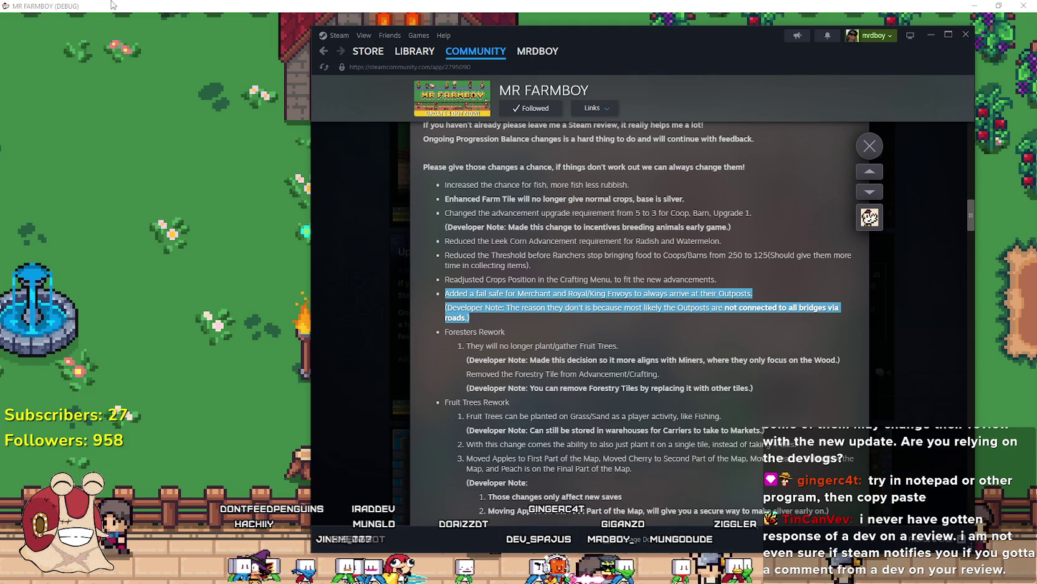
key(shift+Tab)
Ride the horse past the church toward the bridge and around the park grass
scroll(125, 215, down, 3)
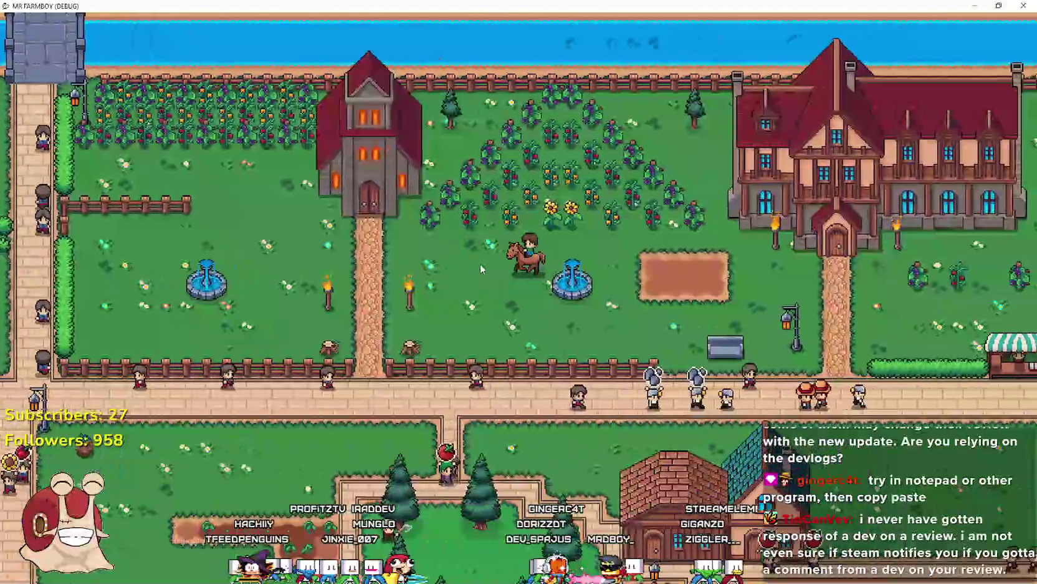
scroll(156, 211, up, 3)
scroll(156, 211, down, 3)
key(a)
scroll(248, 158, up, 3)
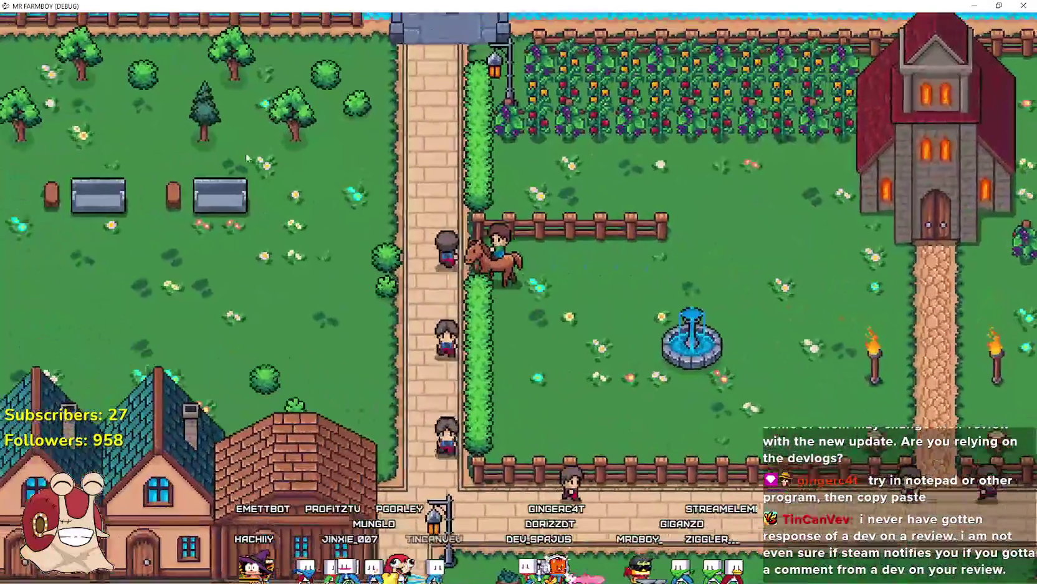
key(w)
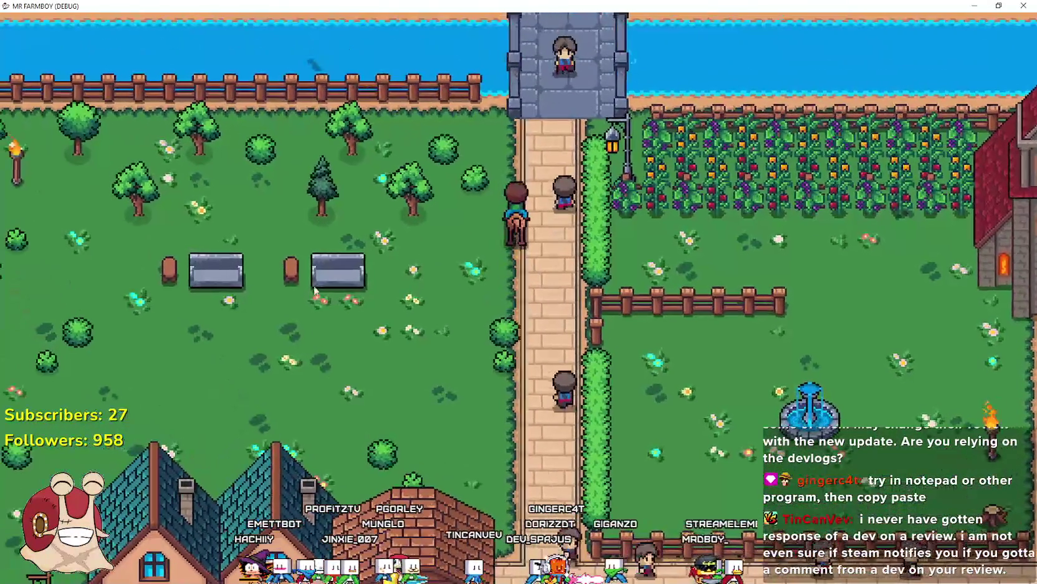
key(s)
key(s)
key(a)
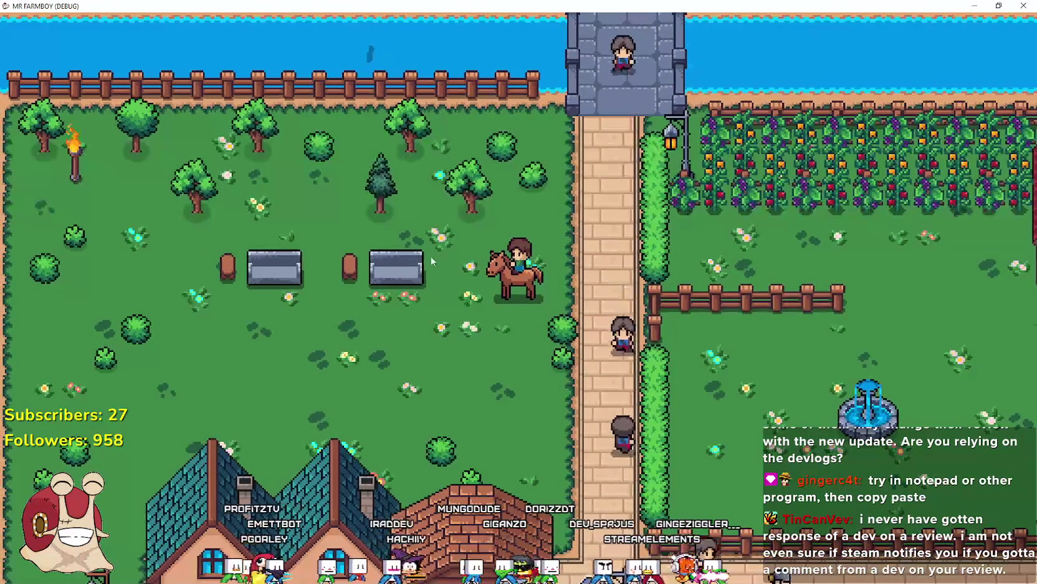
key(w)
key(d)
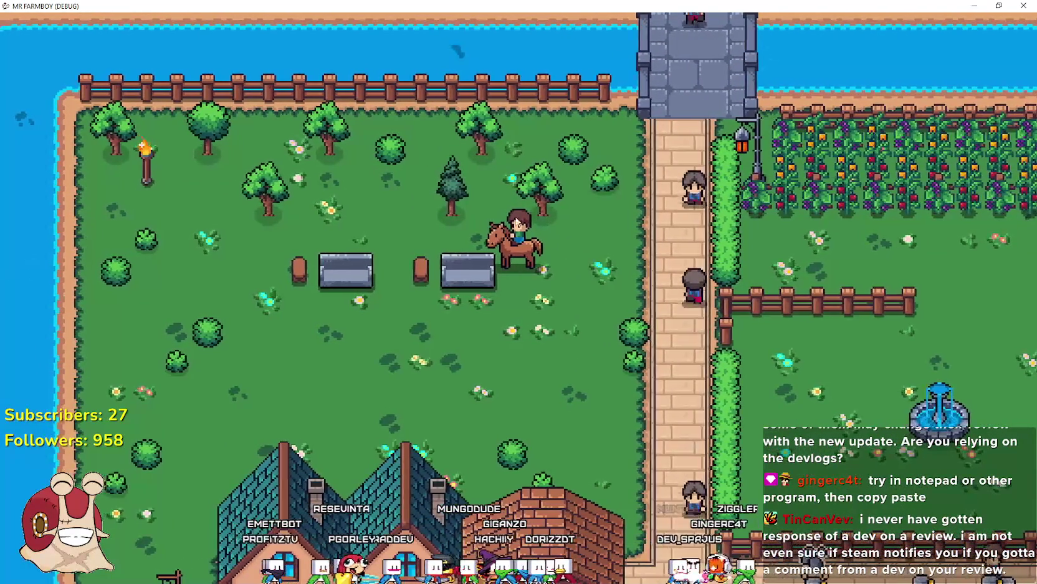
key(a)
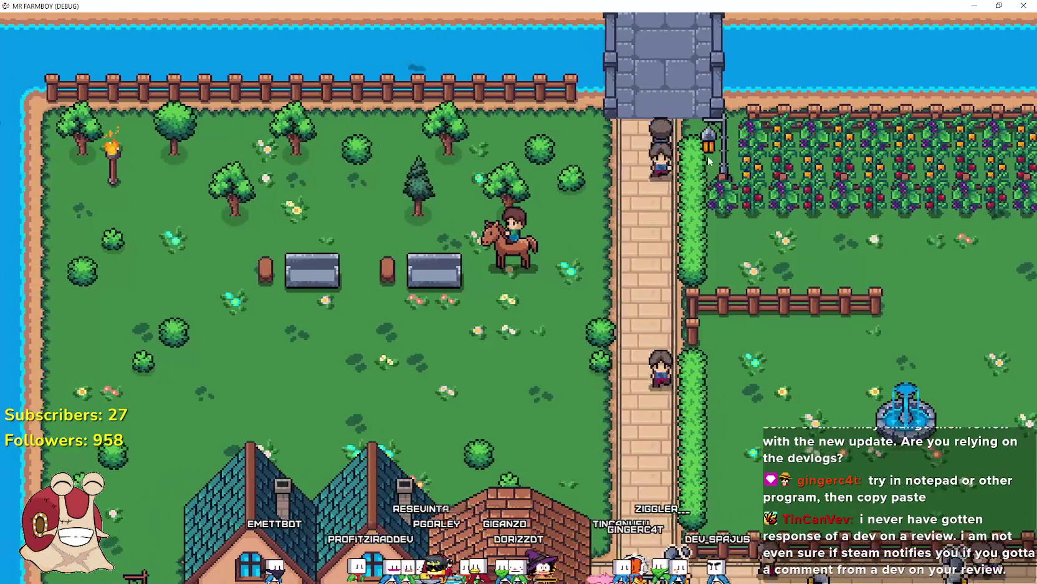
key(d)
key(s)
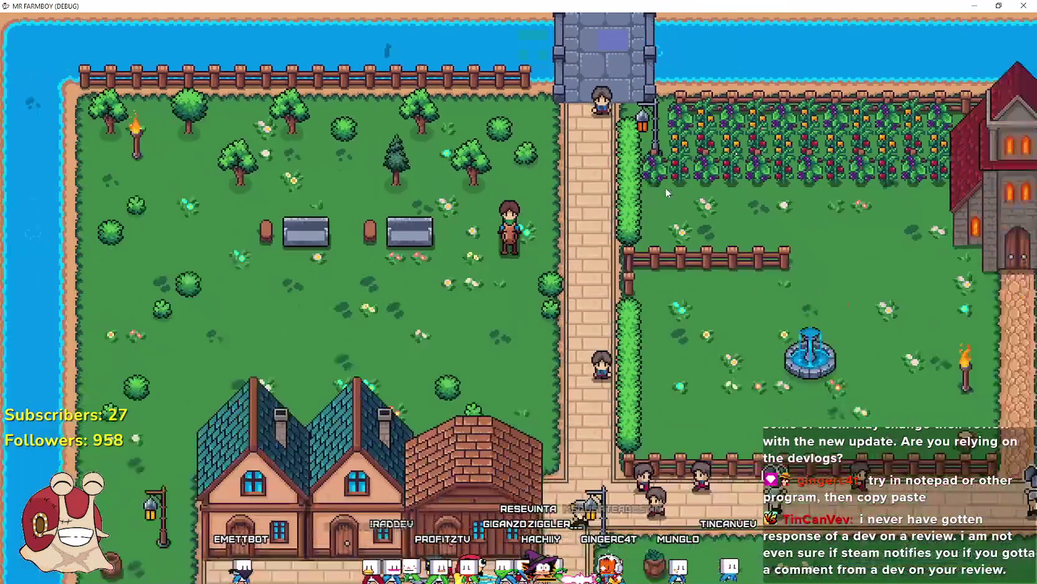
scroll(666, 187, down, 5)
scroll(665, 187, up, 8)
key(w)
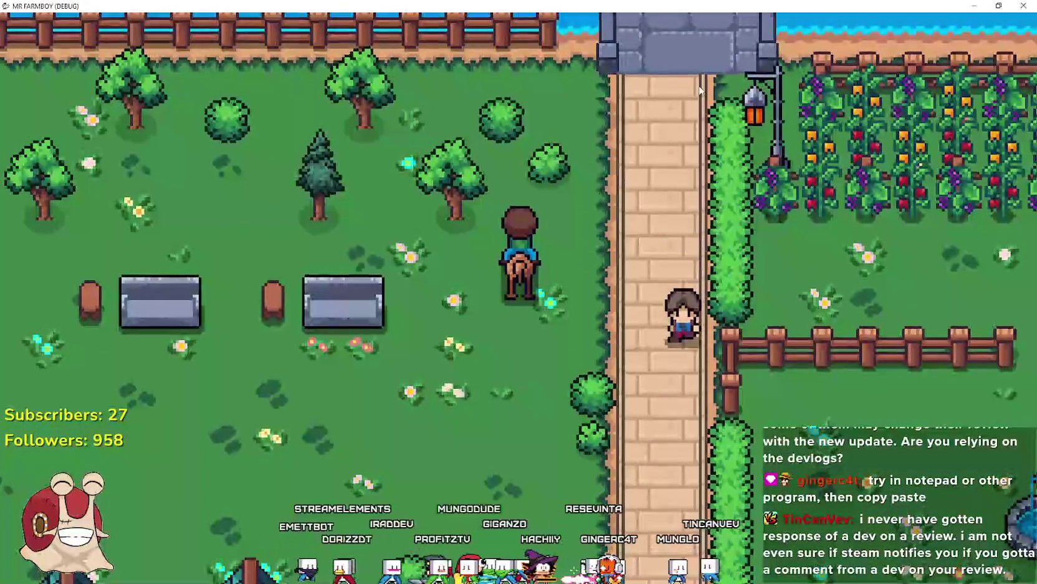
scroll(471, 203, down, 5)
Briefly bring back the patch notes, then ride past the second fountain down onto the road
key(alt+Tab)
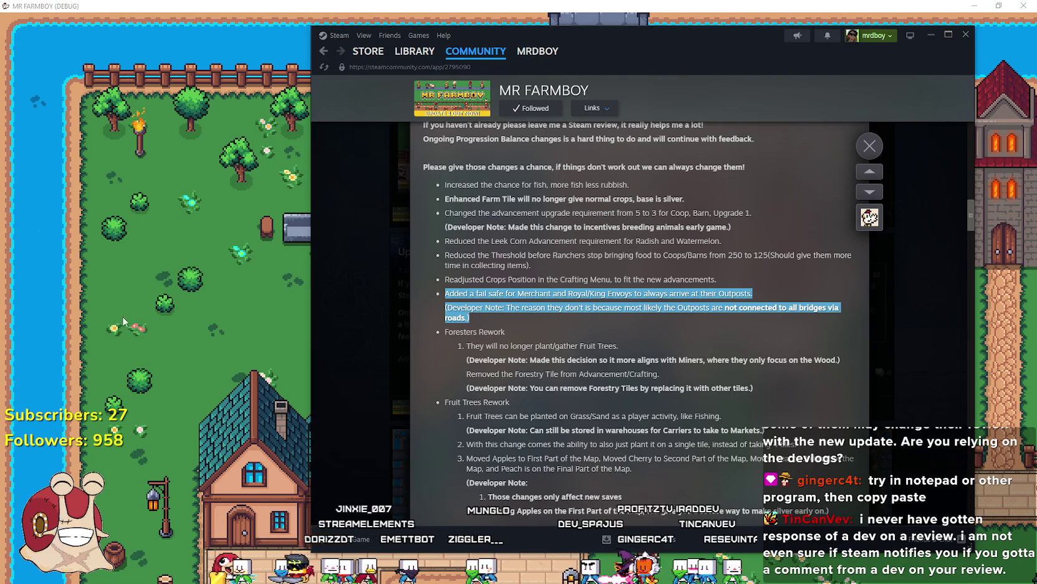
key(shift+Tab)
scroll(528, 252, down, 5)
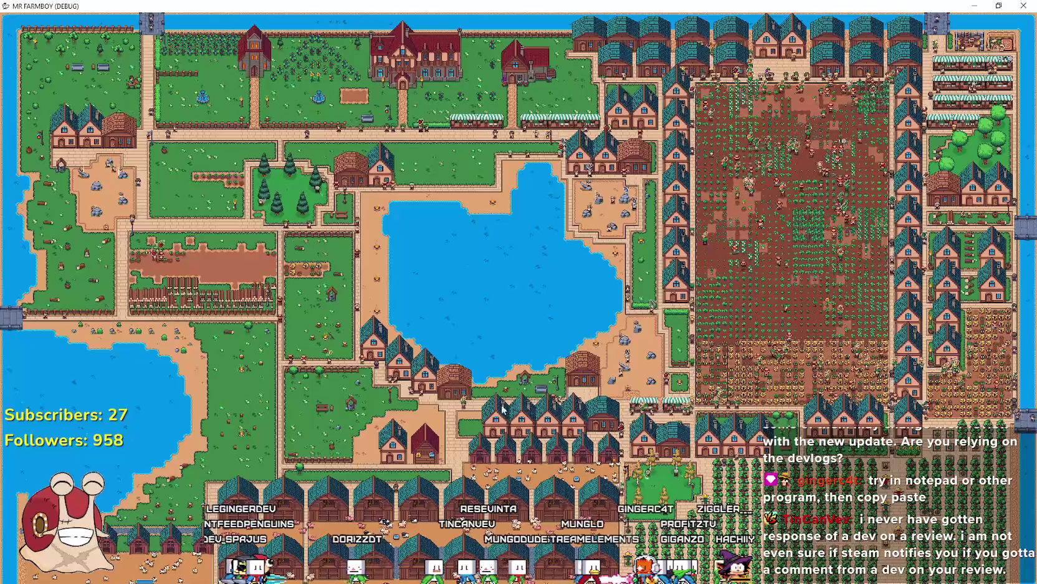
scroll(907, 339, up, 5)
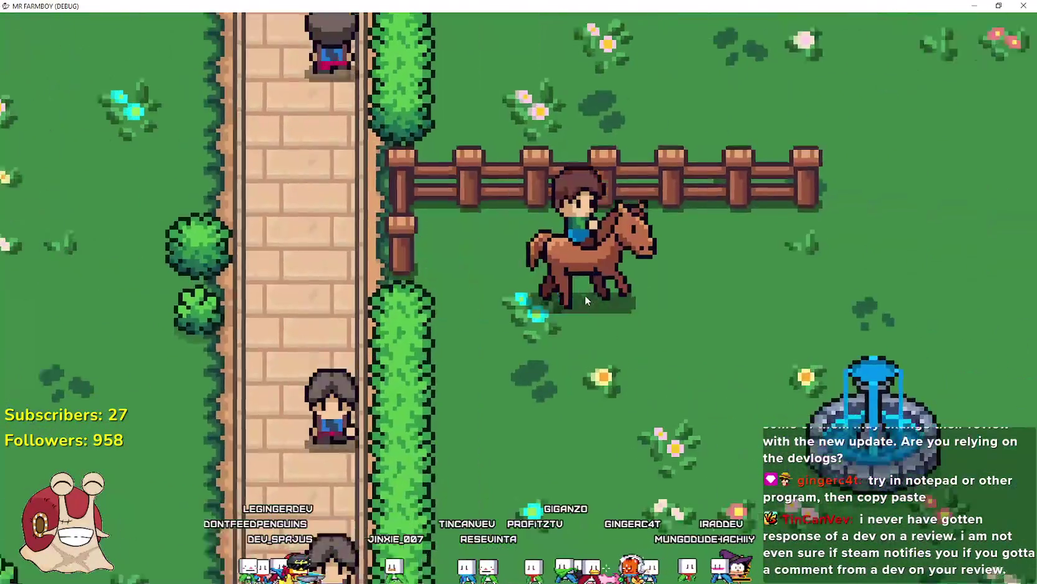
scroll(580, 294, down, 3)
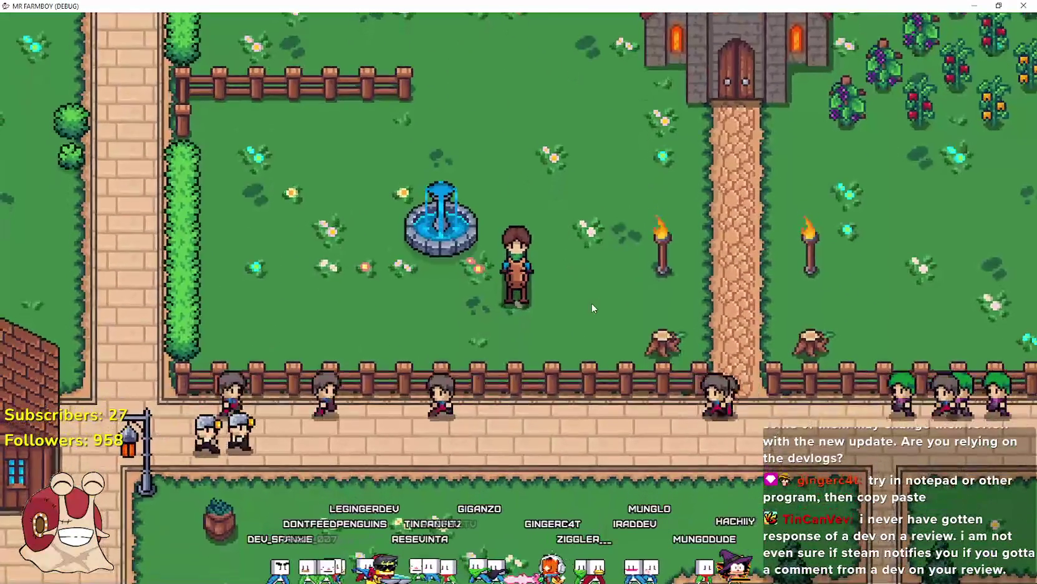
key(d)
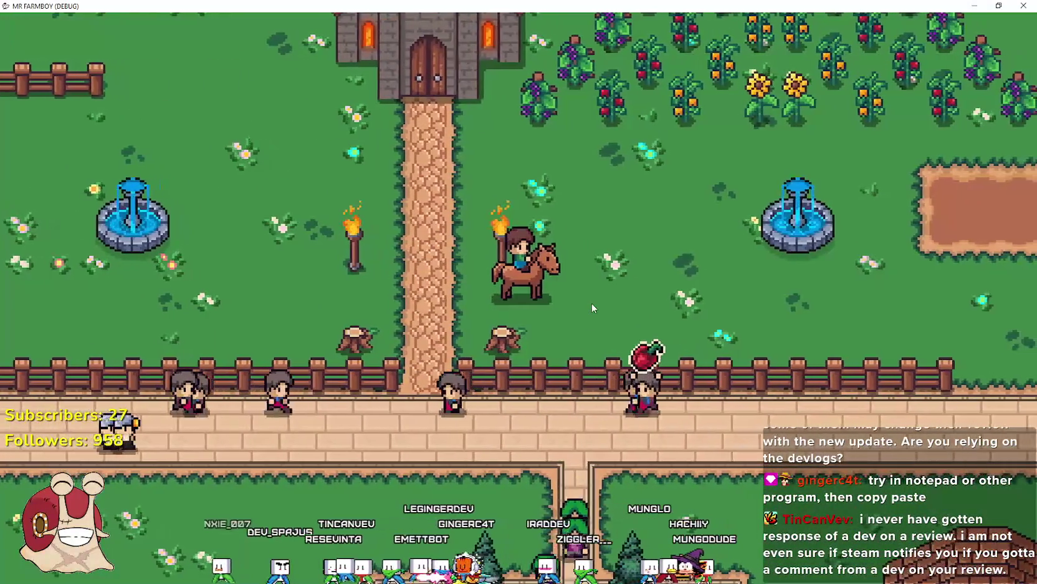
key(s)
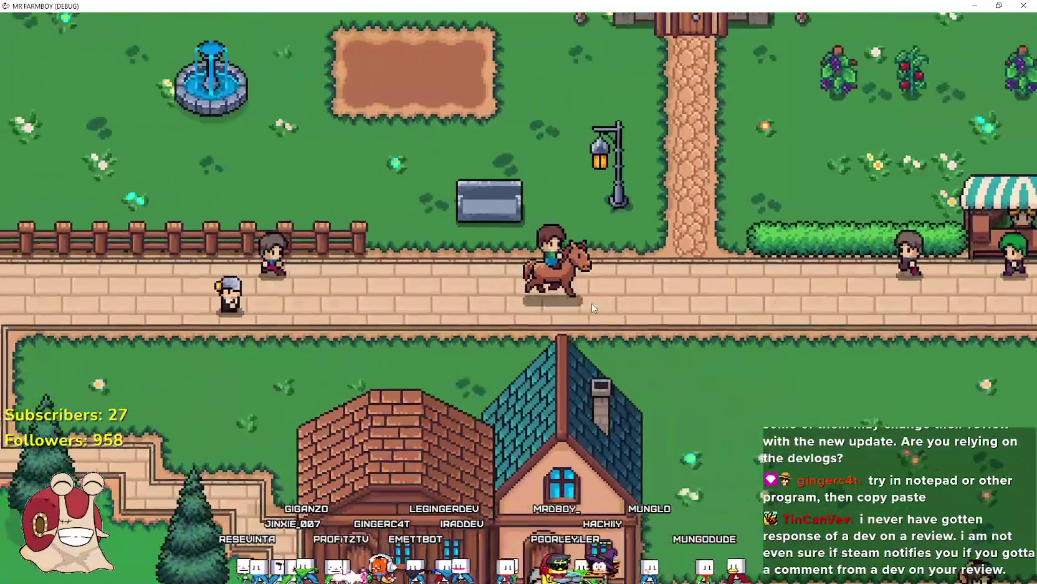
key(alt+Tab)
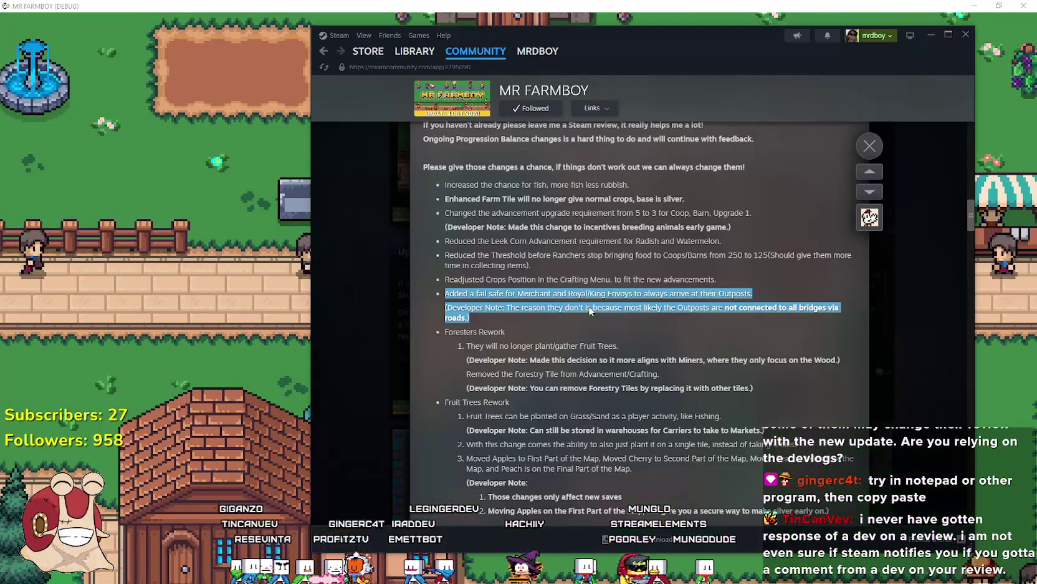
mouse_move(476, 309)
mouse_down()
mouse_move(458, 292)
mouse_move(473, 316)
mouse_move(445, 292)
mouse_up()
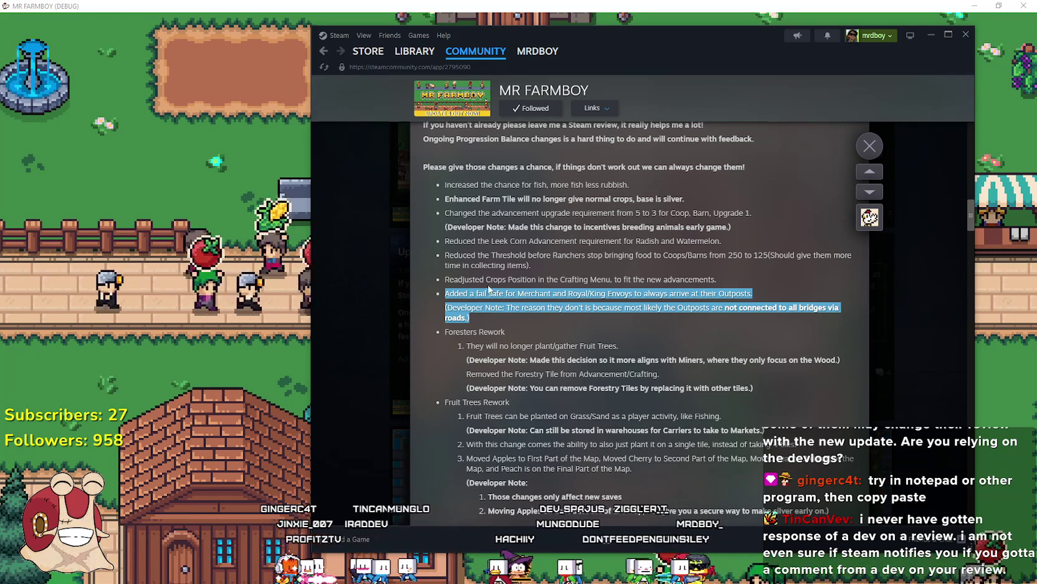
click(519, 292)
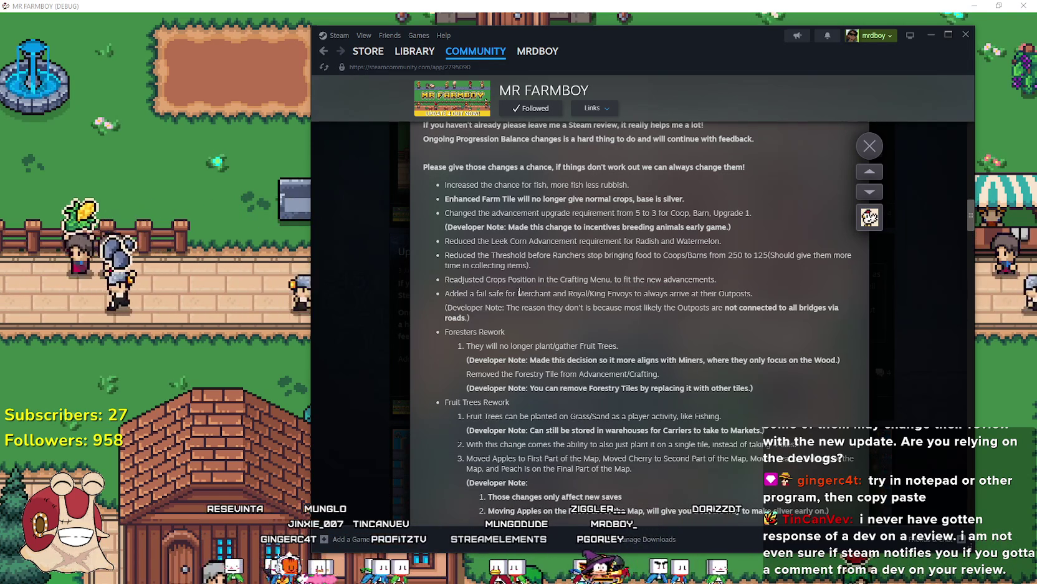
double_click(524, 292)
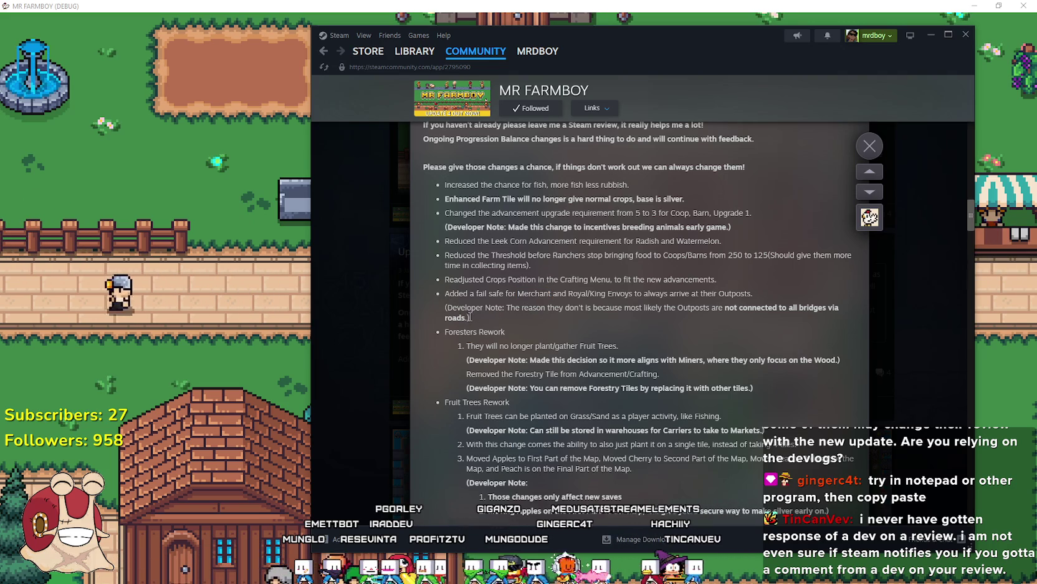
mouse_move(468, 317)
mouse_down()
mouse_move(445, 307)
mouse_move(445, 293)
mouse_move(461, 293)
mouse_move(487, 321)
mouse_up()
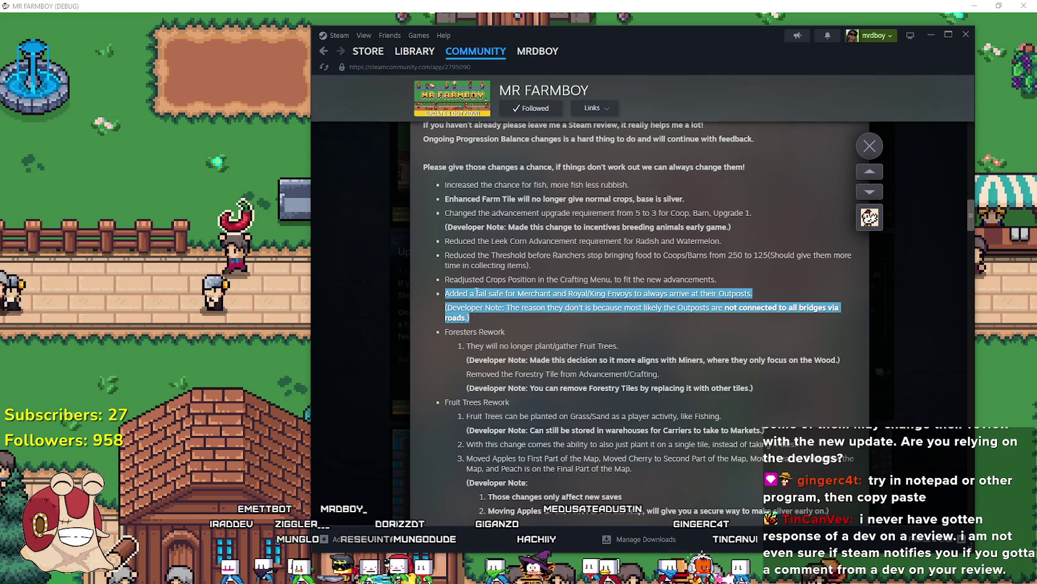
key(shift+Tab)
Pan left and zoom in and out repeatedly to survey the whole town
scroll(221, 234, down, 5)
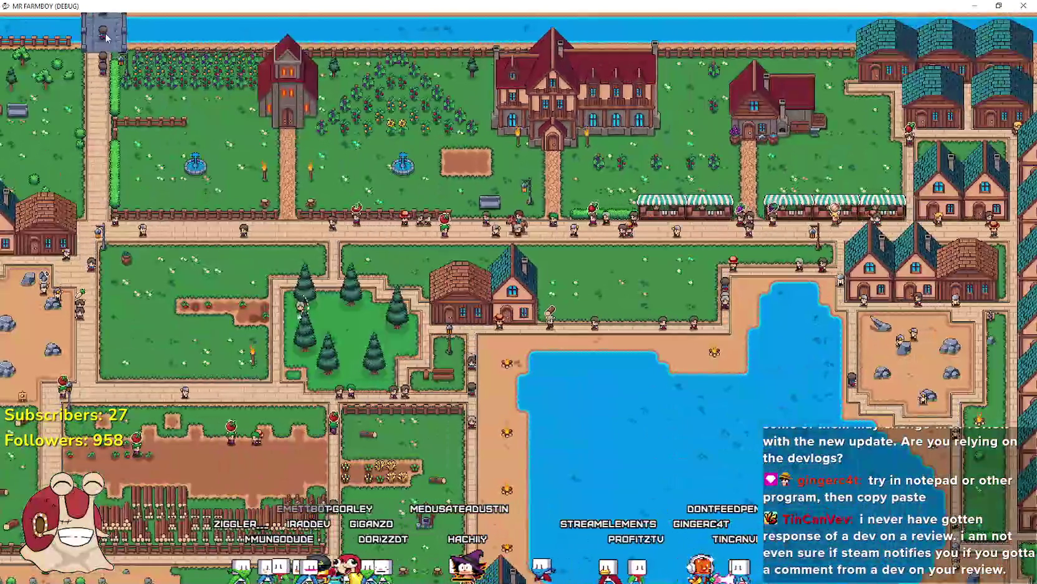
key(a)
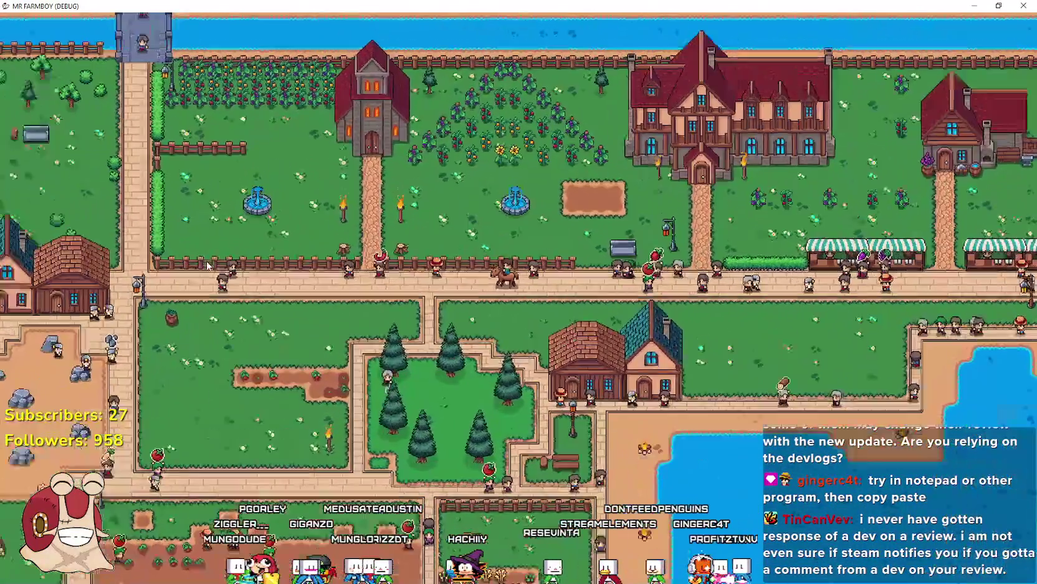
scroll(399, 268, up, 4)
scroll(602, 321, down, 3)
scroll(759, 329, up, 2)
scroll(756, 321, down, 2)
scroll(748, 318, up, 4)
scroll(739, 316, down, 3)
scroll(727, 312, up, 1)
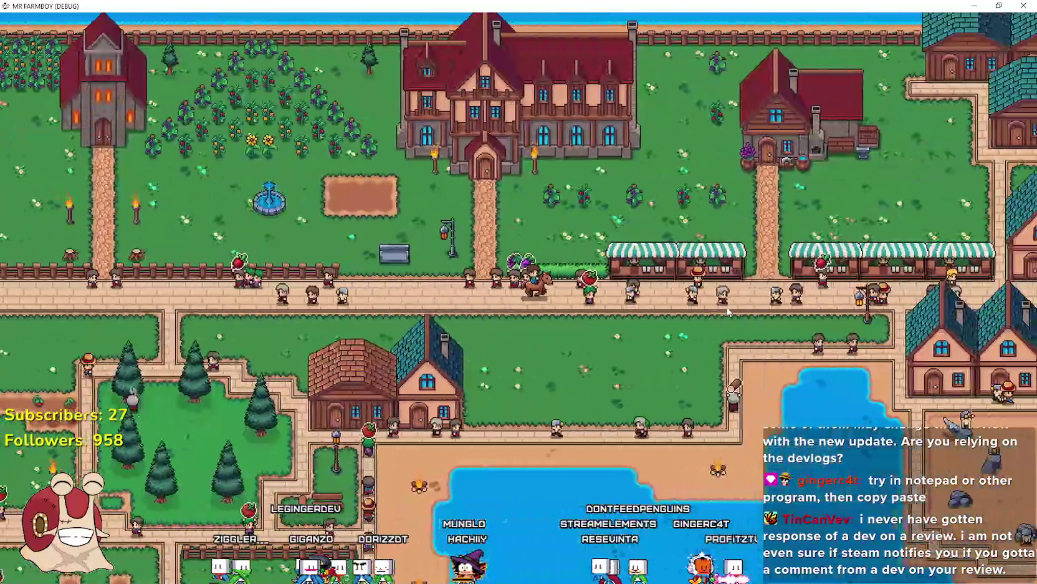
scroll(726, 311, down, 1)
scroll(727, 309, up, 3)
scroll(725, 307, down, 2)
Zoom around the central crop field to watch the farmhands harvesting produce
scroll(723, 306, down, 4)
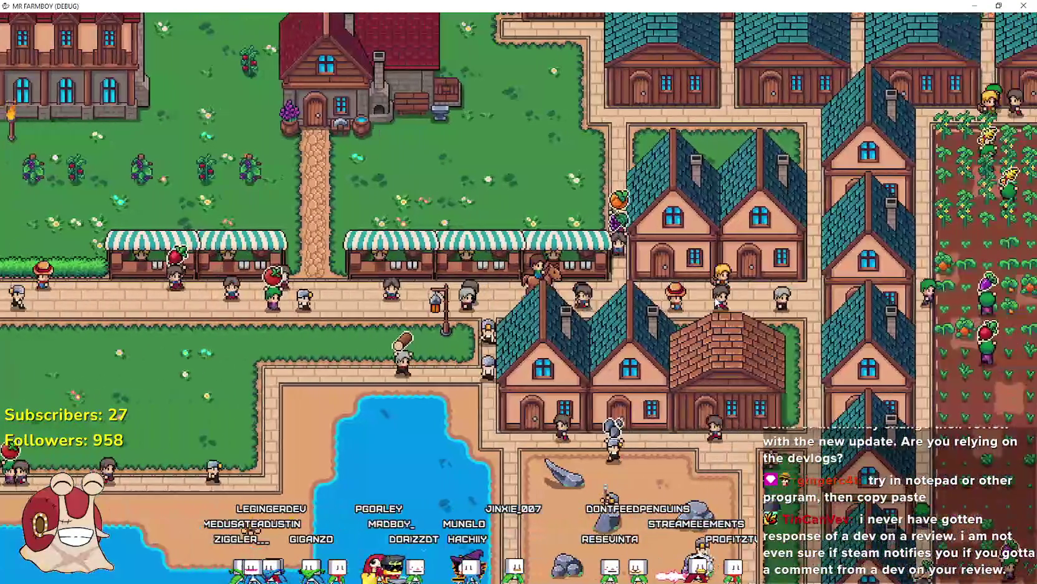
scroll(717, 296, down, 2)
scroll(720, 275, up, 5)
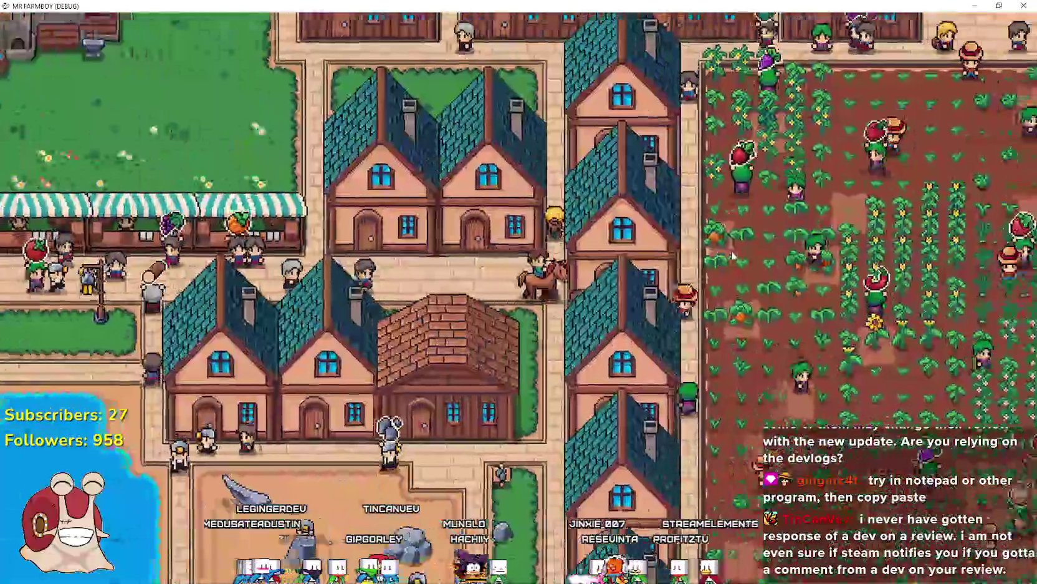
scroll(722, 254, down, 1)
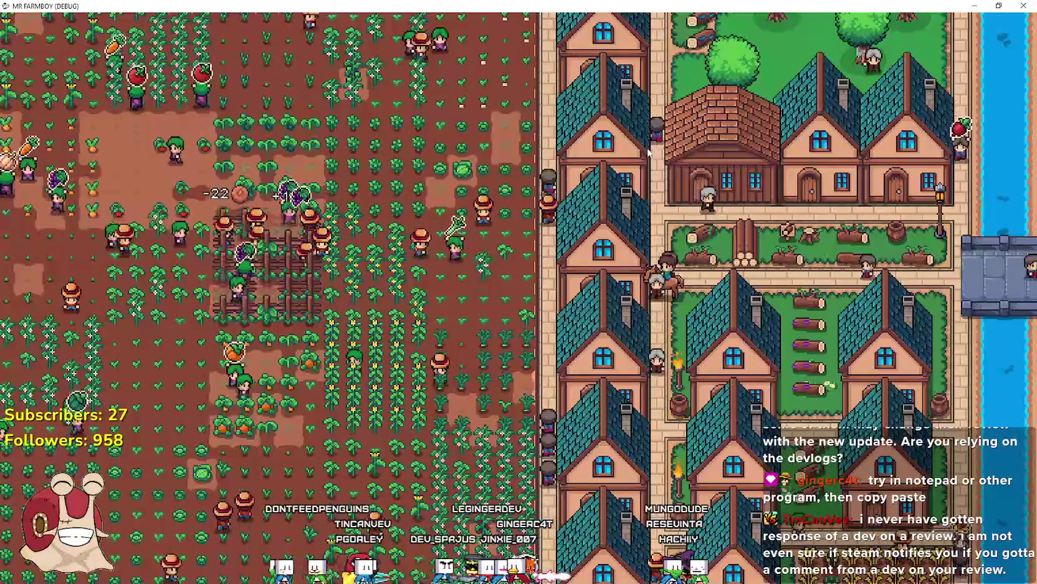
scroll(598, 200, up, 3)
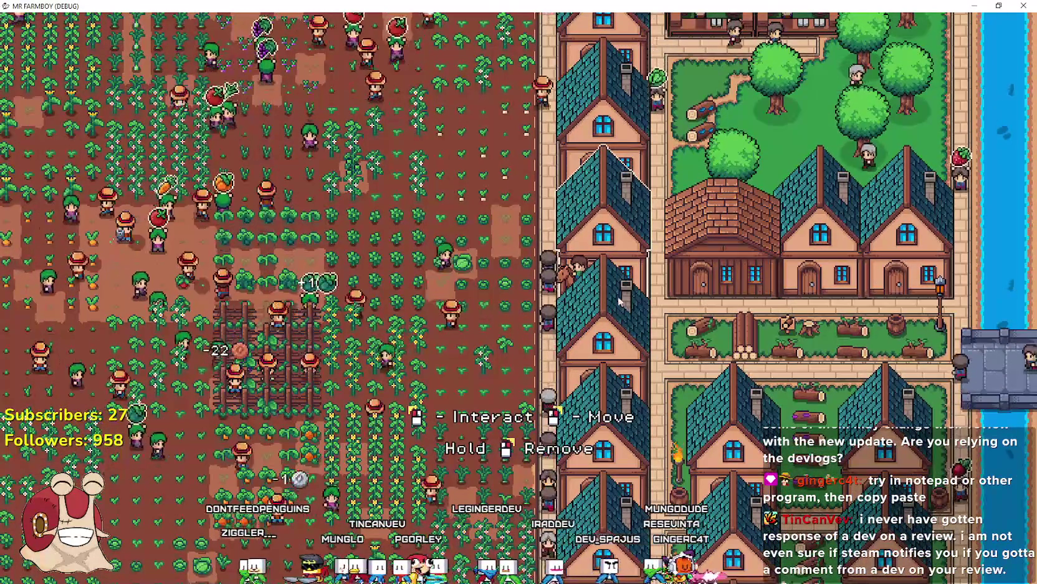
scroll(979, 388, up, 5)
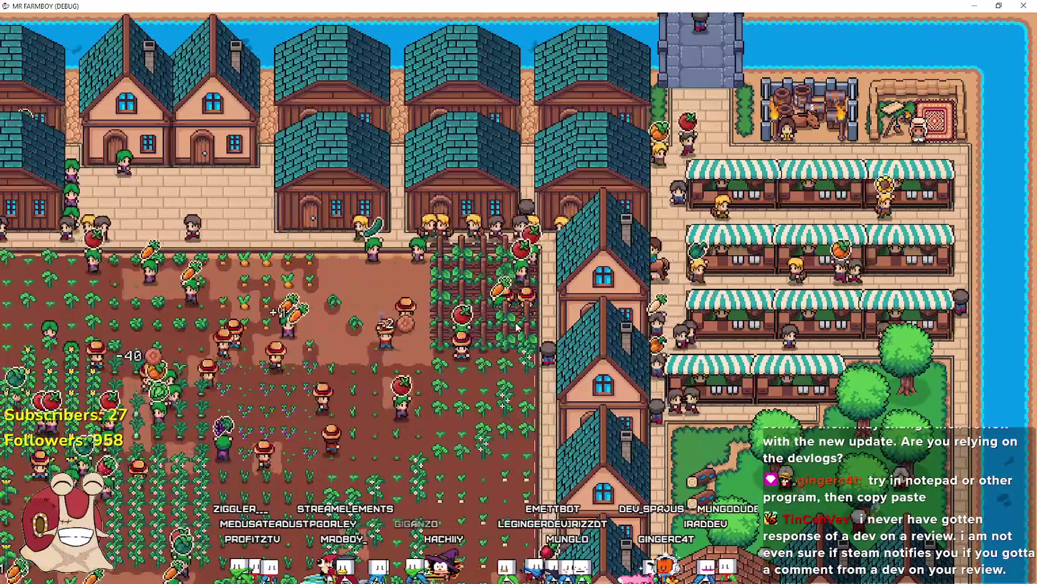
scroll(501, 307, down, 2)
scroll(501, 307, down, 3)
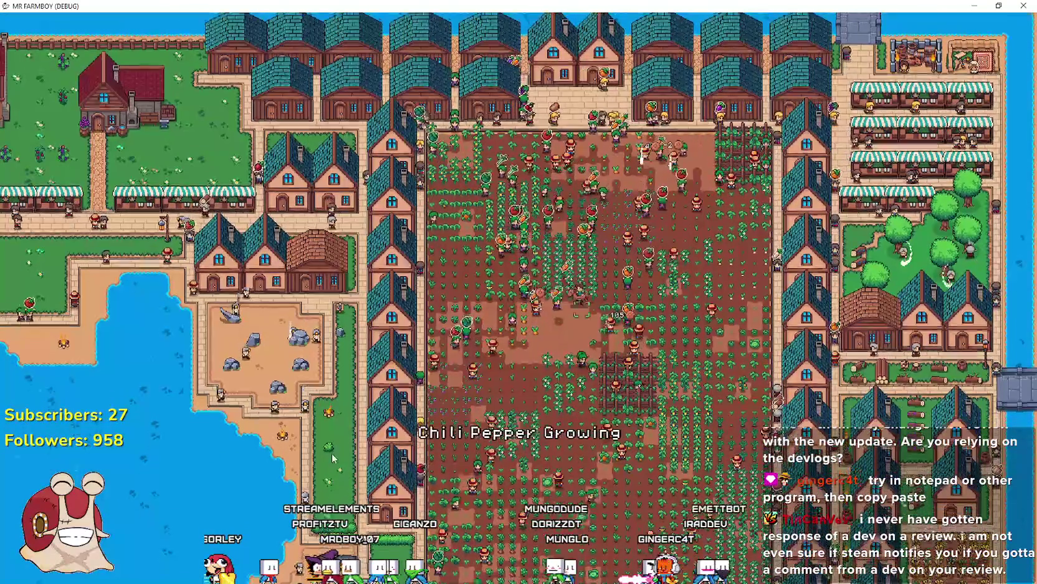
Ride the horse west from the crop field through town and the fenced park to the lakeshore campfire
scroll(328, 442, up, 5)
key(a)
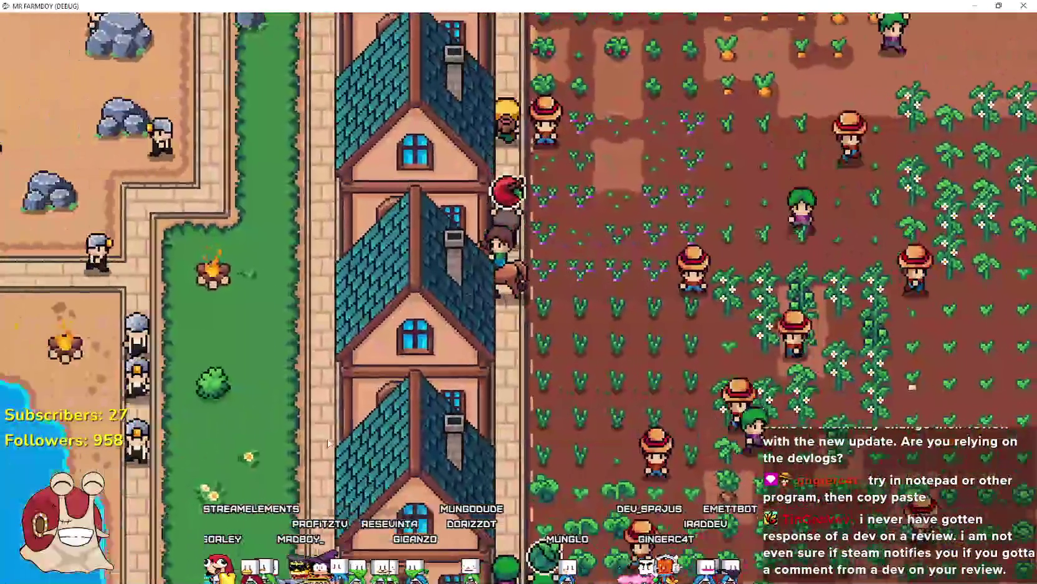
scroll(326, 441, down, 1)
key(s)
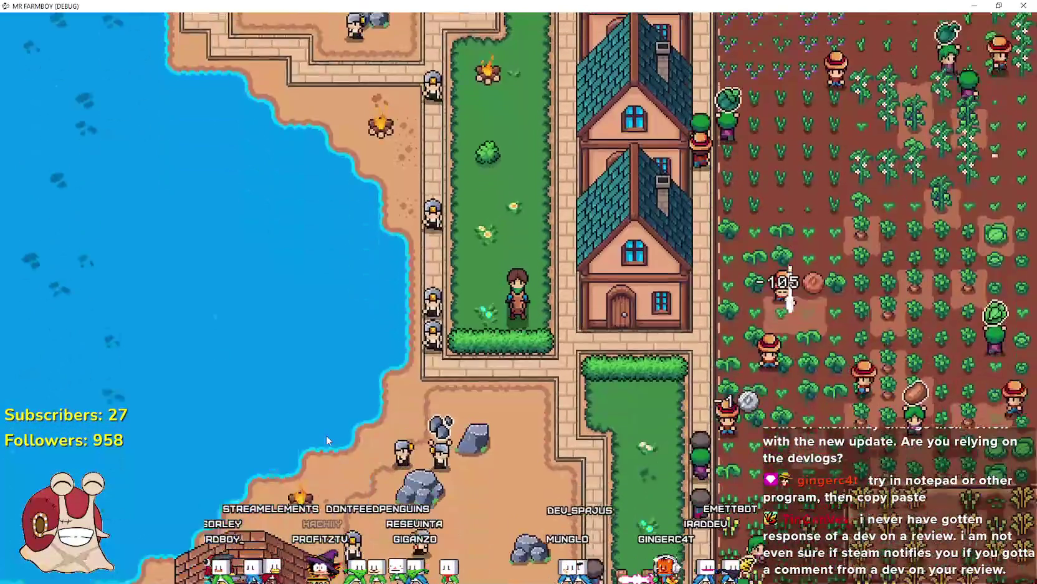
key(s)
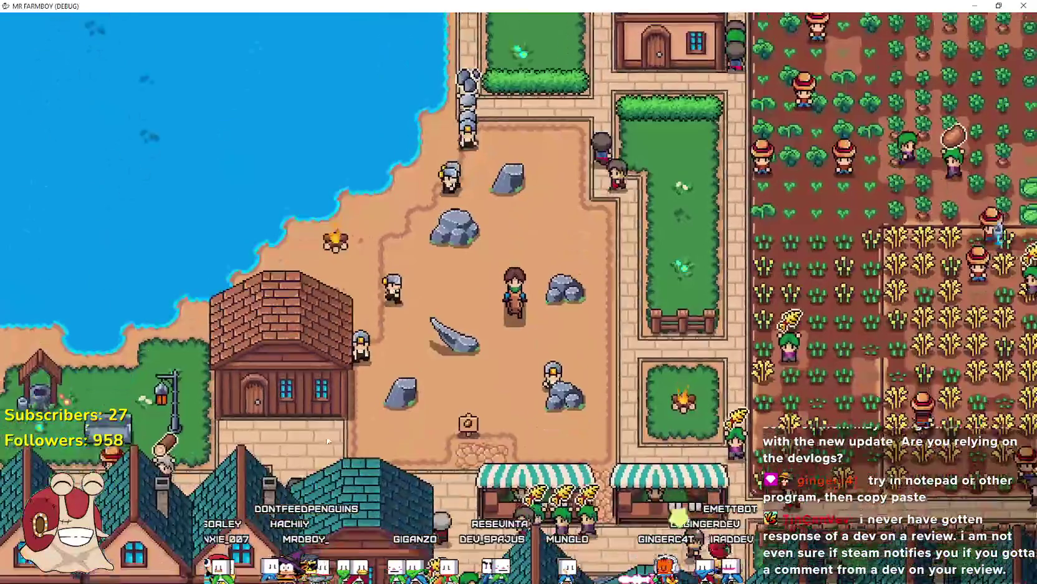
key(a)
key(a)
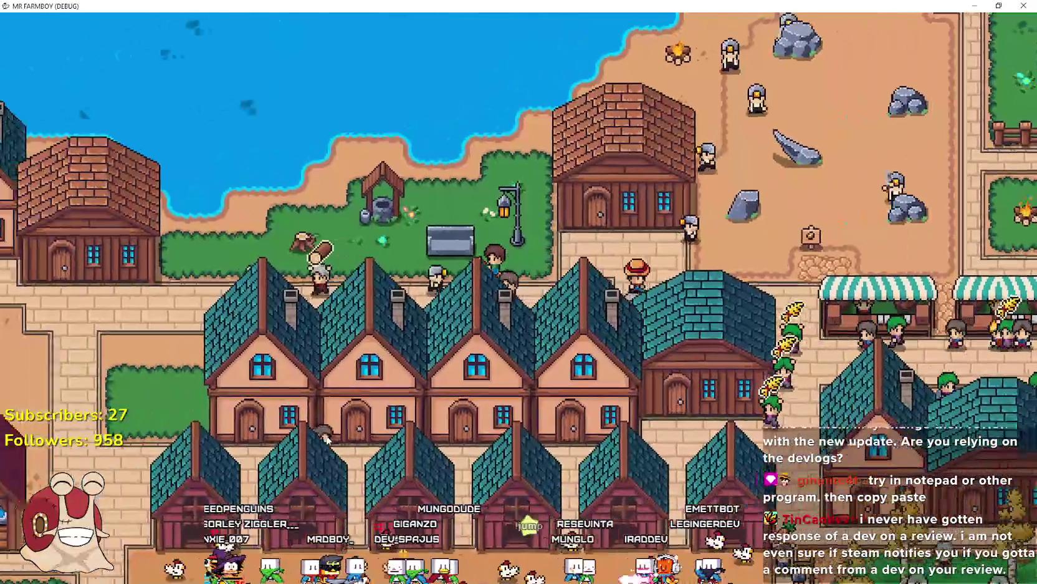
key(a)
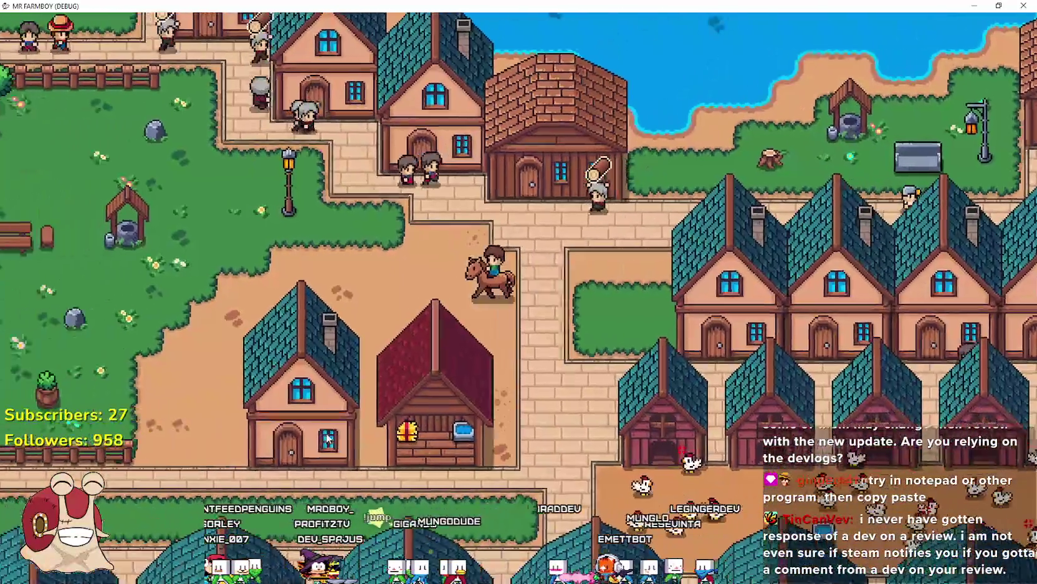
key(a)
key(w)
key(a)
key(s)
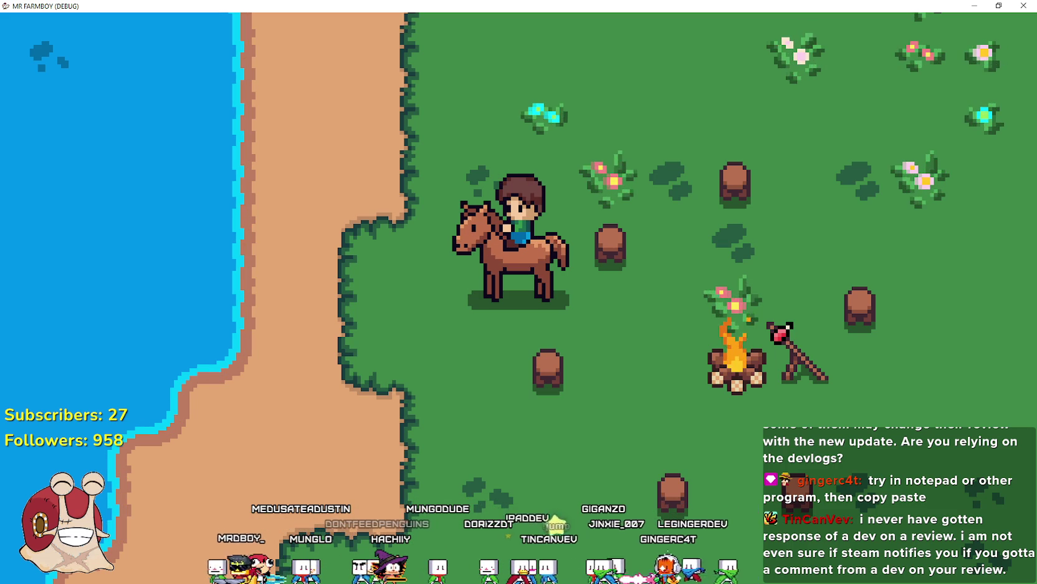
key(alt+Tab)
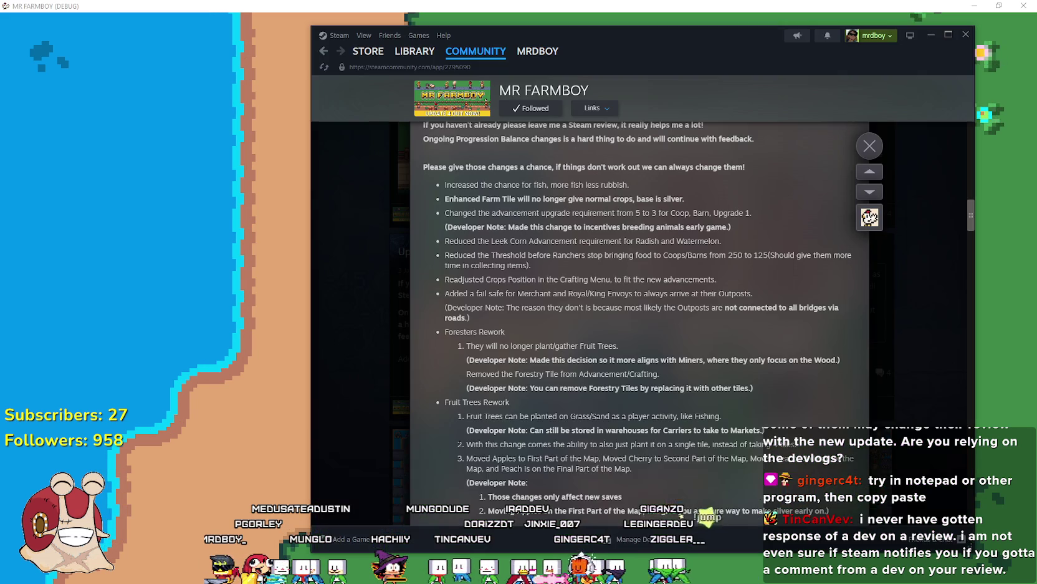
Close the patch notes and open MR FARMBOY's reviews page
click(869, 157)
scroll(830, 196, up, 5)
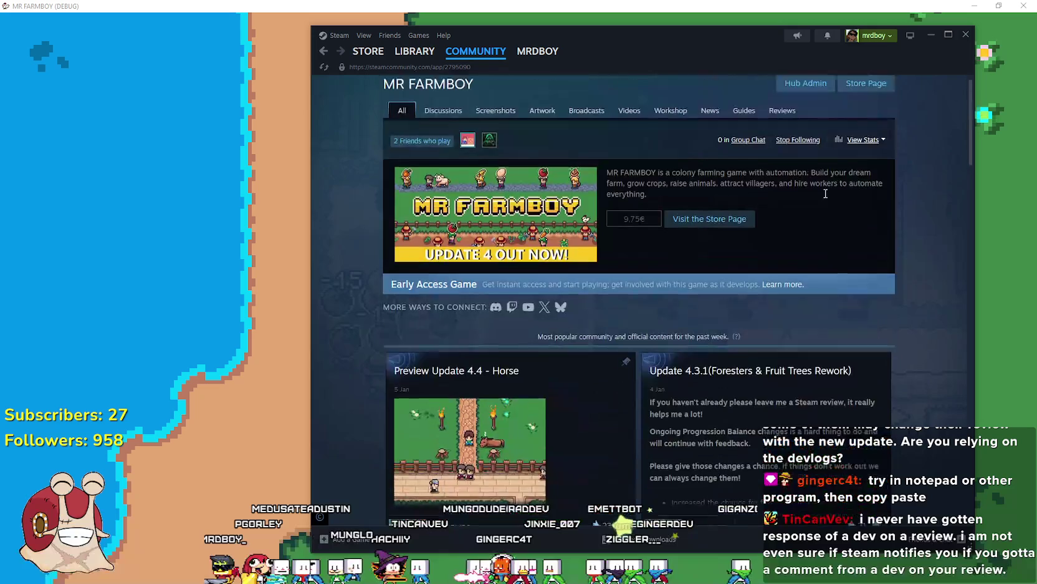
click(771, 125)
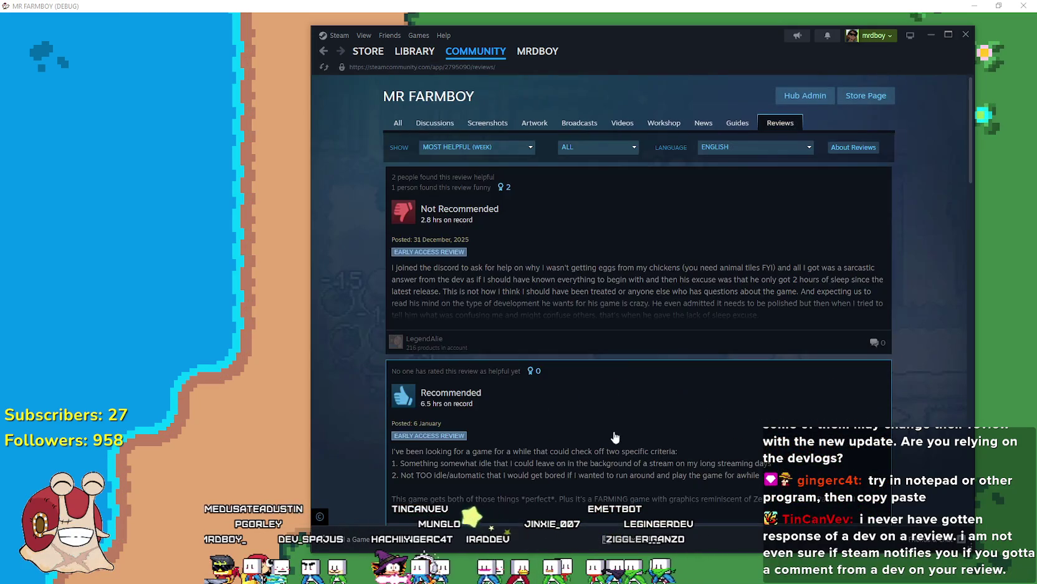
scroll(614, 433, down, 6)
scroll(609, 422, down, 5)
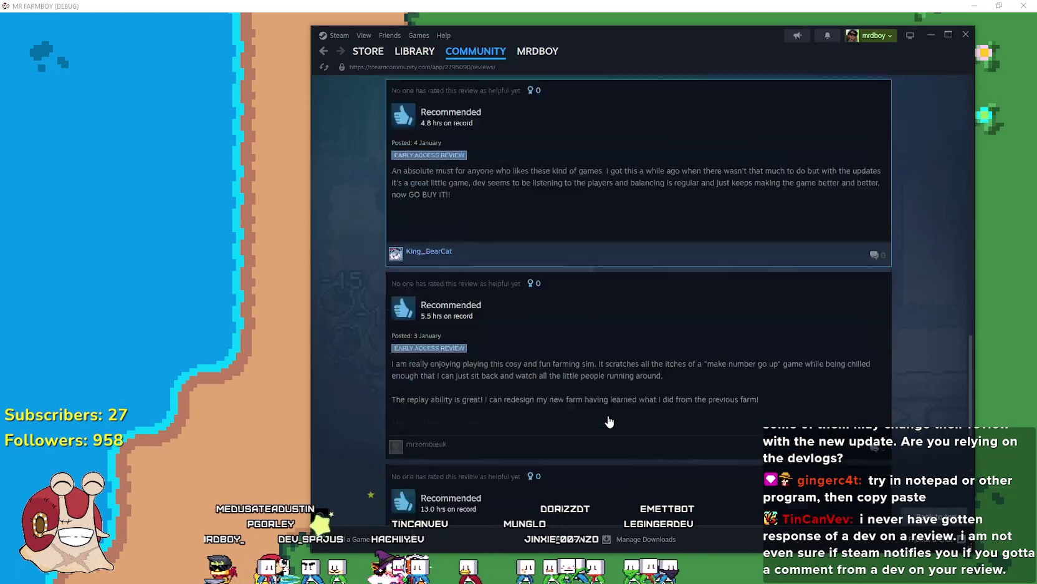
scroll(621, 411, up, 5)
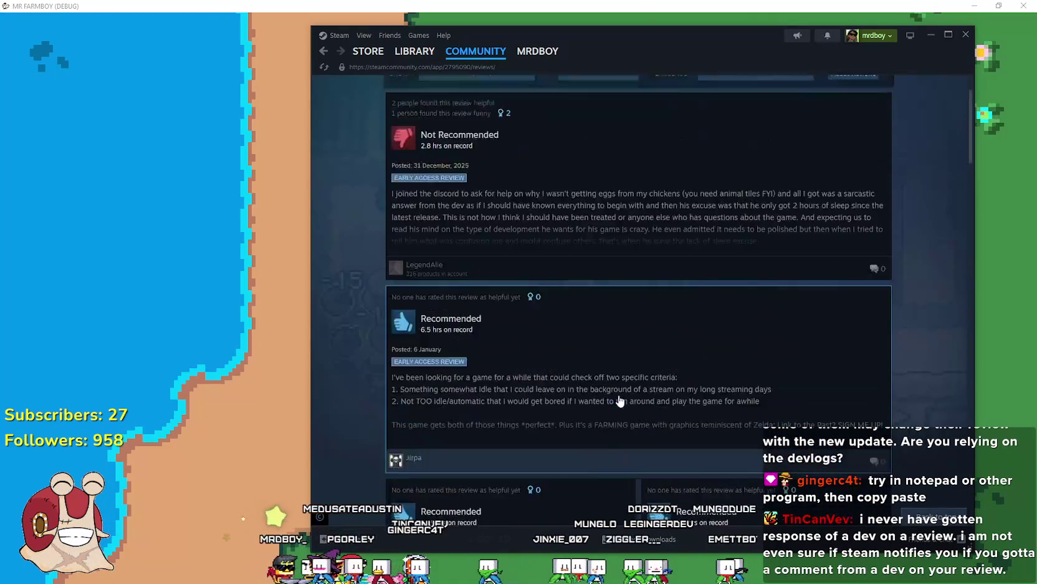
Sort reviews by Most Recent, filter to Negative Only, and open a Not Recommended review
click(566, 144)
click(474, 147)
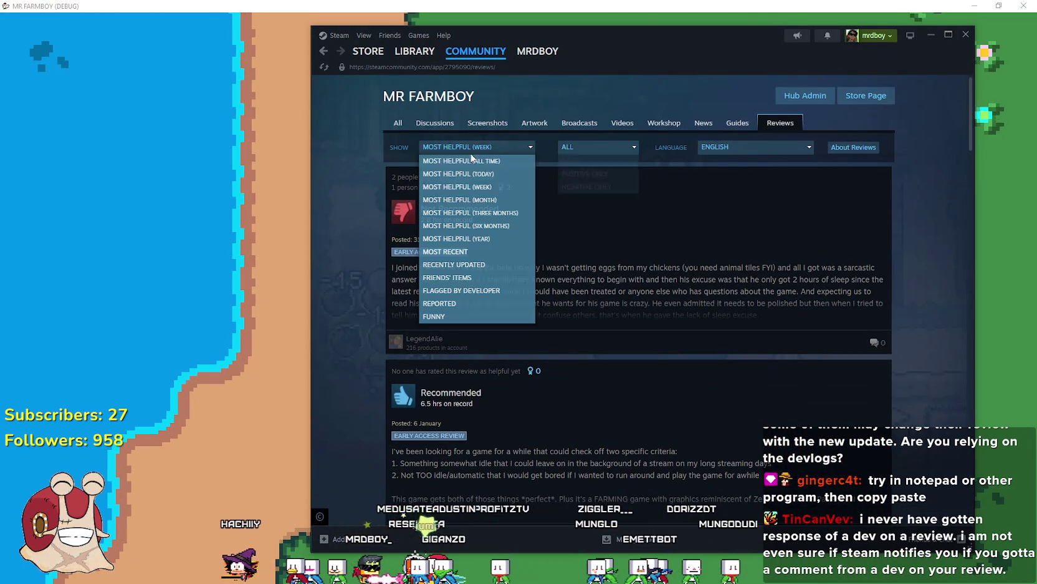
click(462, 252)
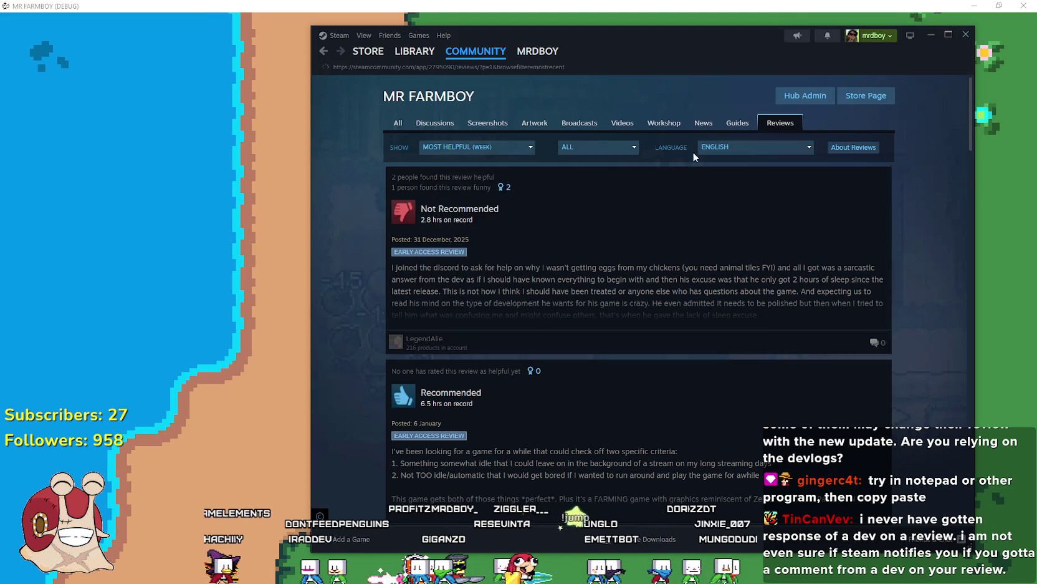
click(597, 147)
click(596, 186)
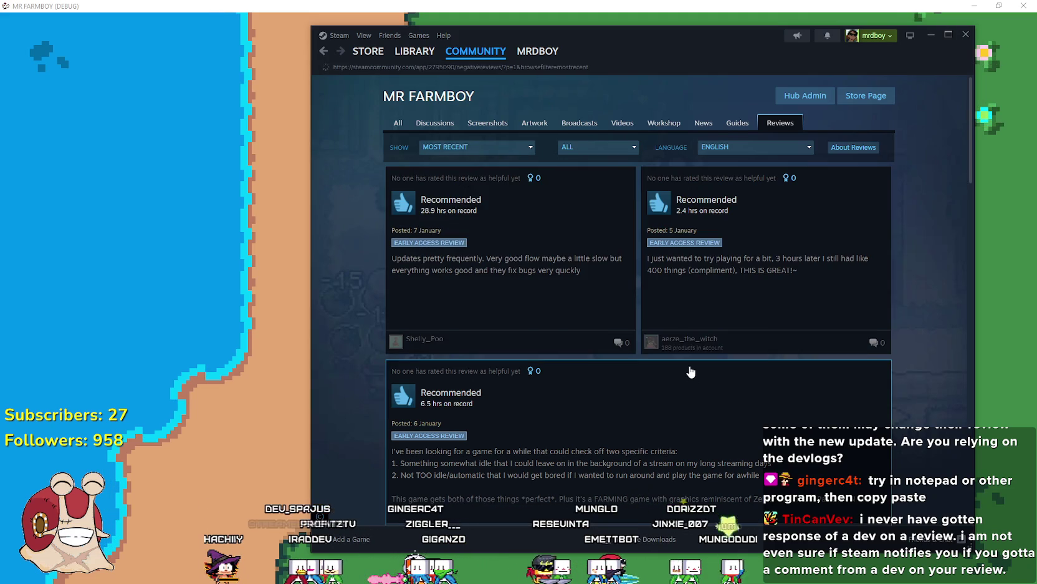
scroll(681, 357, down, 3)
click(533, 324)
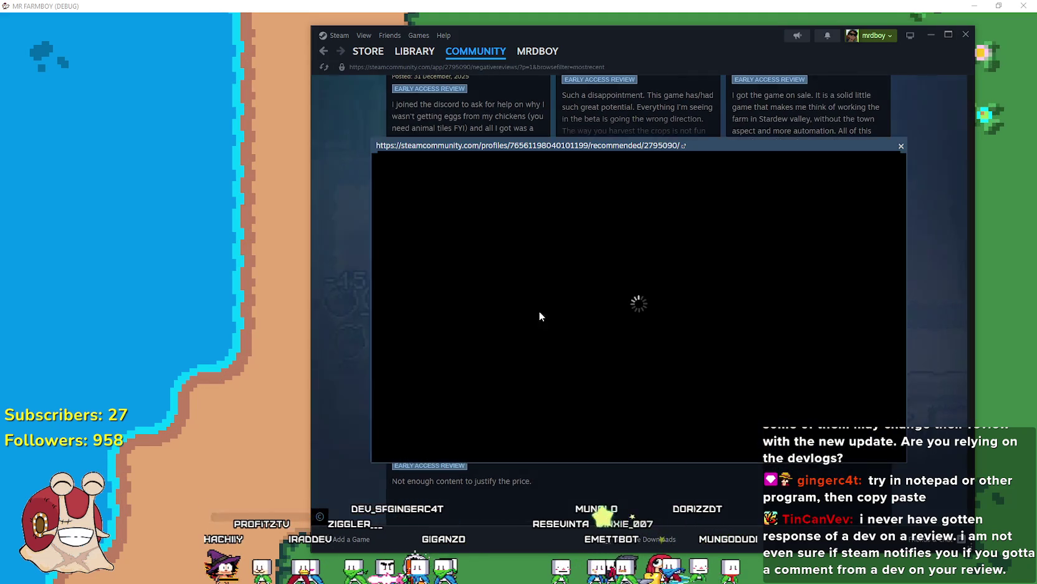
Highlight the developer's response and the comments-disabled note, then close the review back to the negative list
scroll(545, 315, down, 10)
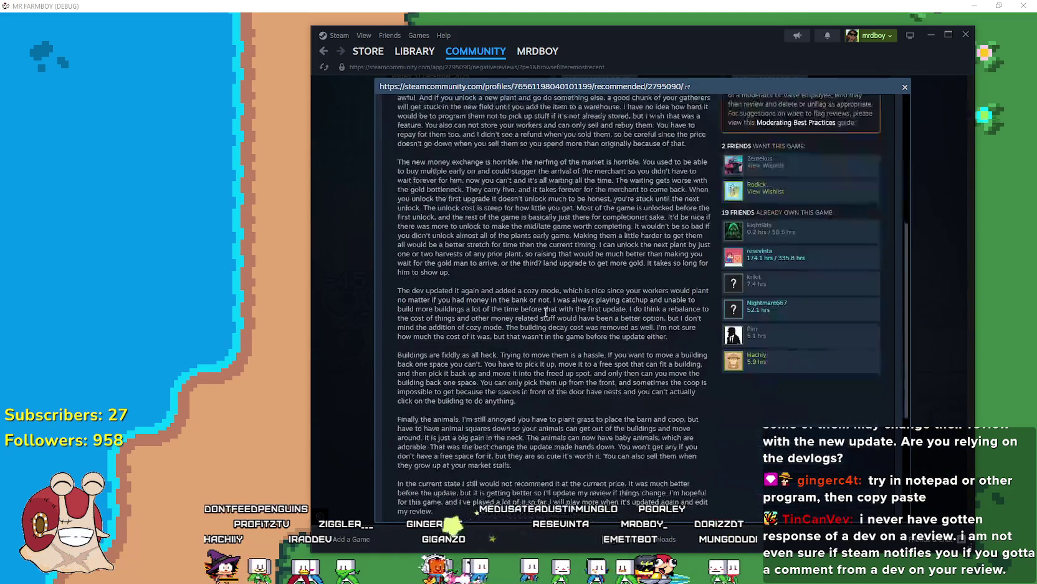
drag(403, 373, 721, 406)
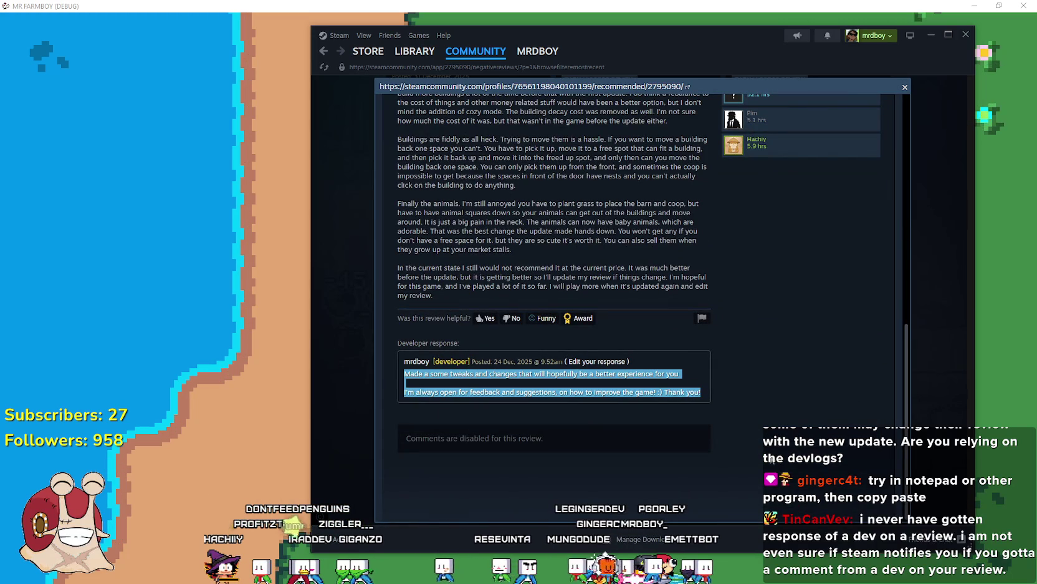
drag(559, 440, 399, 436)
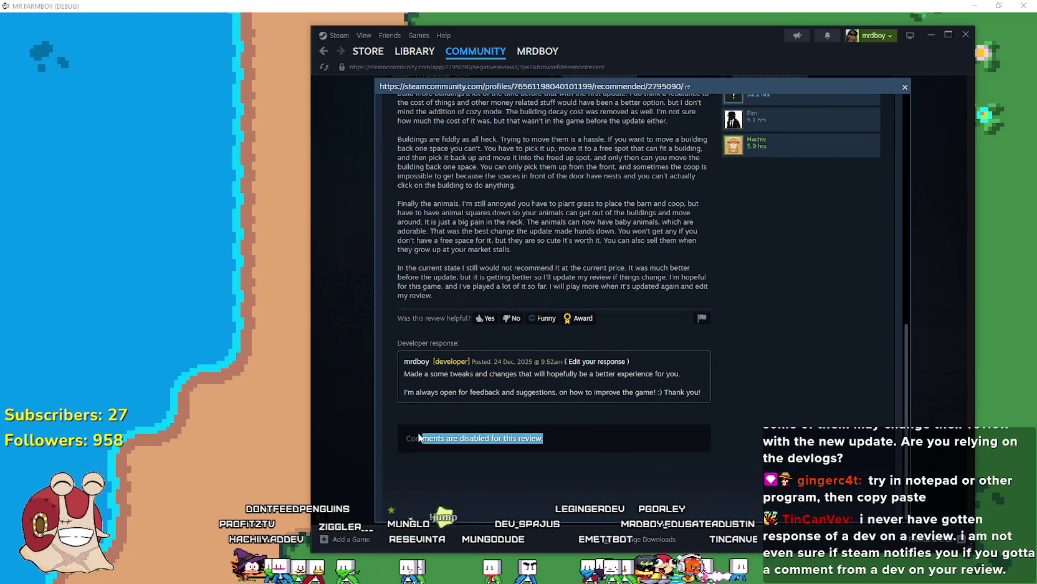
drag(550, 440, 399, 432)
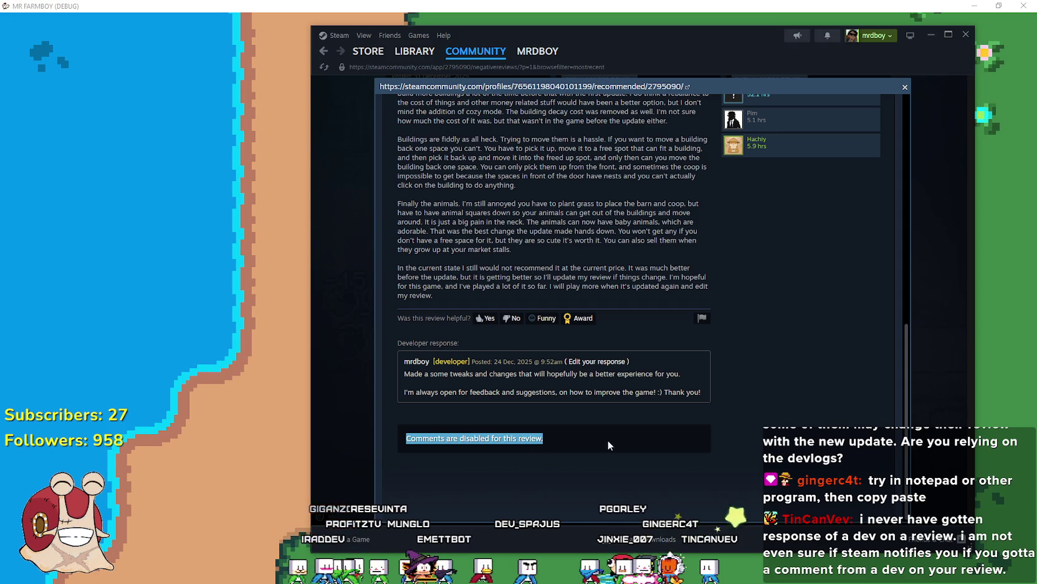
drag(547, 444, 413, 411)
mouse_move(702, 392)
mouse_down()
mouse_move(405, 387)
mouse_move(403, 372)
mouse_up()
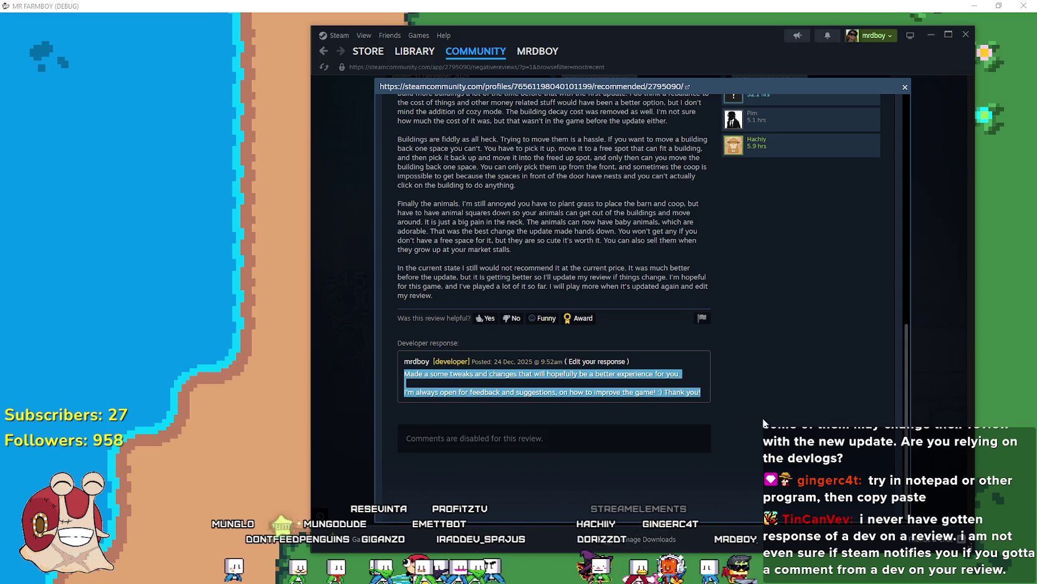
click(841, 413)
click(906, 410)
scroll(808, 361, down, 4)
scroll(807, 361, up, 5)
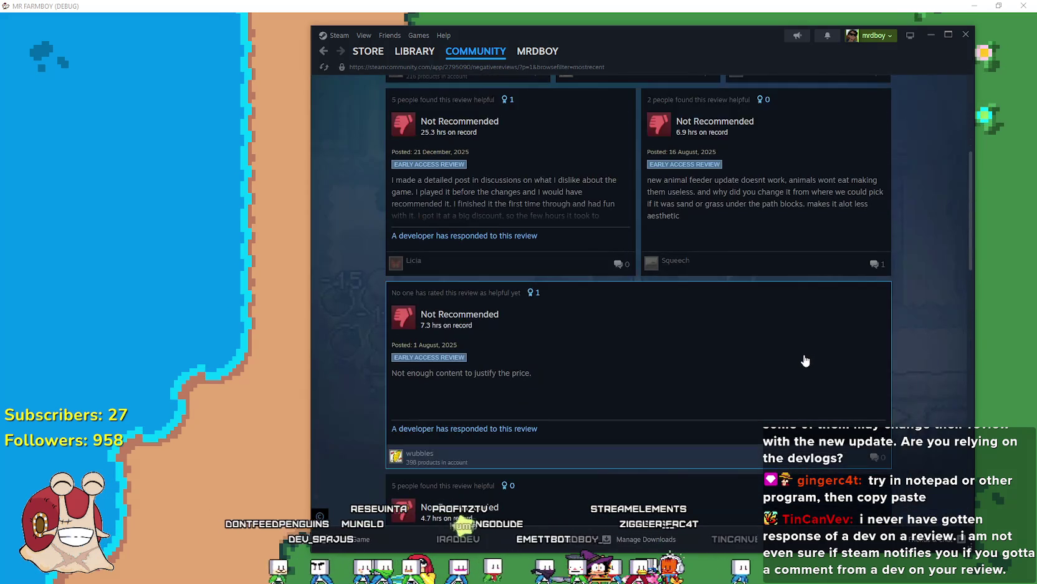
Open a negative review in full and highlight its paragraph and the developer's reply
mouse_move(668, 266)
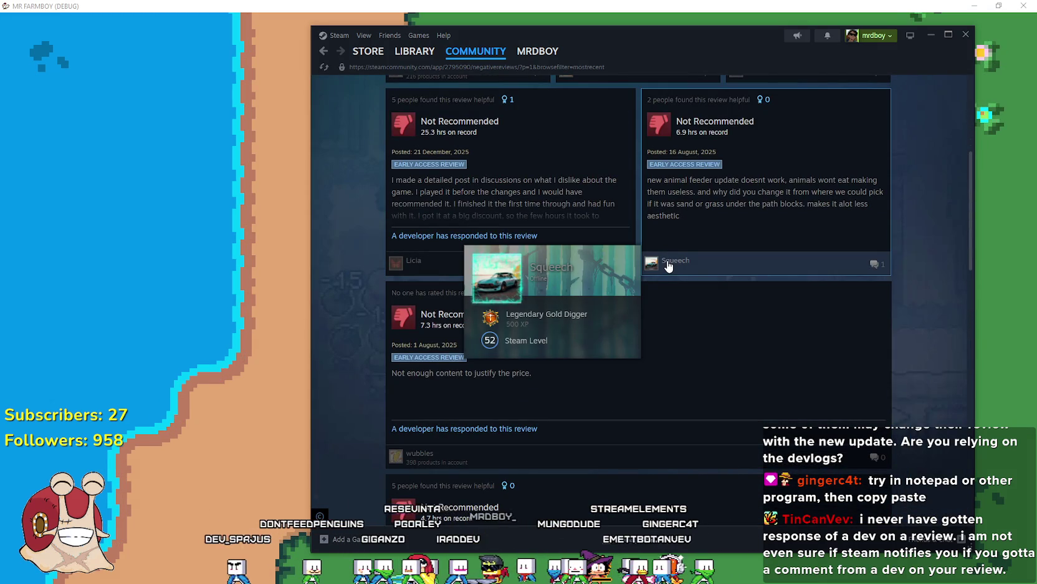
click(775, 214)
scroll(589, 367, down, 5)
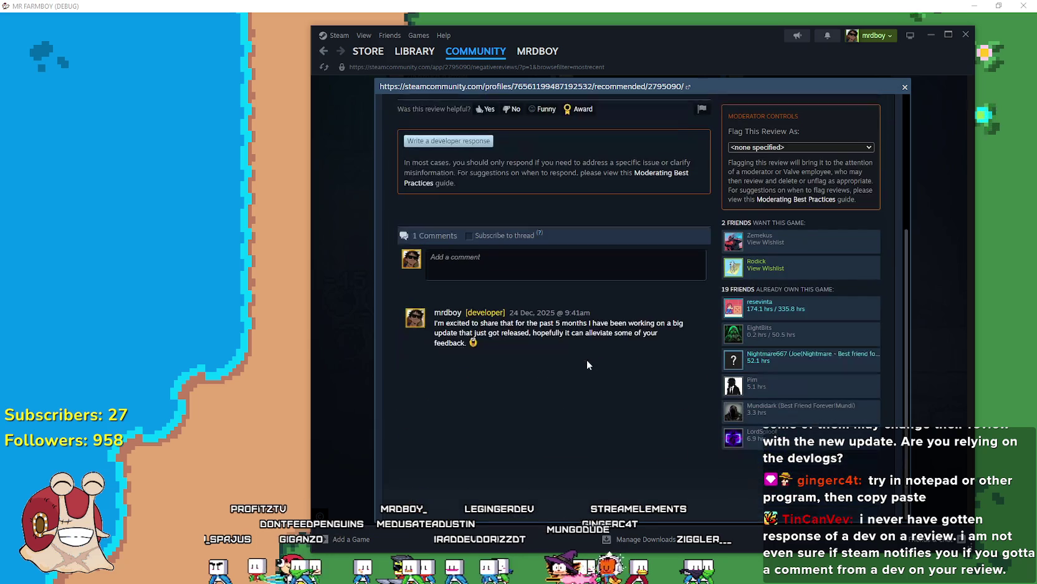
scroll(663, 430, up, 3)
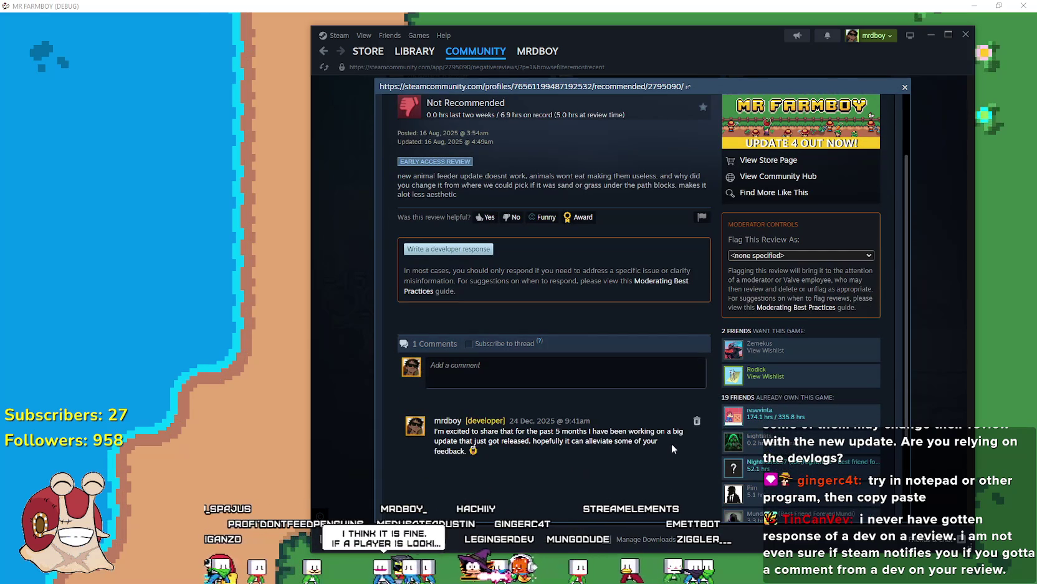
mouse_move(673, 446)
mouse_down()
mouse_move(519, 457)
mouse_move(435, 436)
mouse_up()
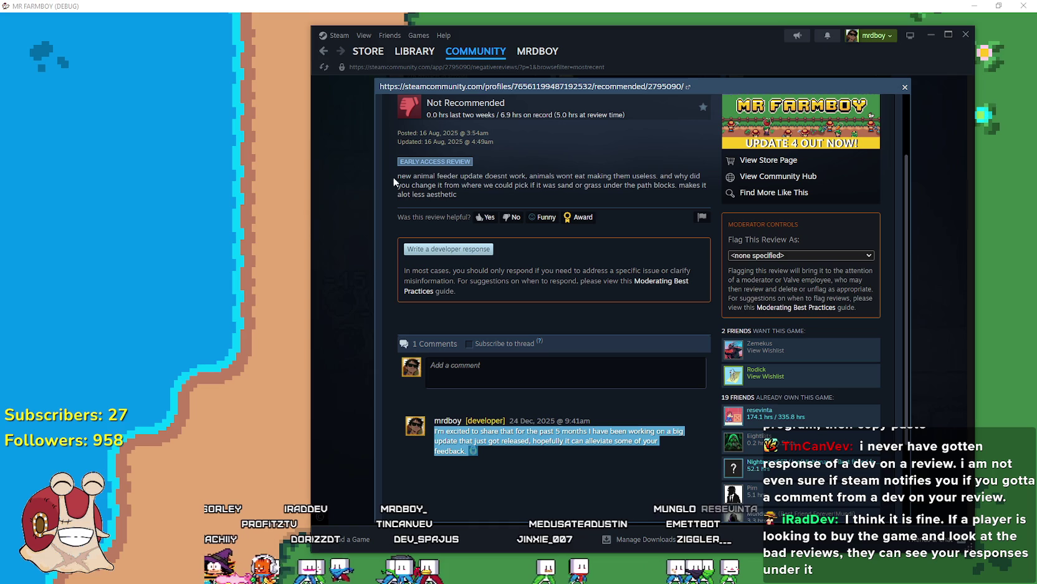
mouse_move(401, 176)
mouse_down()
mouse_move(488, 188)
mouse_move(459, 194)
mouse_up()
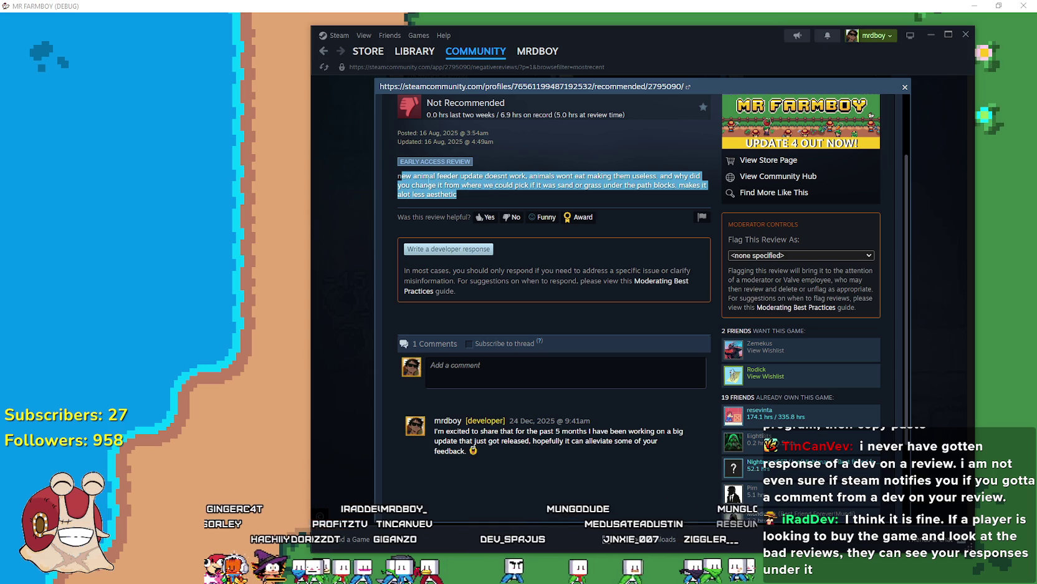
drag(399, 176, 533, 194)
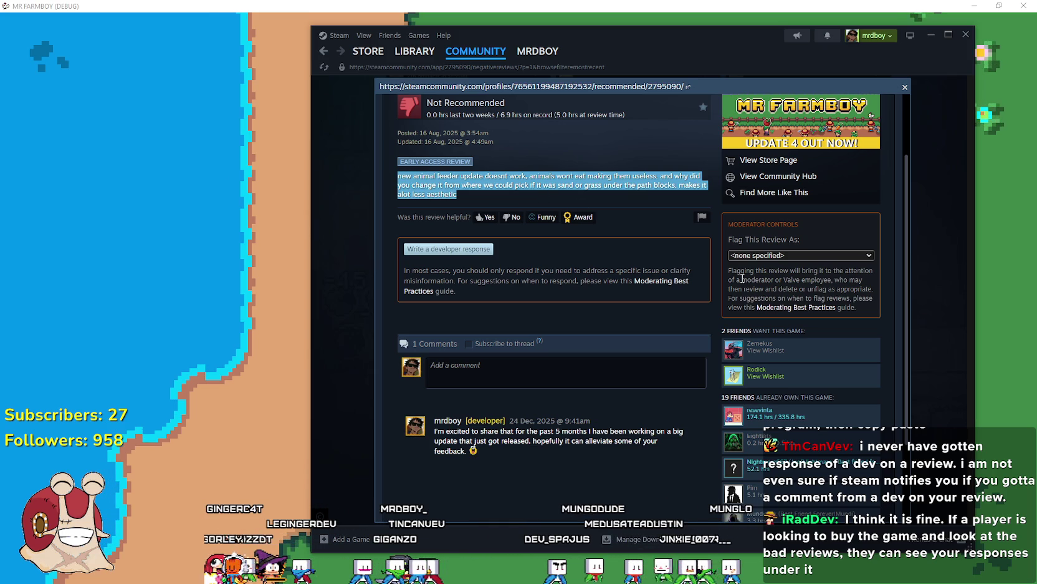
Scroll through the rest of that review and reply, then close it
scroll(543, 422, down, 1)
mouse_move(542, 425)
mouse_down()
mouse_move(549, 387)
mouse_move(434, 374)
mouse_up()
scroll(434, 374, up, 2)
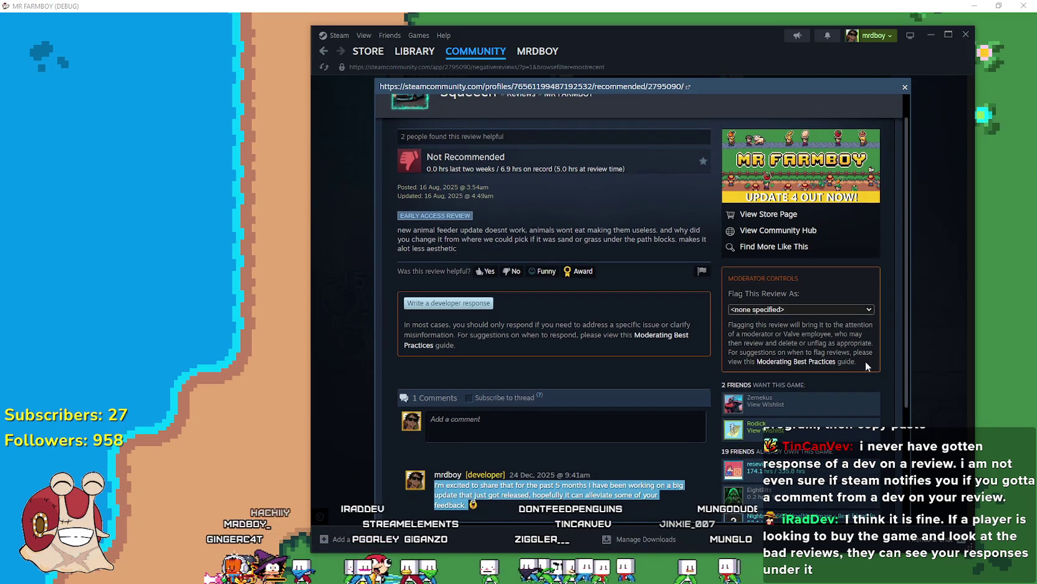
scroll(480, 374, down, 2)
scroll(481, 341, up, 3)
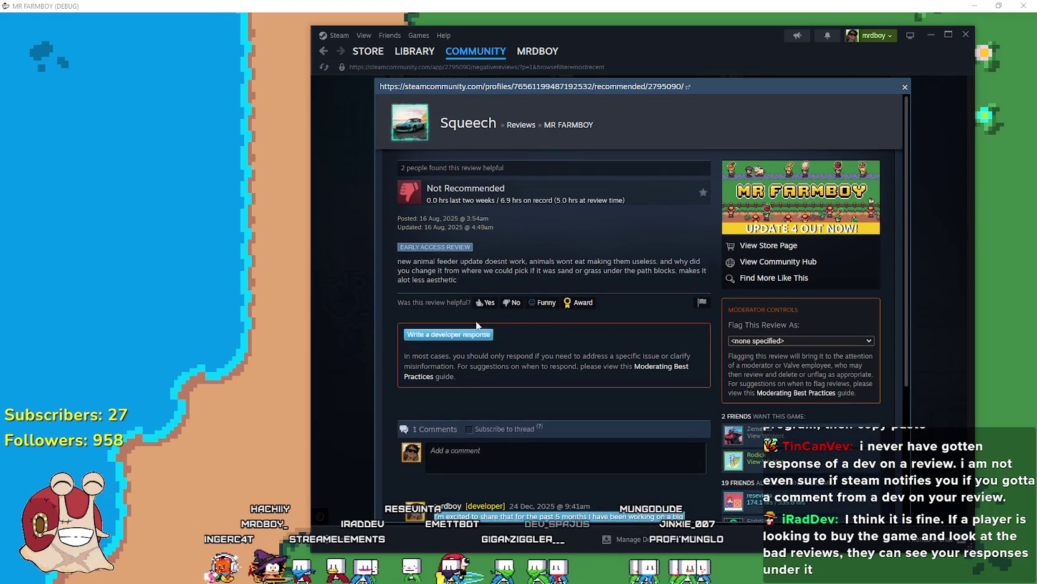
scroll(631, 284, down, 3)
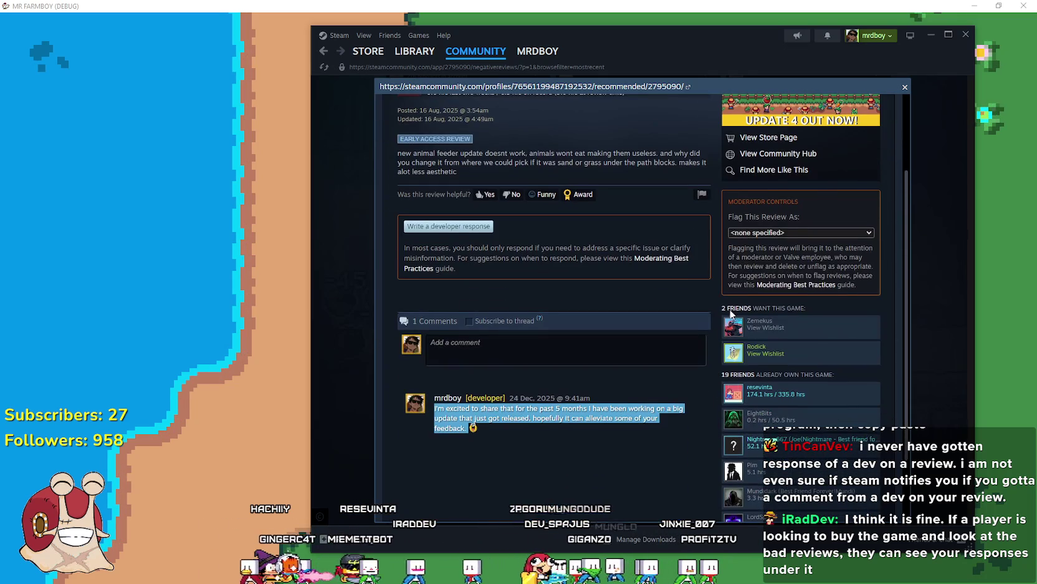
click(930, 363)
Read the 4.7-hour negative review and its three-line developer comment, then return to the game
scroll(859, 379, down, 7)
scroll(654, 262, up, 3)
scroll(646, 253, up, 1)
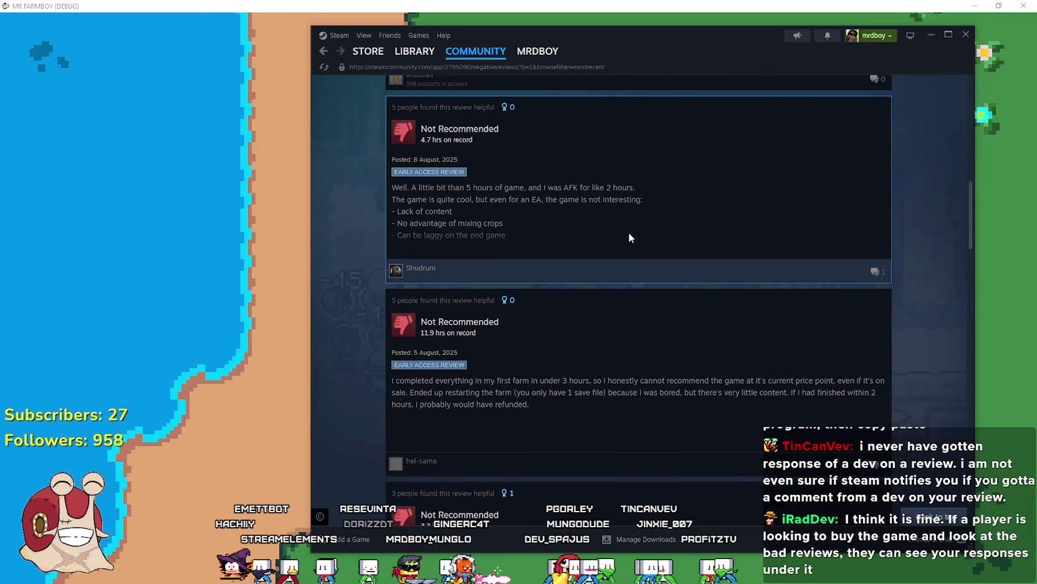
click(630, 239)
mouse_move(399, 253)
mouse_down()
mouse_move(402, 266)
mouse_move(455, 272)
mouse_up()
click(504, 297)
drag(505, 296, 391, 263)
scroll(529, 288, down, 3)
drag(519, 387, 435, 349)
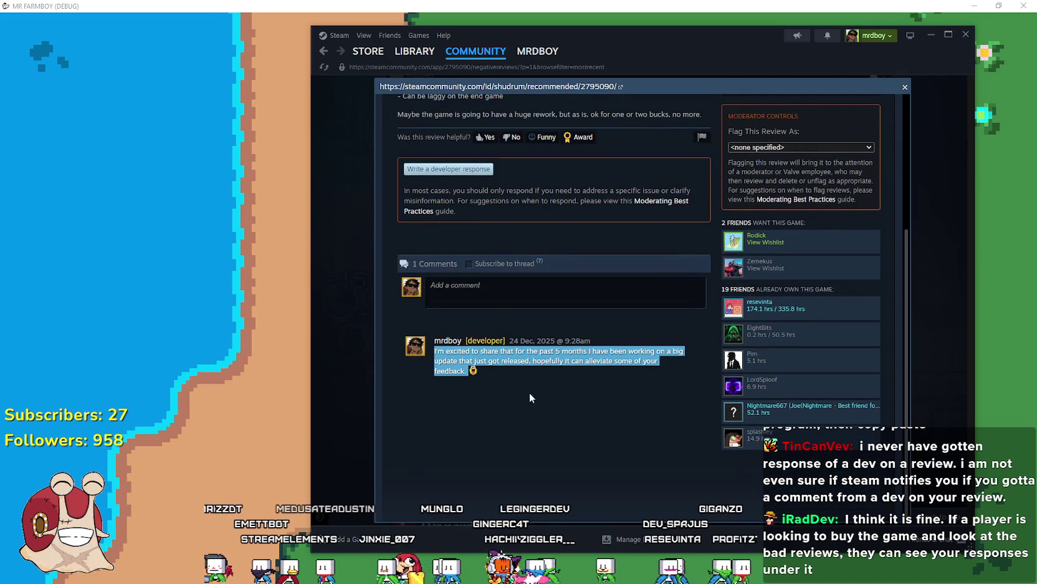
click(527, 392)
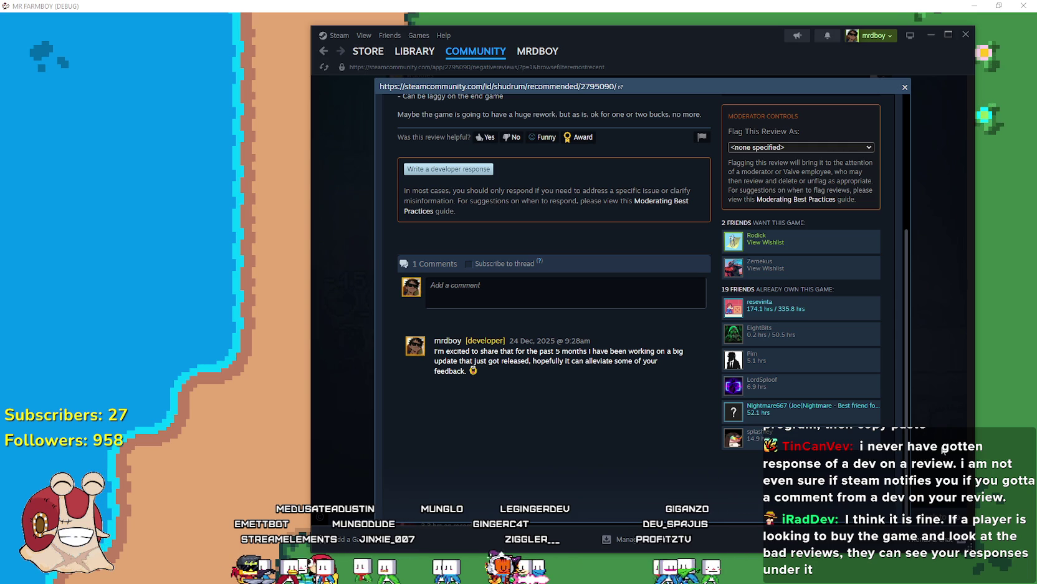
click(944, 450)
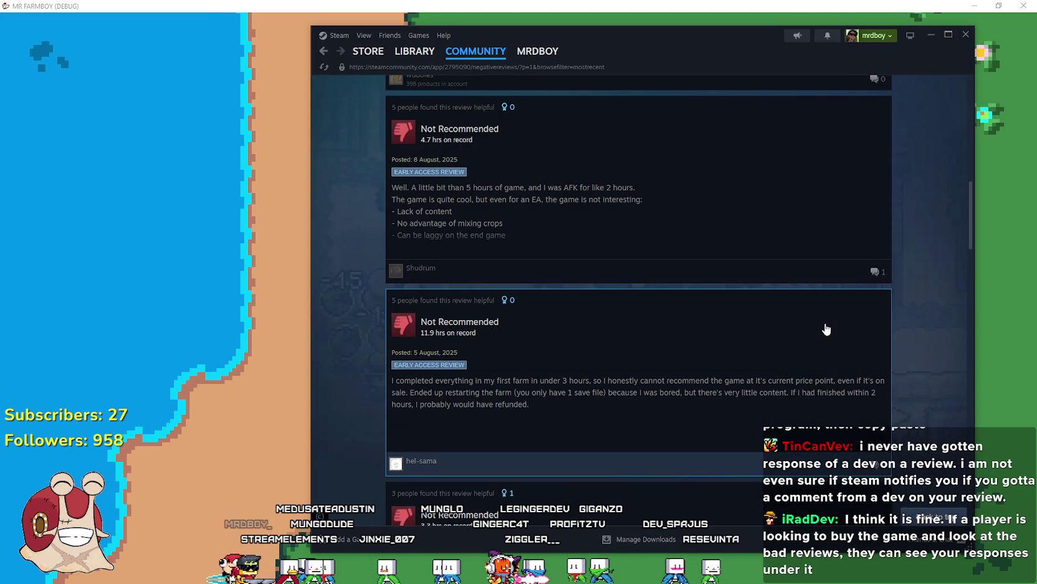
click(108, 199)
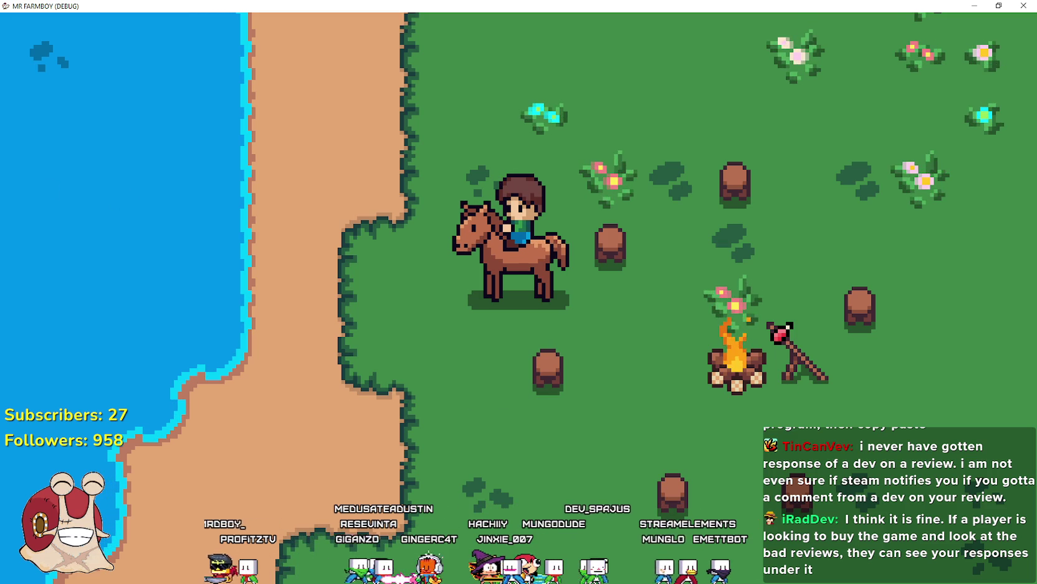
Switch back to the Steam negative-reviews list over the game with Alt+Tab
key(alt+Tab)
Go to Discussions, then Events & Announcements, and open the Update 4.3.1 announcement
mouse_move(971, 218)
mouse_down()
mouse_move(980, 201)
mouse_move(962, 71)
mouse_up()
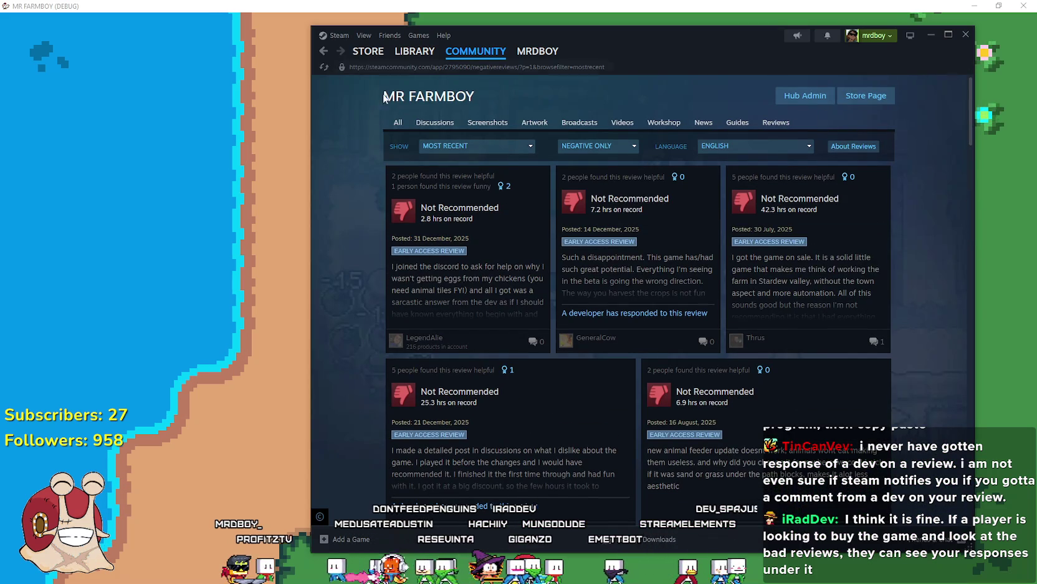
click(445, 121)
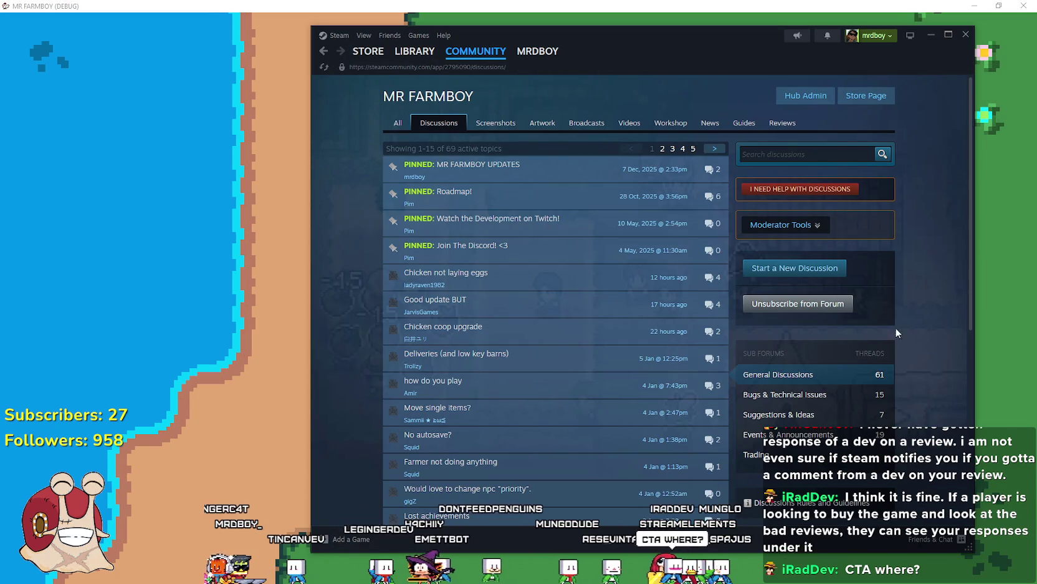
click(801, 440)
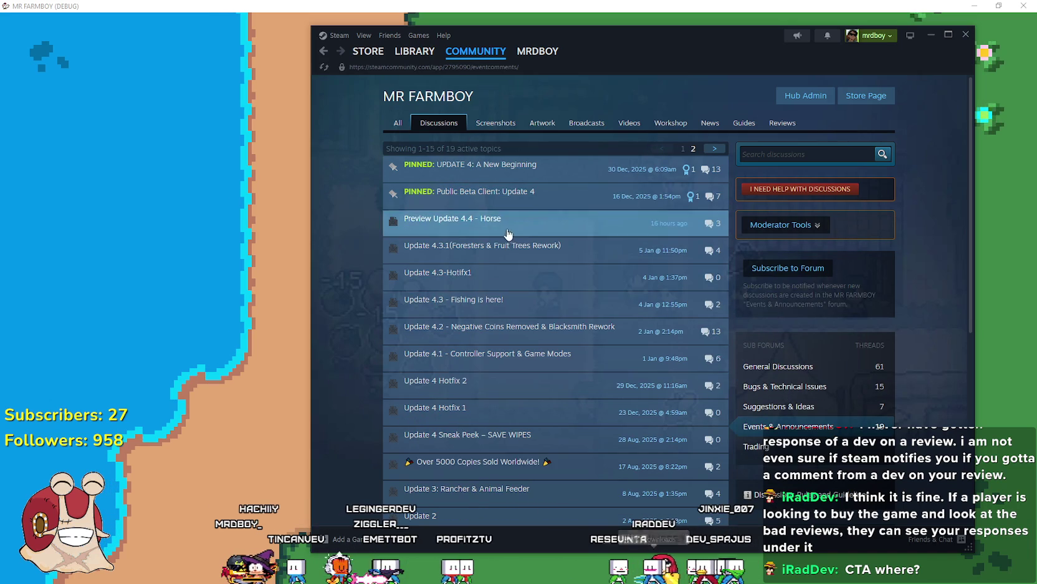
click(435, 284)
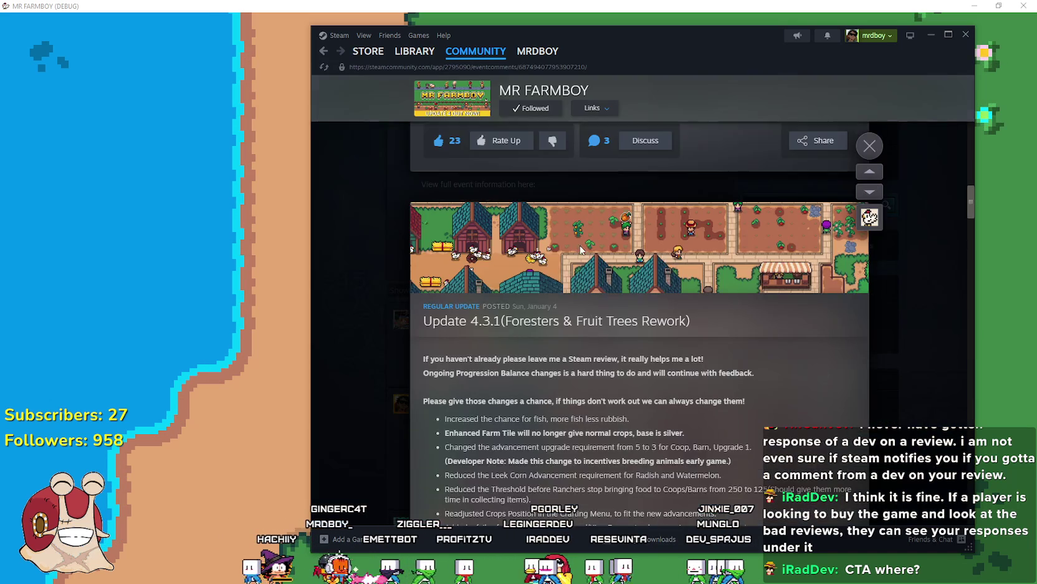
Reread the opening notes, the Ongoing Progression line and 'Please give those changes a chance'
scroll(581, 250, down, 3)
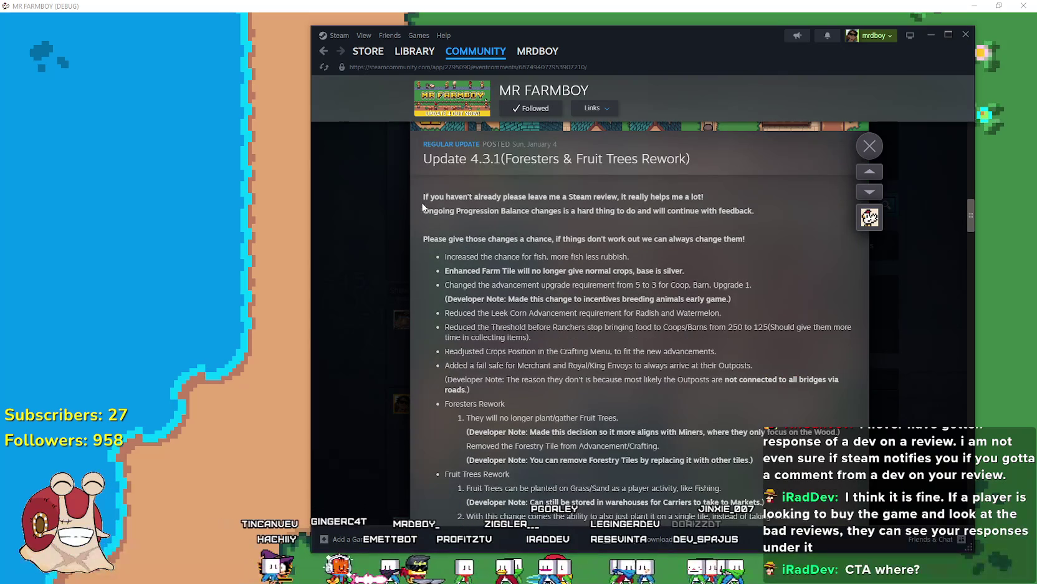
mouse_move(575, 198)
mouse_down()
mouse_move(744, 209)
mouse_move(714, 197)
mouse_up()
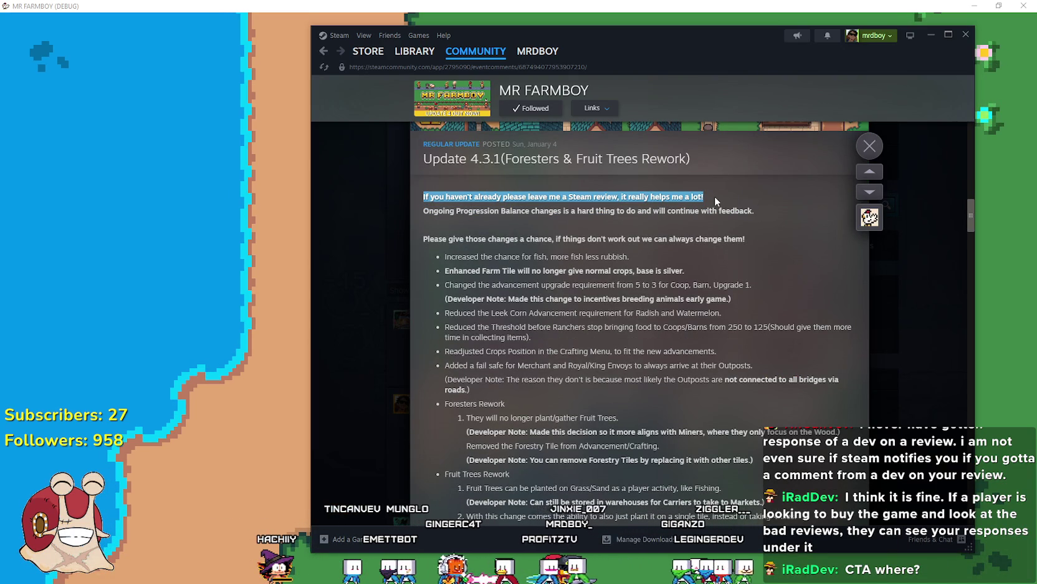
click(758, 211)
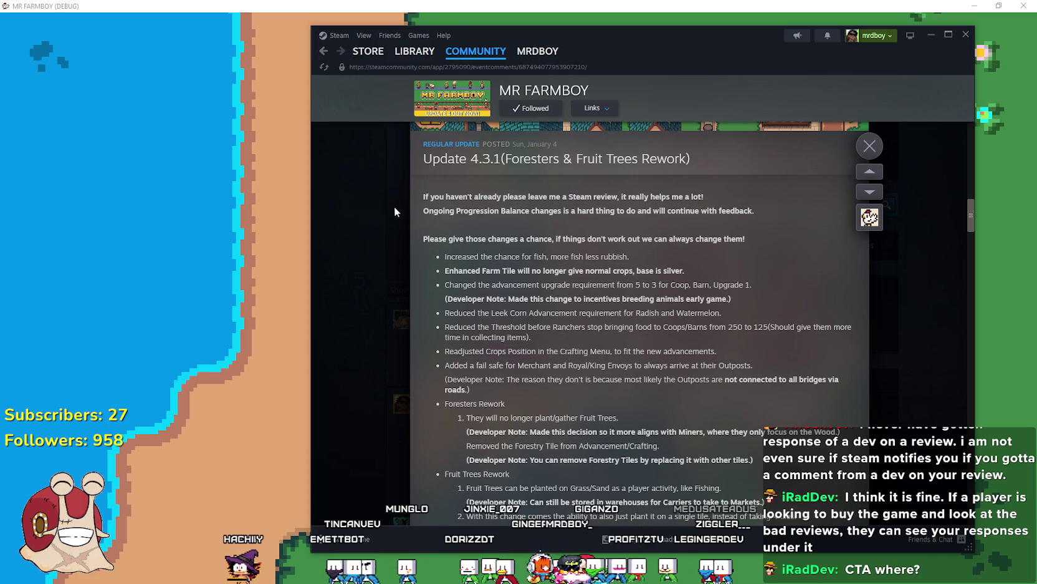
triple_click(570, 215)
drag(570, 221, 770, 218)
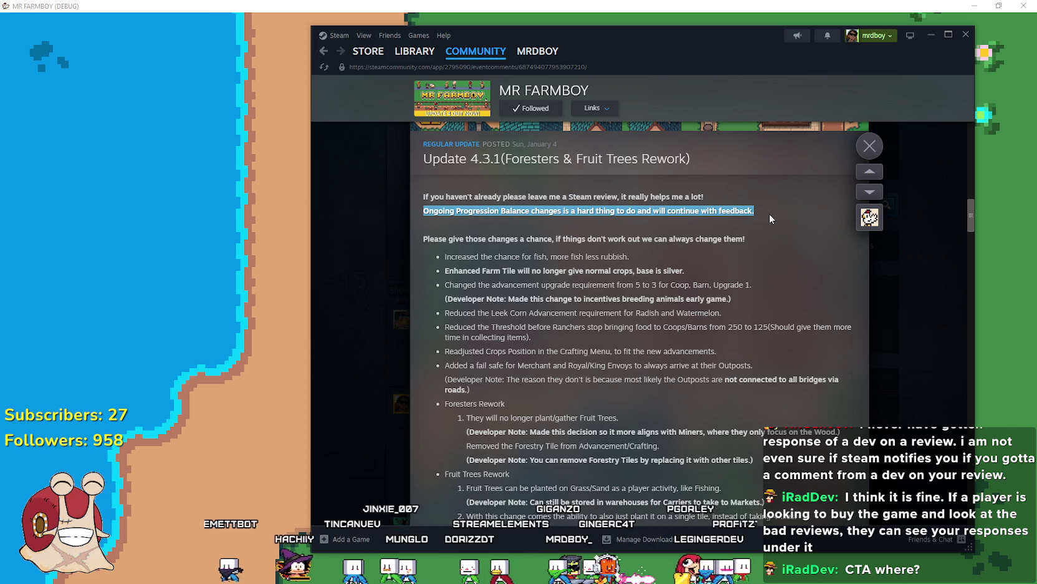
click(722, 212)
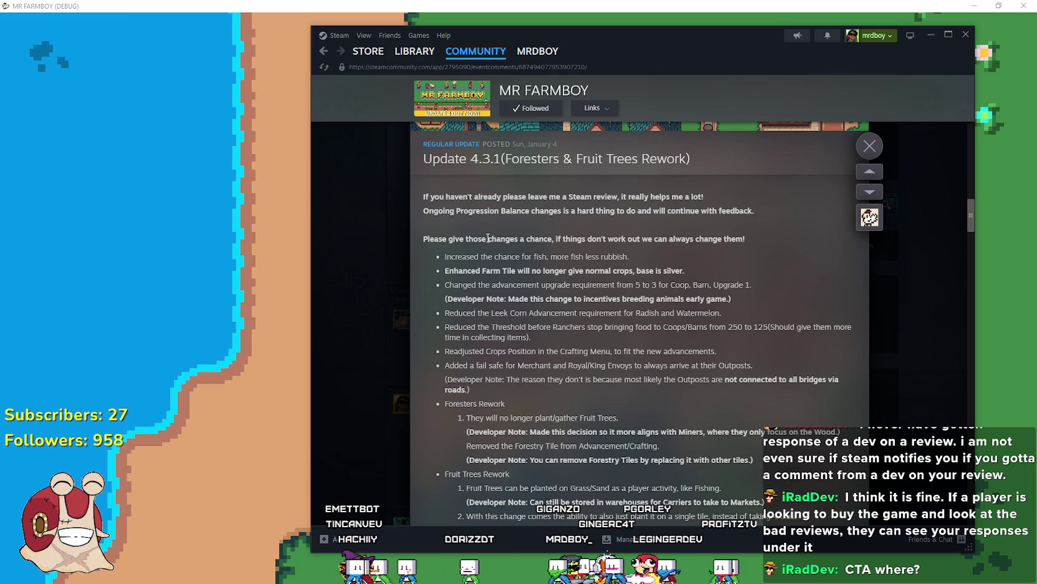
mouse_move(421, 237)
mouse_down()
mouse_move(749, 235)
mouse_move(423, 232)
mouse_move(421, 195)
mouse_up()
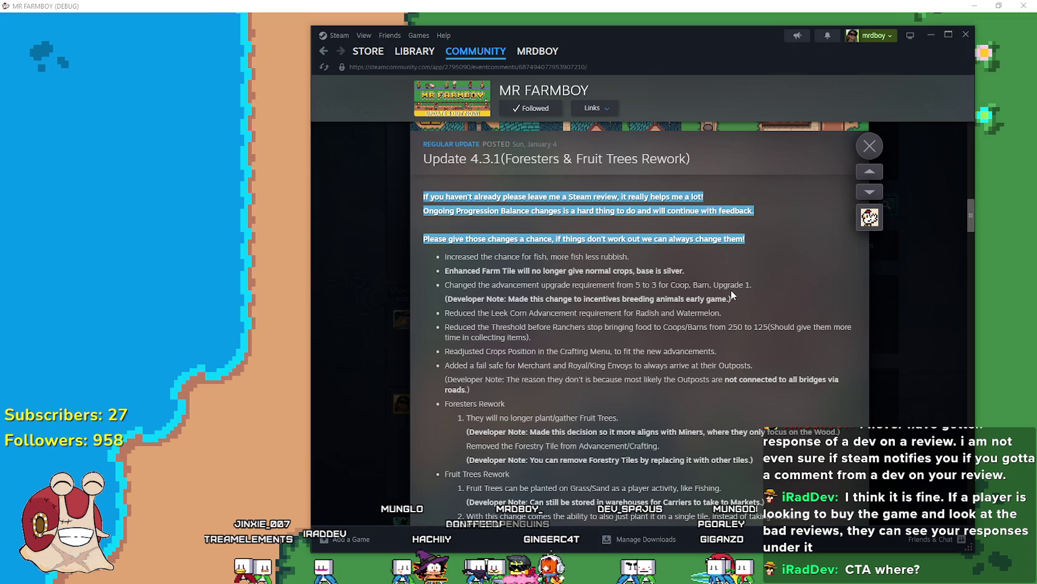
Highlight the Developer Note about breeding animals and the Watermelon line below it
mouse_move(732, 298)
mouse_down()
mouse_move(446, 287)
mouse_move(444, 298)
mouse_up()
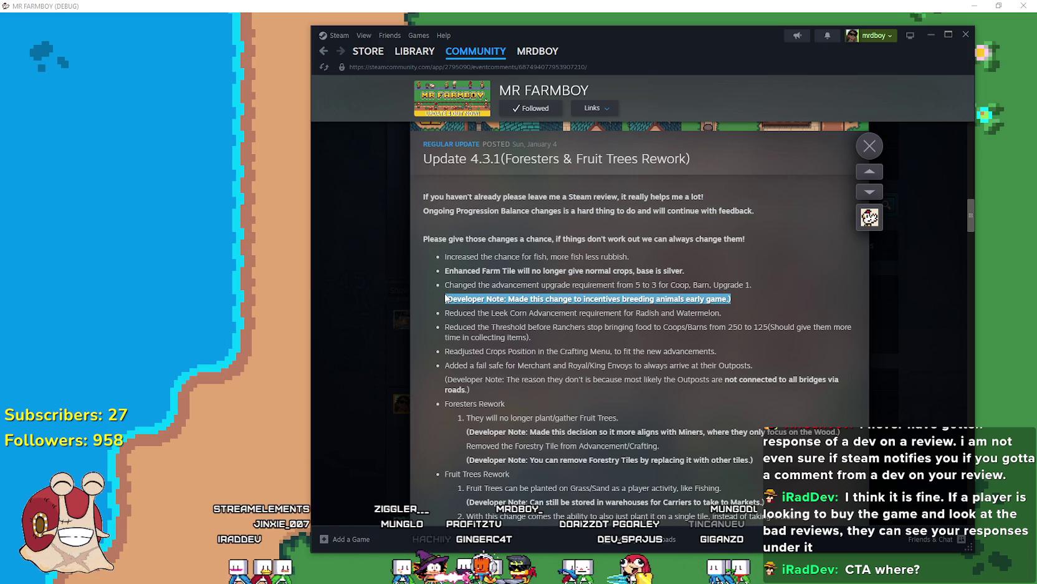
click(450, 301)
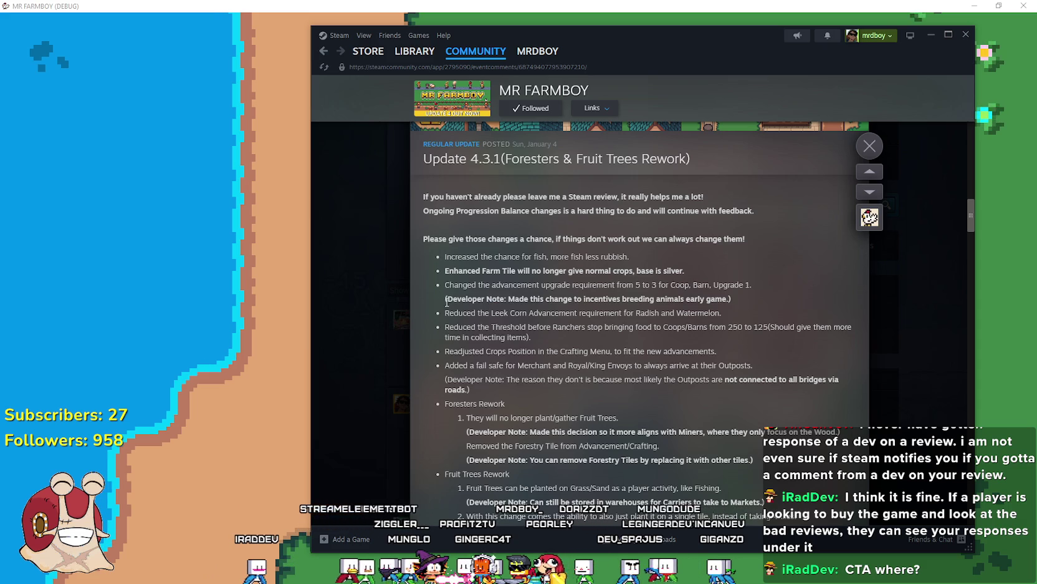
mouse_move(445, 299)
mouse_down()
mouse_move(738, 302)
mouse_move(621, 310)
mouse_up()
drag(723, 308, 740, 315)
mouse_move(485, 327)
mouse_down()
mouse_move(720, 313)
mouse_move(758, 295)
mouse_move(678, 288)
mouse_move(755, 295)
mouse_move(740, 307)
mouse_up()
click(740, 308)
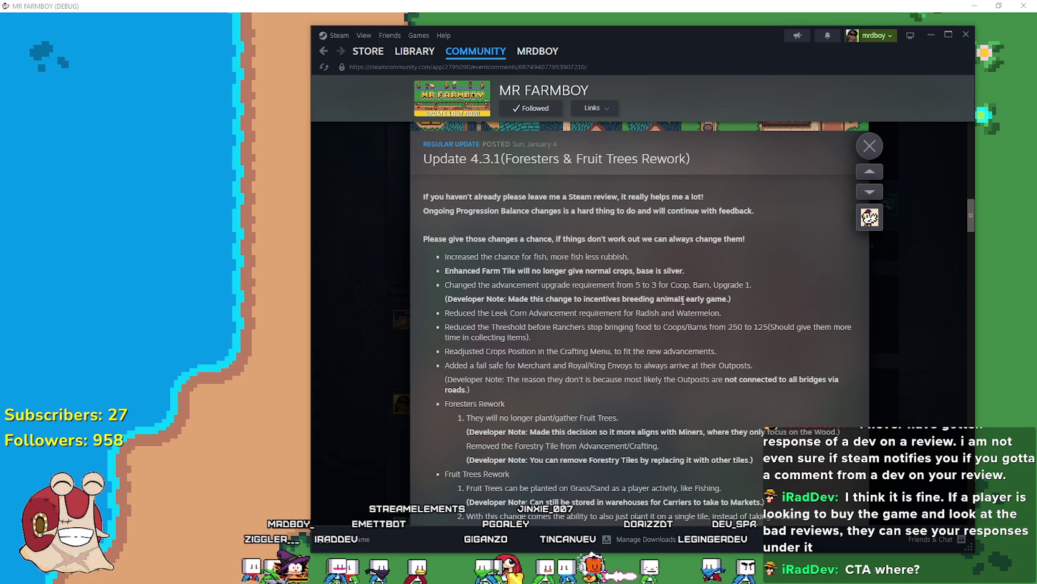
Highlight the Coop, Barn, Upgrade 1 requirement drop from 5 to 3 and its Developer Note
drag(443, 282, 759, 290)
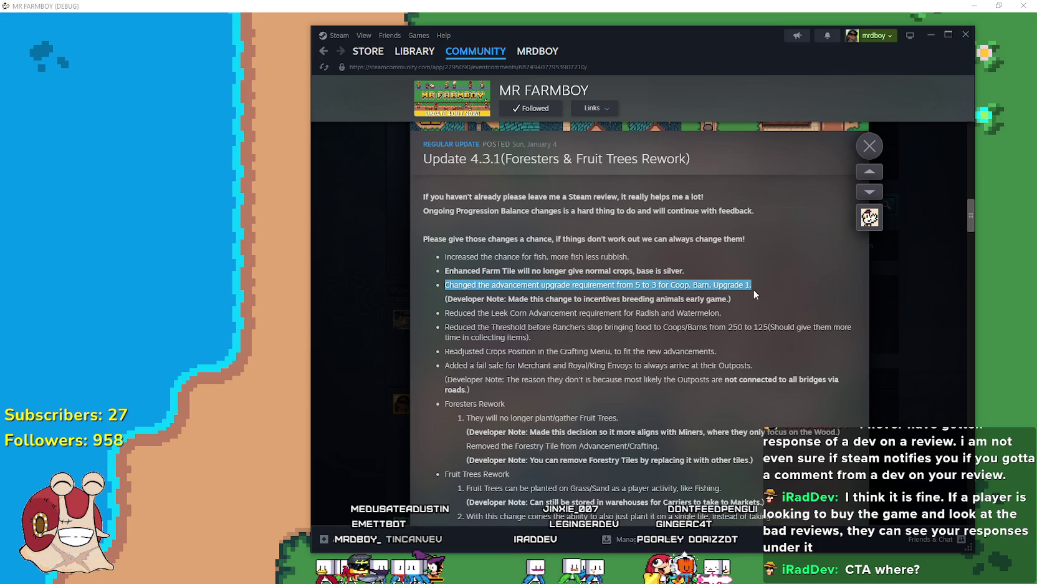
drag(734, 300, 440, 298)
mouse_move(535, 299)
mouse_down()
mouse_move(515, 298)
mouse_move(611, 309)
mouse_move(741, 295)
mouse_move(493, 302)
mouse_up()
click(740, 297)
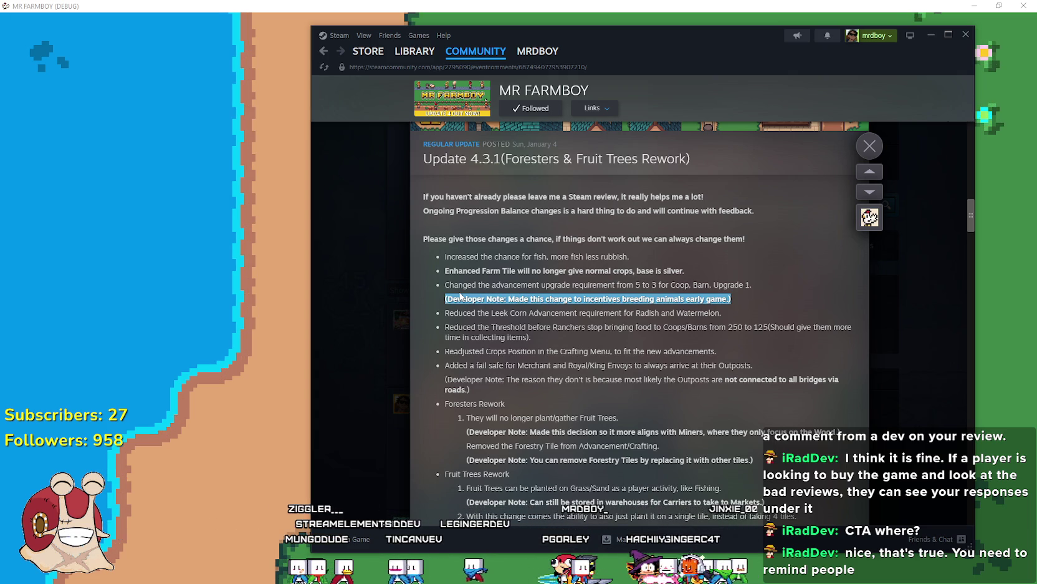
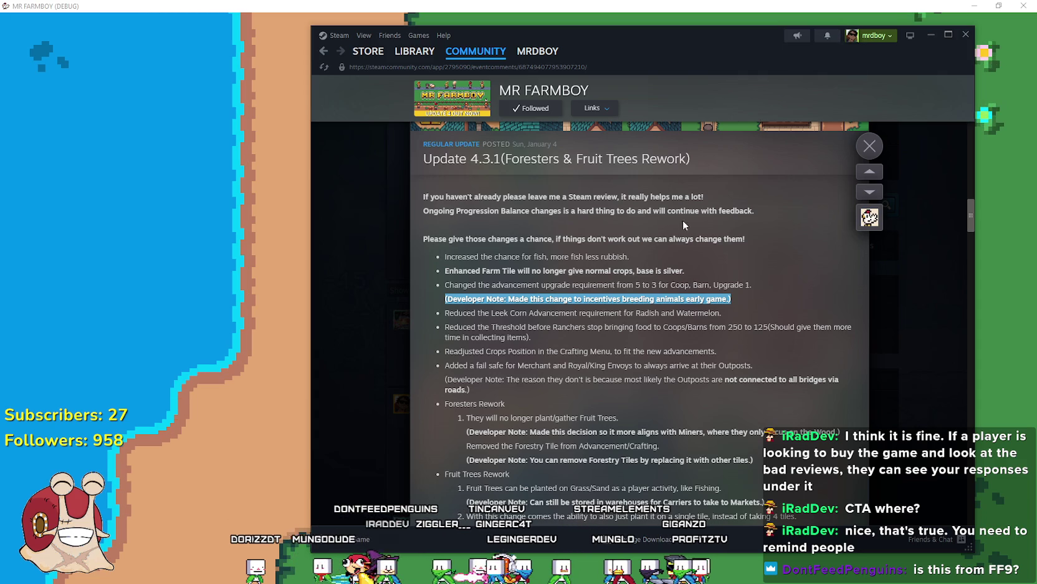
Check the notifications, then minimize Spotify to bring back Steam's Mr Farmboy 4.3.1 update notes
click(827, 36)
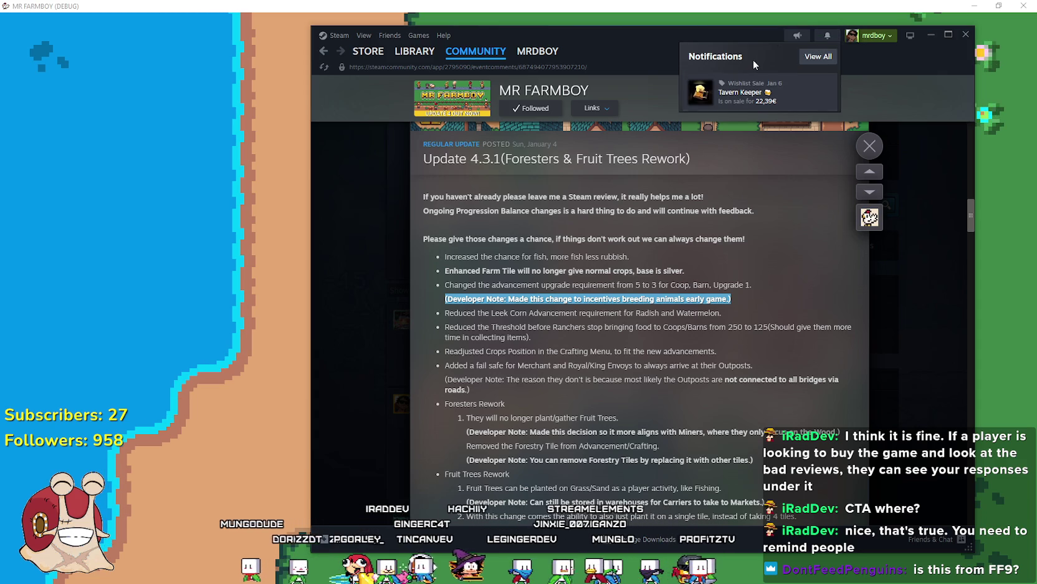
click(849, 62)
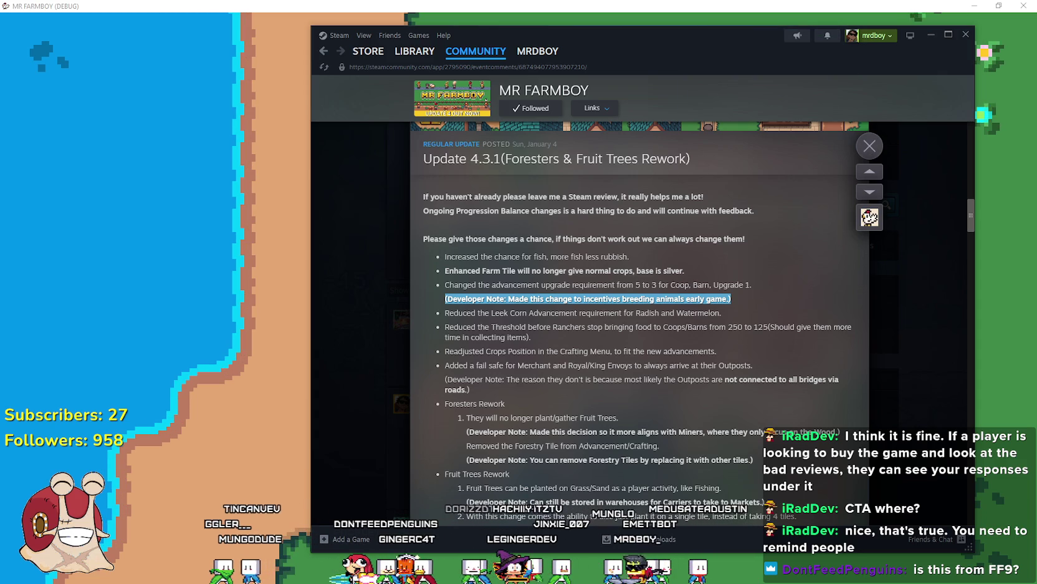
key(alt+Tab)
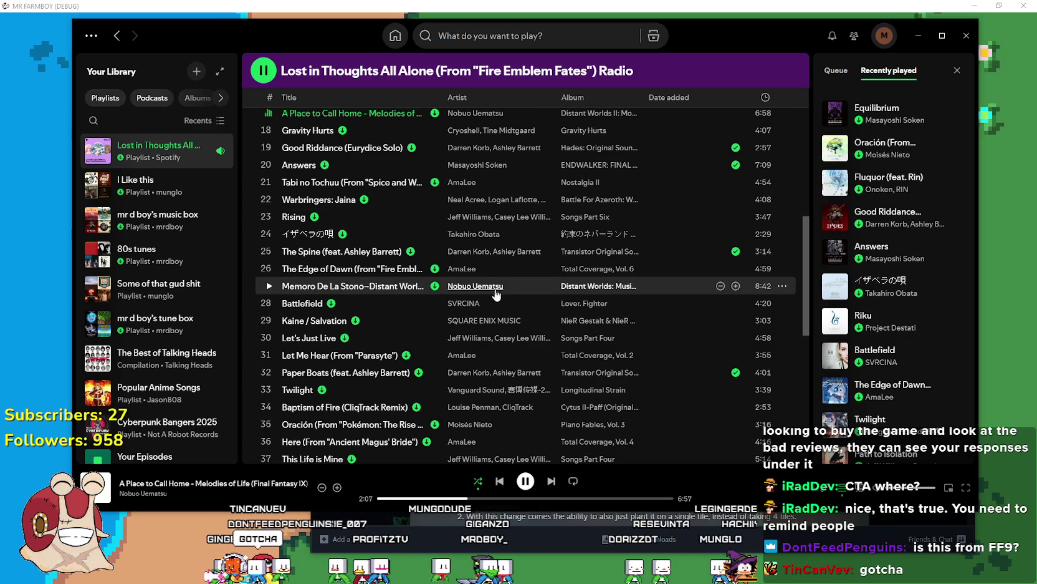
click(920, 38)
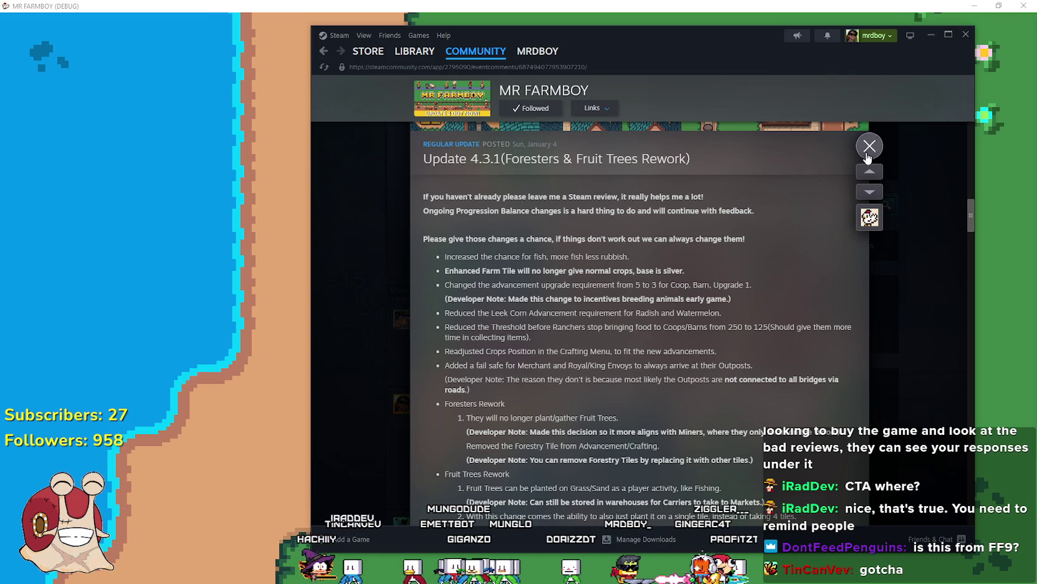
Close the update notes overlay and open the 'Comments after 12-Odd Hours' thread in Suggestions & Ideas
scroll(869, 156, down, 2)
scroll(867, 152, up, 2)
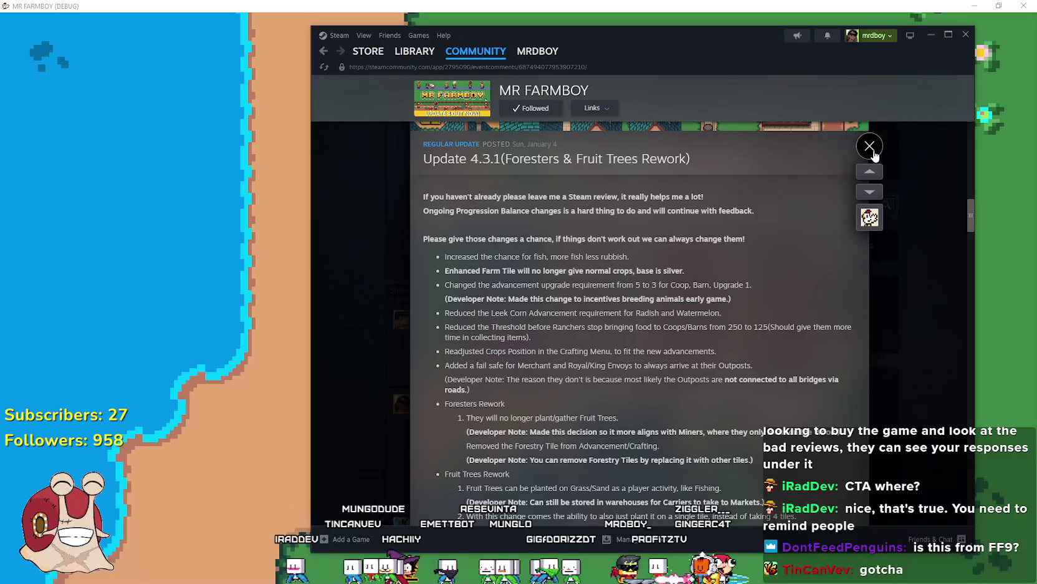
click(870, 147)
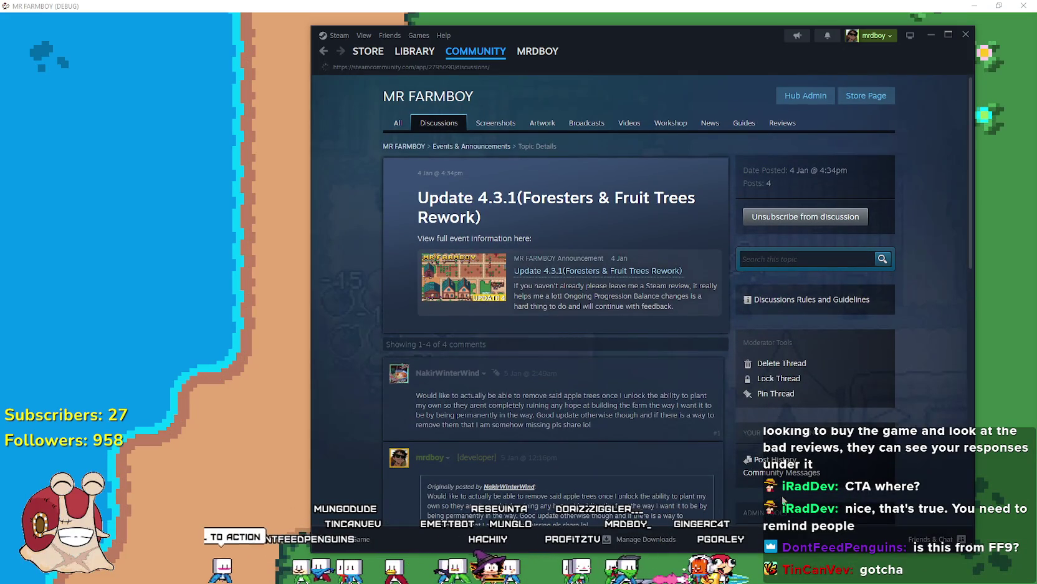
scroll(753, 401, down, 1)
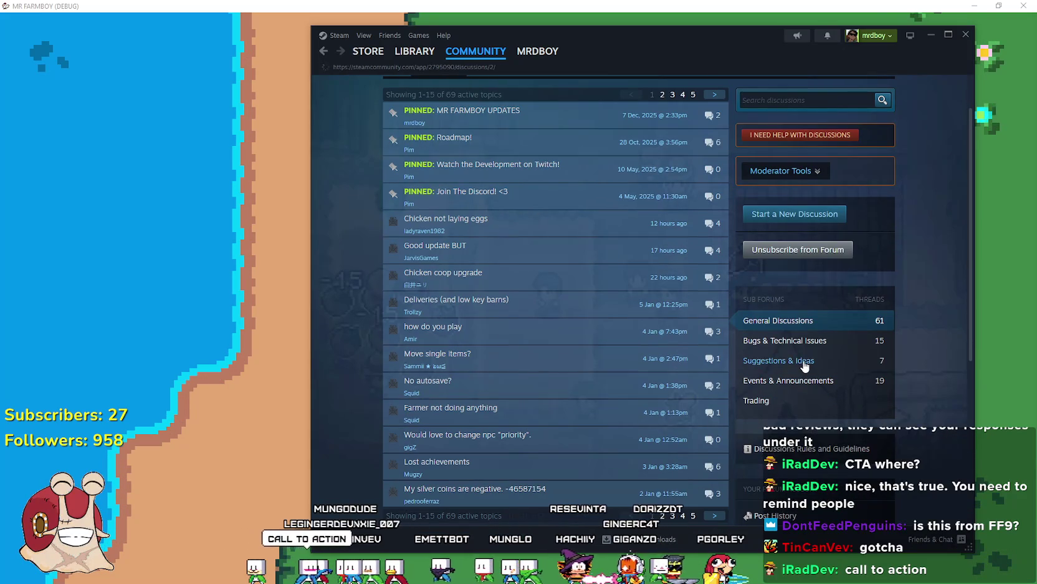
click(799, 364)
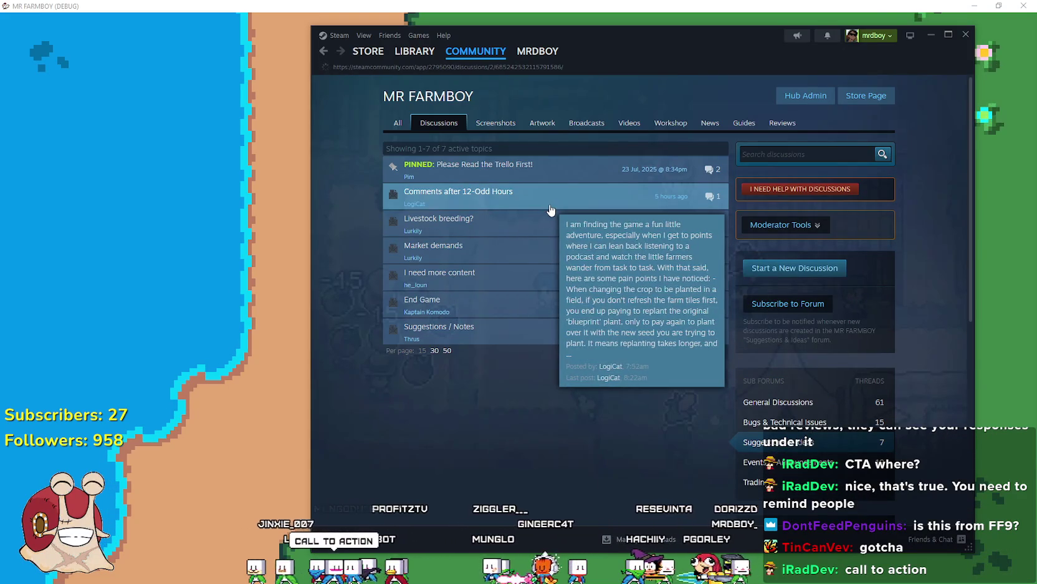
click(548, 204)
Read the opening post, highlighting its first paragraph along the way
mouse_move(378, 169)
mouse_down()
mouse_move(437, 237)
mouse_move(537, 439)
mouse_move(530, 392)
mouse_up()
click(533, 379)
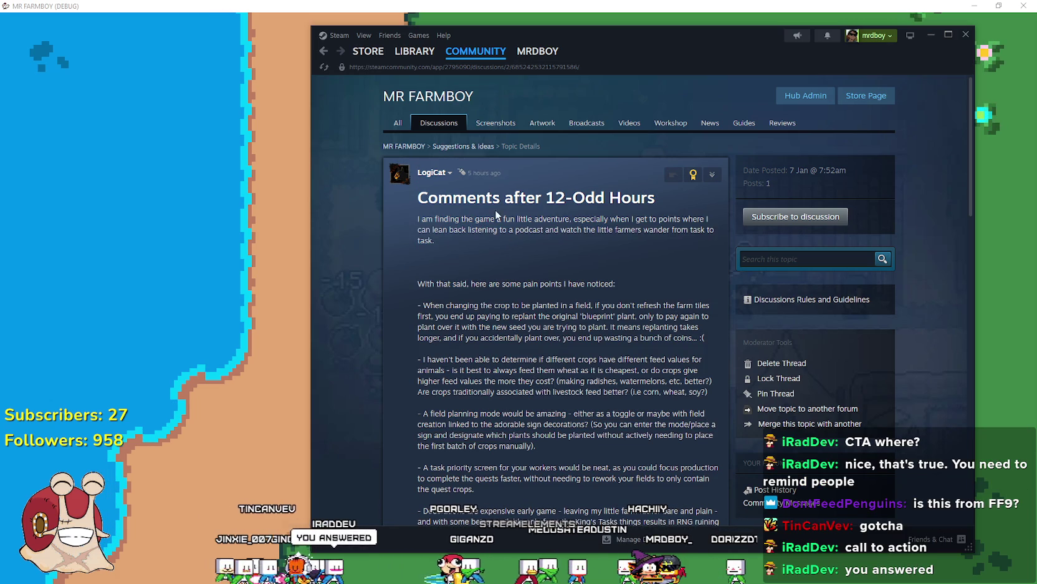
drag(537, 218, 562, 302)
click(561, 302)
mouse_move(427, 180)
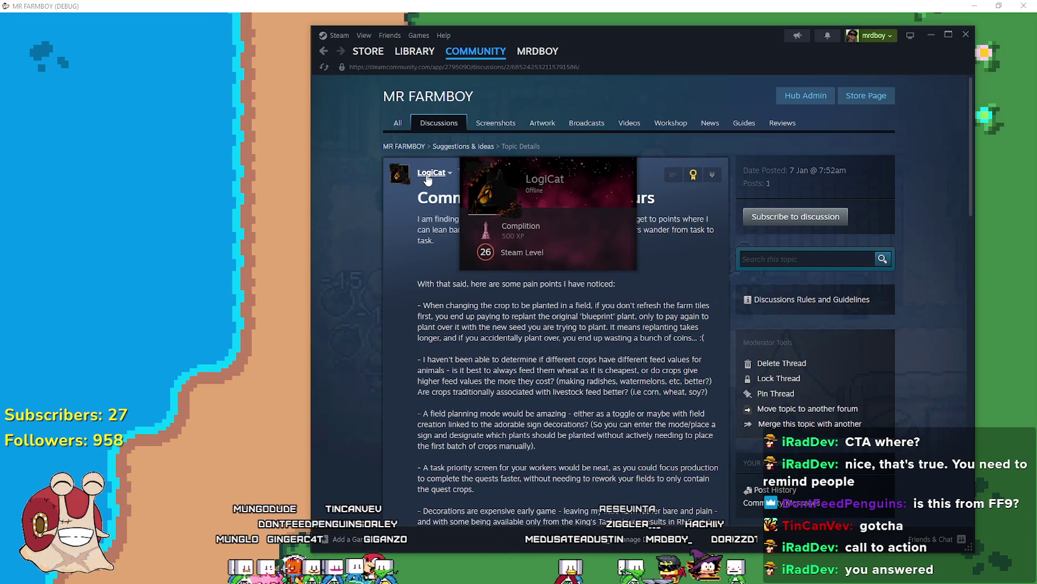
scroll(402, 195, down, 2)
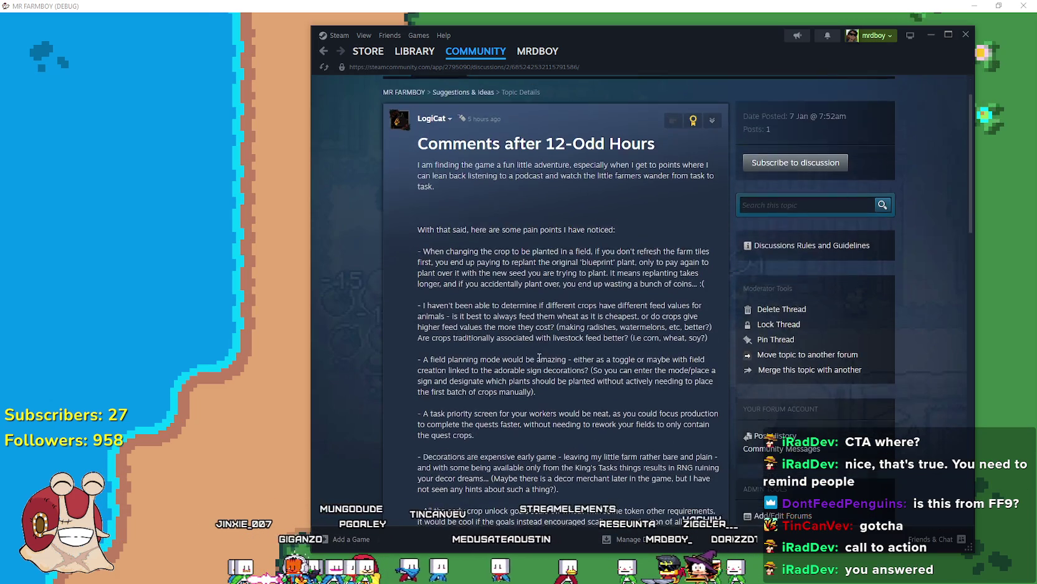
scroll(400, 199, up, 2)
mouse_move(413, 211)
mouse_down()
mouse_move(485, 291)
mouse_move(477, 242)
mouse_move(608, 344)
mouse_move(590, 281)
mouse_move(611, 261)
mouse_up()
scroll(603, 341, down, 3)
scroll(608, 268, down, 3)
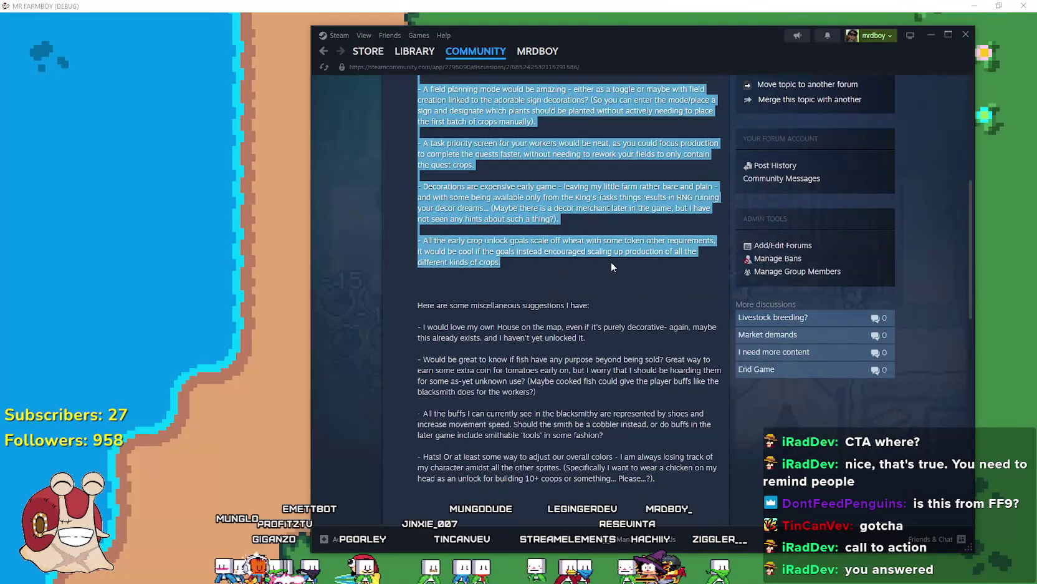
click(418, 299)
Read further down the thread, including the 'Forgot Two!' comment
mouse_move(419, 302)
mouse_down()
mouse_move(591, 306)
mouse_move(623, 381)
mouse_move(657, 385)
mouse_move(654, 374)
mouse_move(643, 416)
mouse_move(631, 334)
mouse_move(648, 376)
mouse_up()
scroll(623, 380, up, 1)
scroll(657, 386, down, 2)
scroll(642, 417, down, 4)
scroll(678, 368, down, 3)
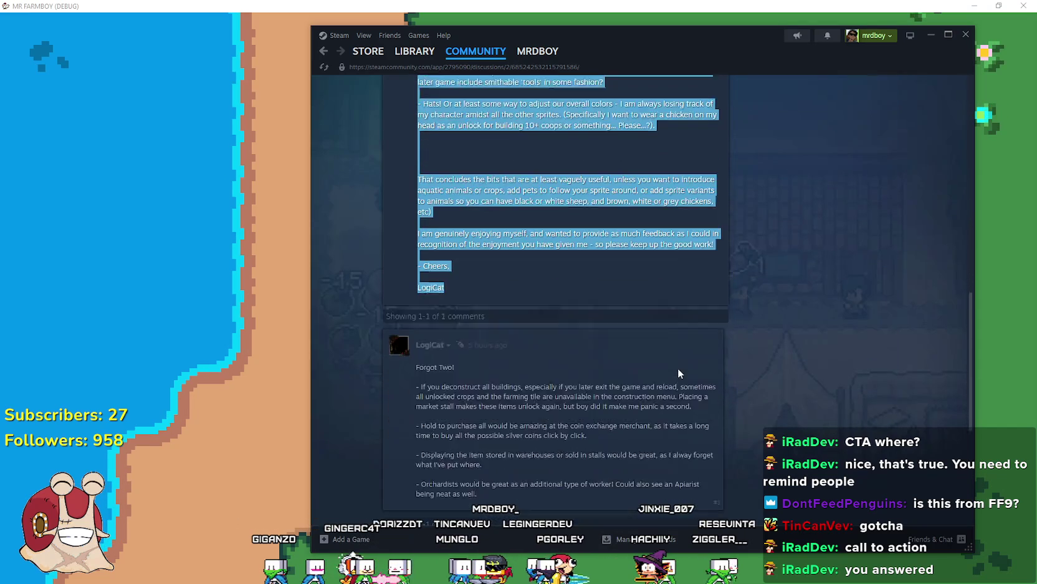
click(536, 335)
mouse_move(406, 282)
mouse_down()
mouse_move(681, 394)
mouse_move(727, 431)
mouse_move(775, 423)
mouse_up()
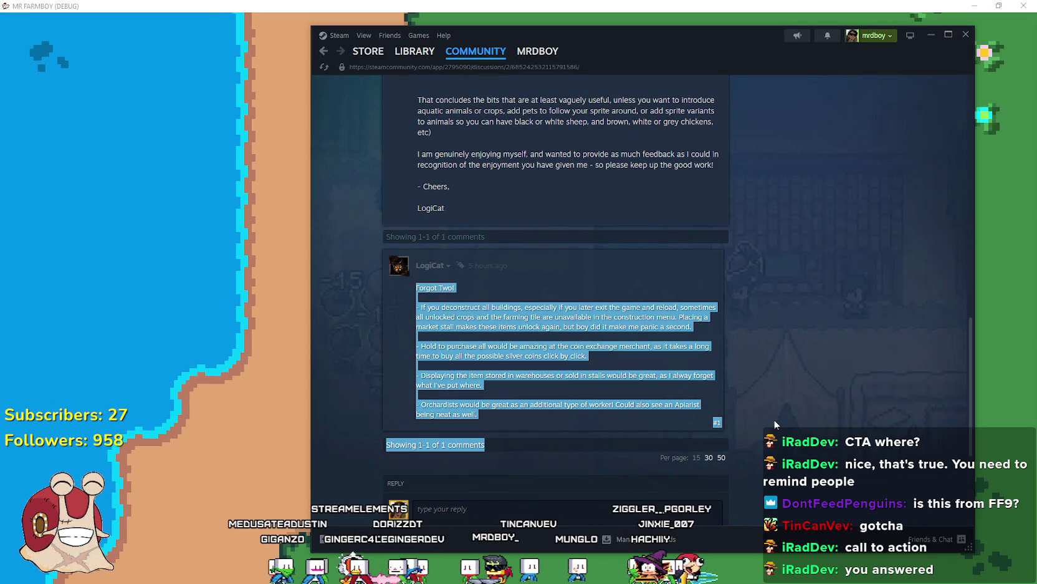
click(527, 391)
scroll(591, 399, down, 2)
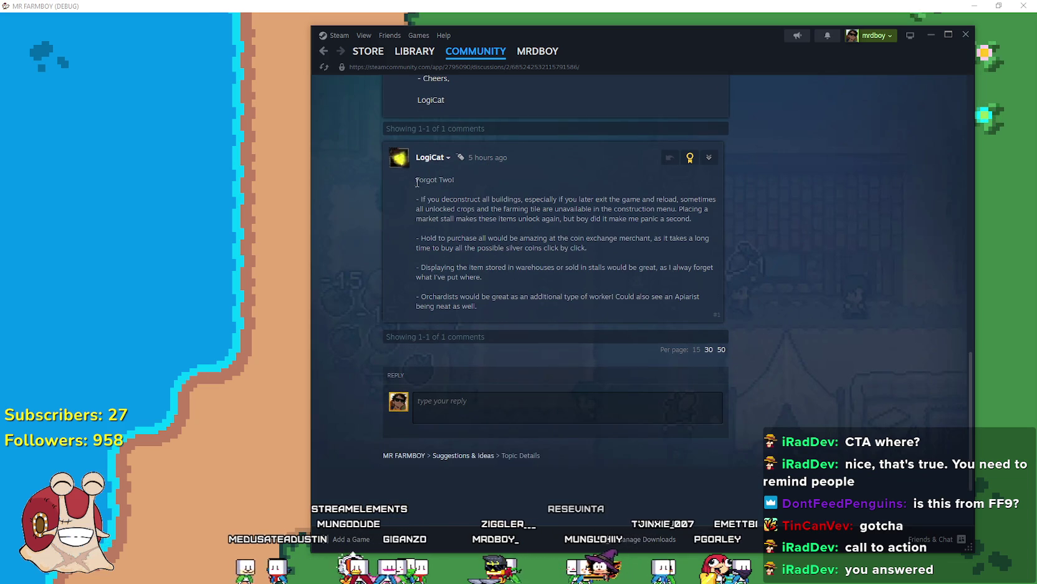
drag(416, 181, 547, 200)
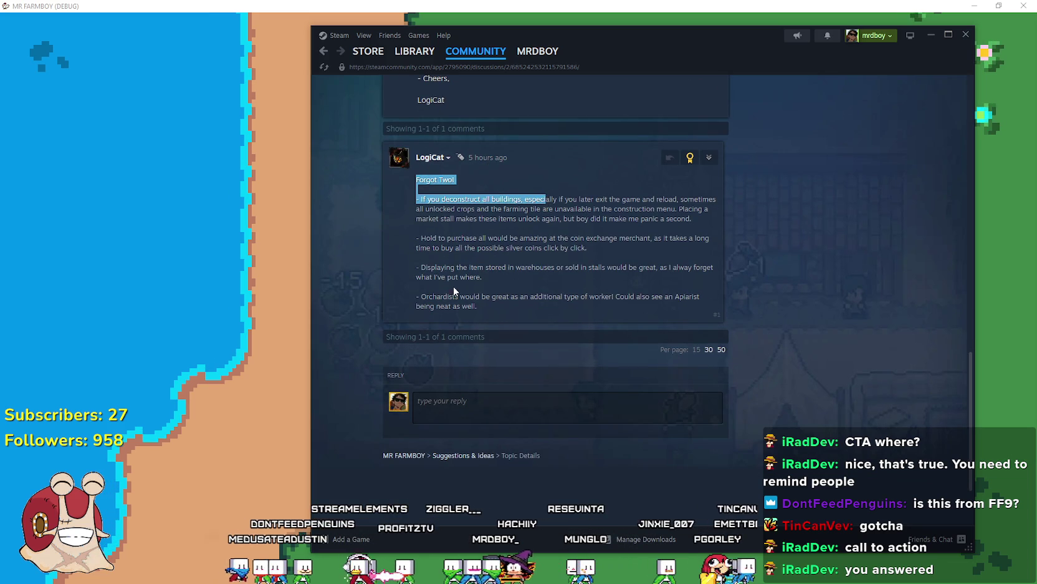
click(552, 295)
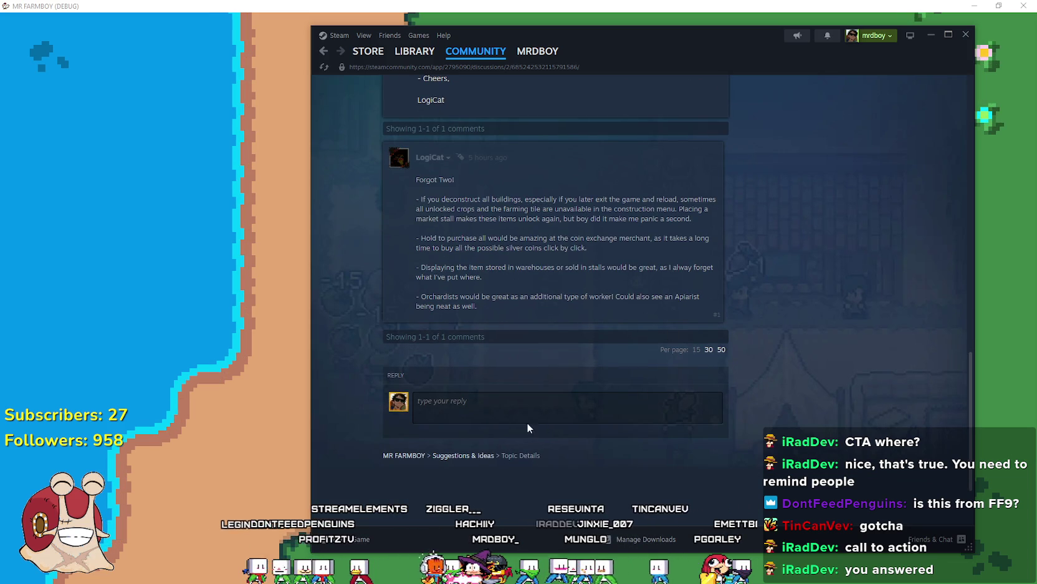
Reread the expensive-decorations paragraph and the crop-changing bullet, then return to the game
scroll(599, 417, up, 6)
scroll(654, 413, up, 10)
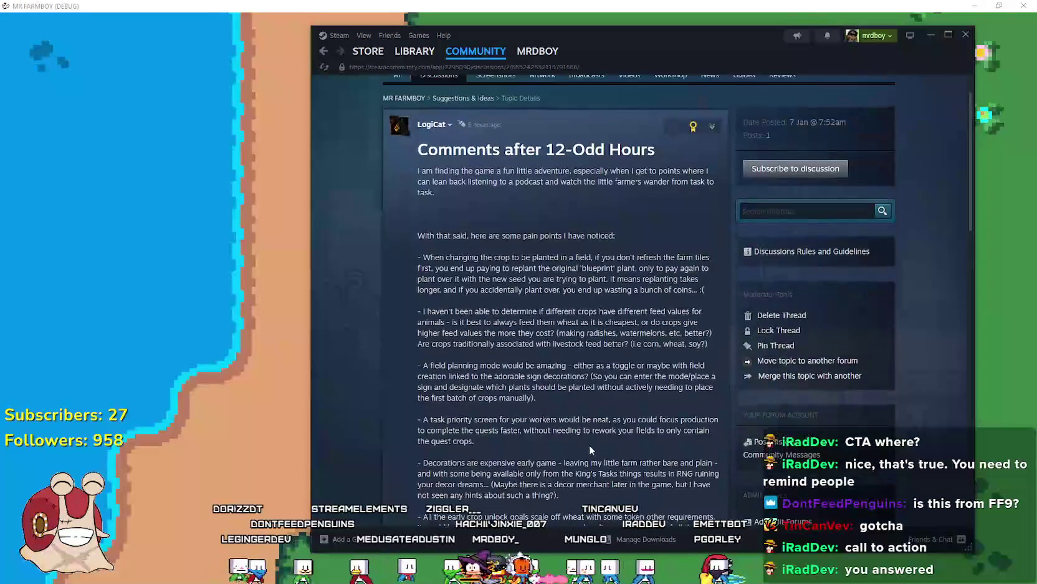
scroll(563, 436, down, 5)
scroll(561, 429, up, 2)
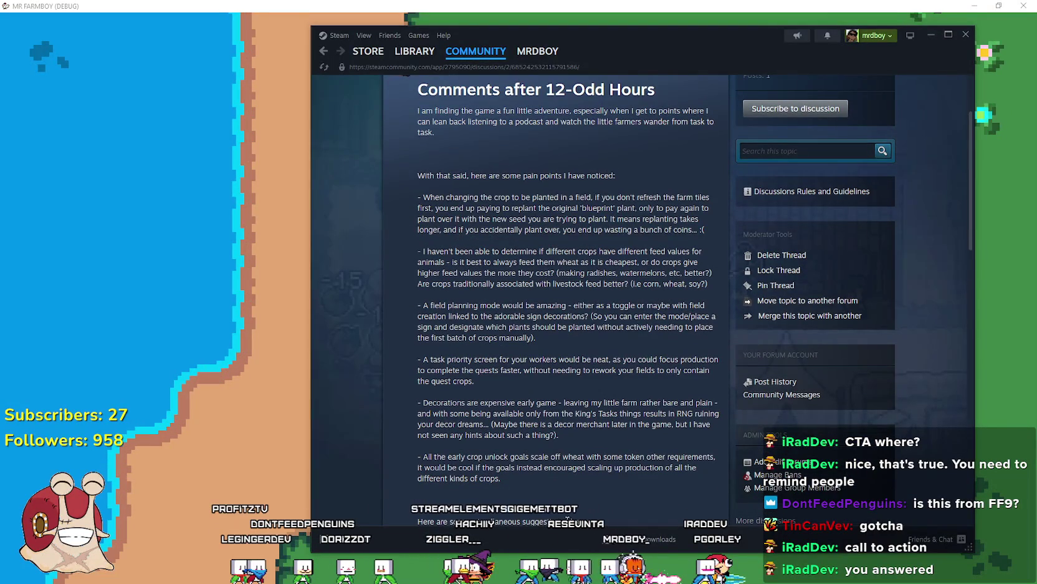
mouse_move(561, 440)
mouse_down()
mouse_move(409, 417)
mouse_move(409, 406)
mouse_up()
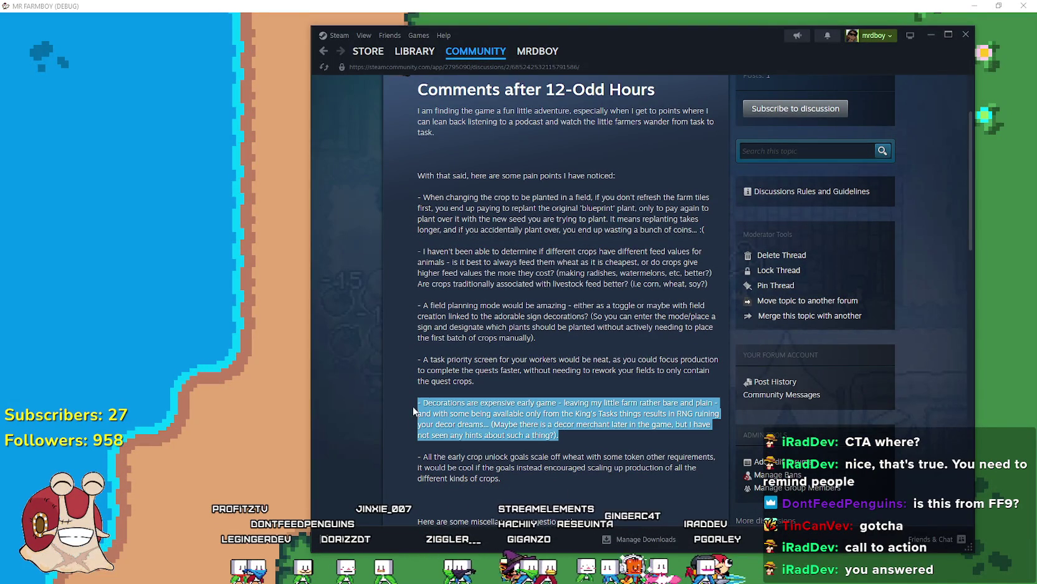
click(528, 379)
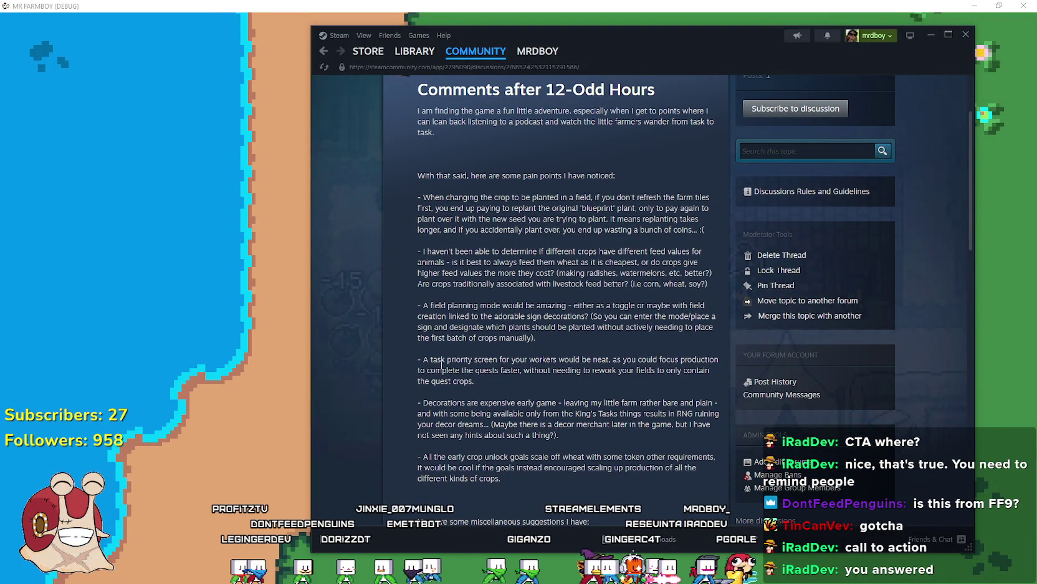
scroll(490, 400, up, 1)
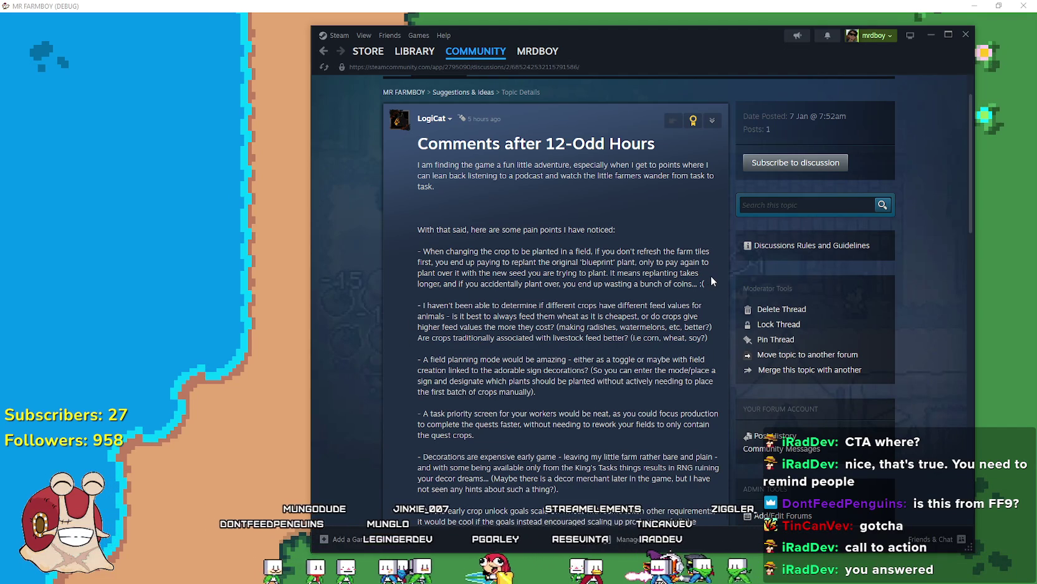
drag(705, 281, 419, 240)
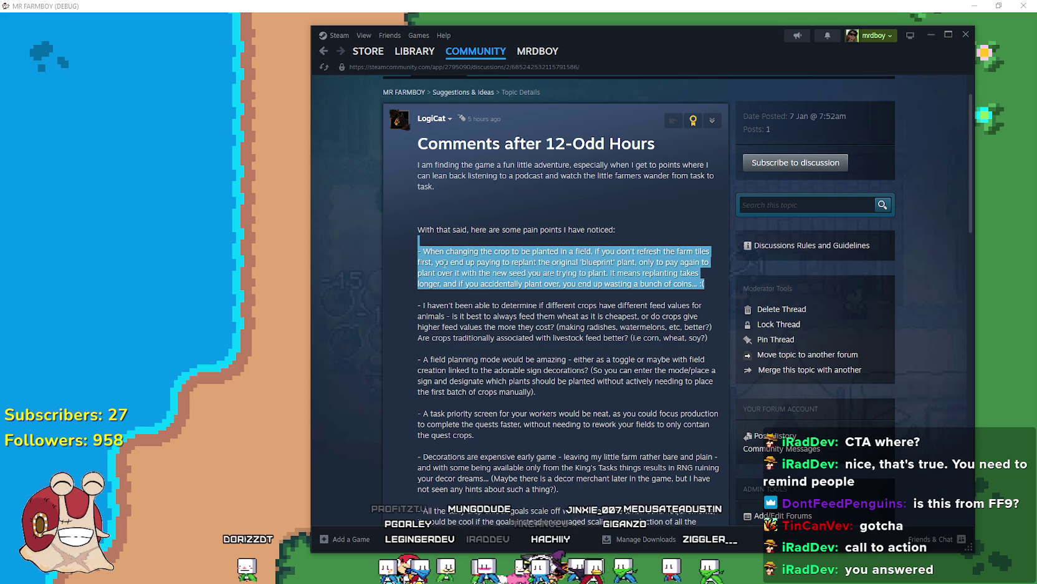
click(228, 246)
click(228, 246)
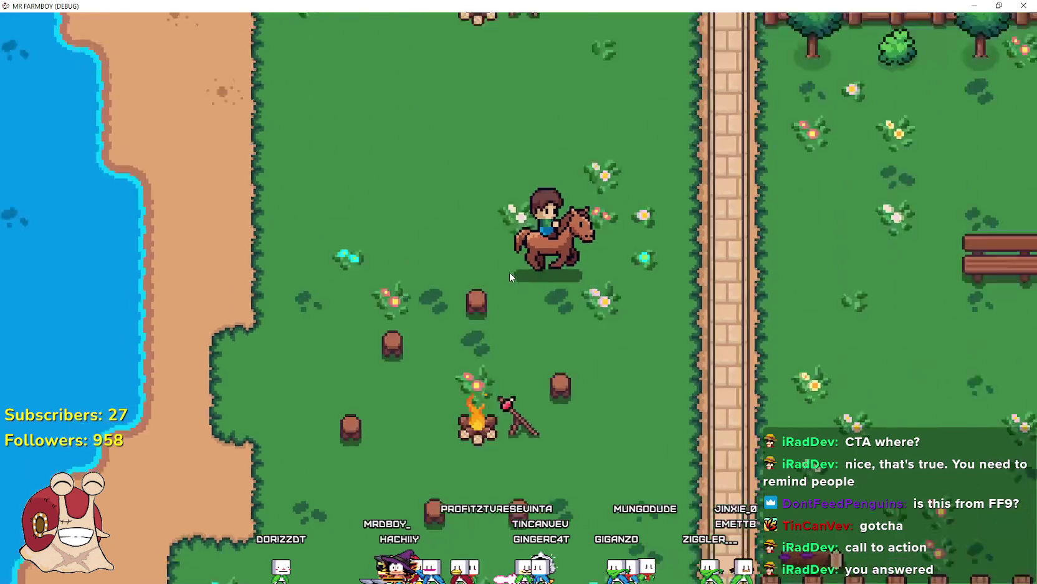
key(alt+Tab)
scroll(604, 351, down, 3)
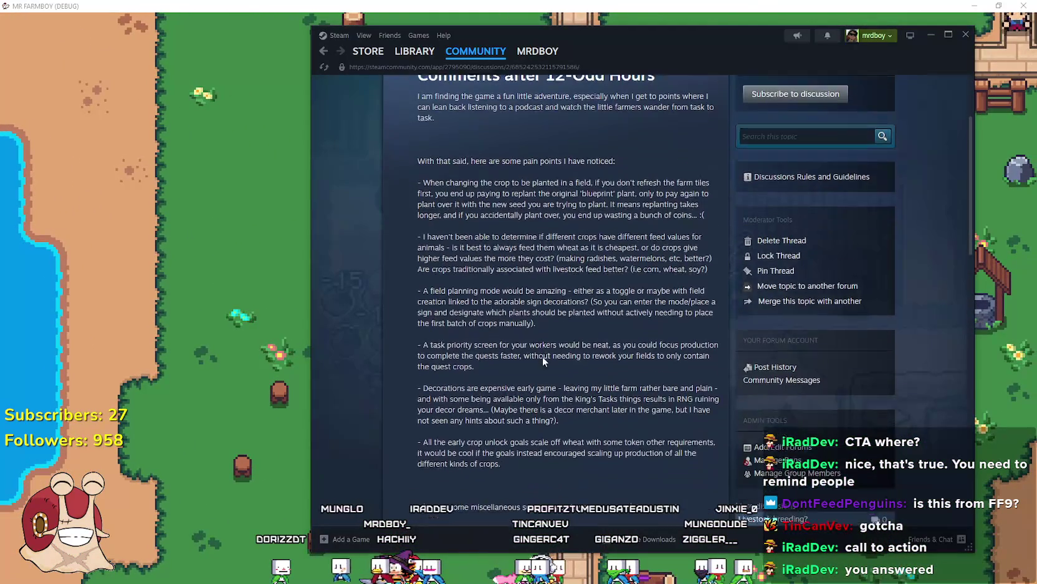
scroll(610, 367, up, 6)
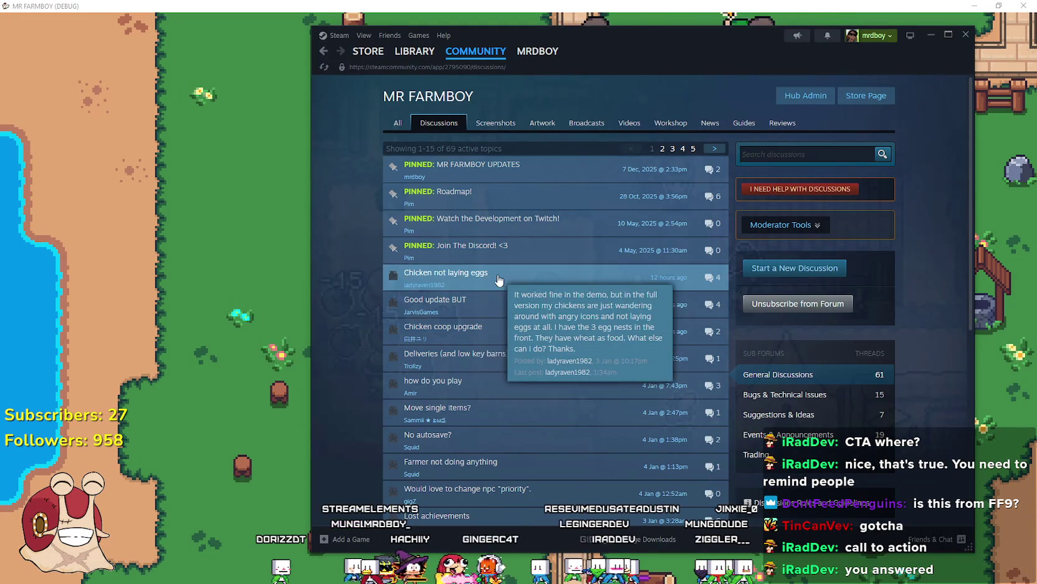
mouse_move(548, 413)
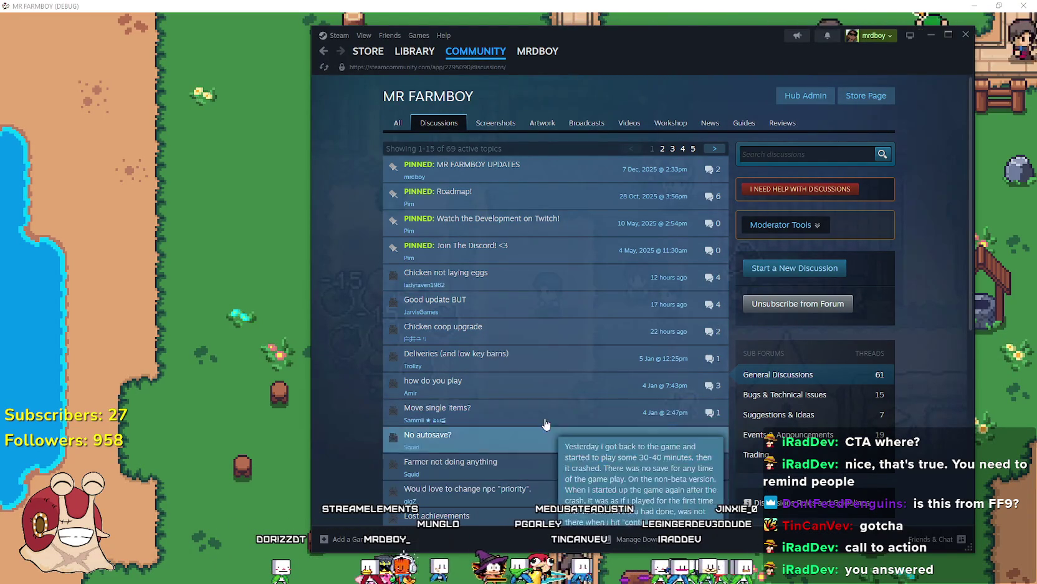
scroll(548, 430, down, 1)
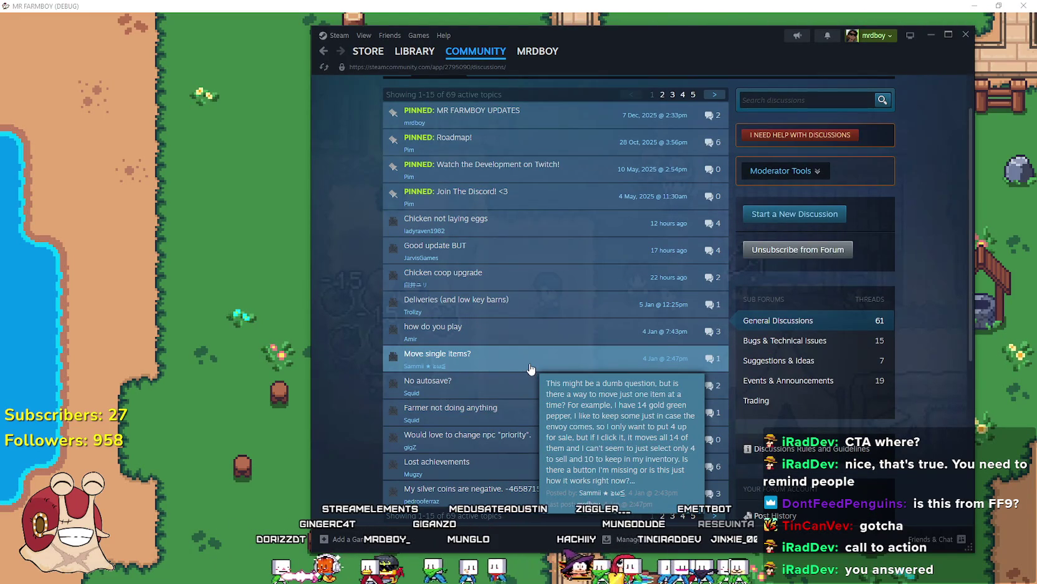
scroll(530, 369, down, 1)
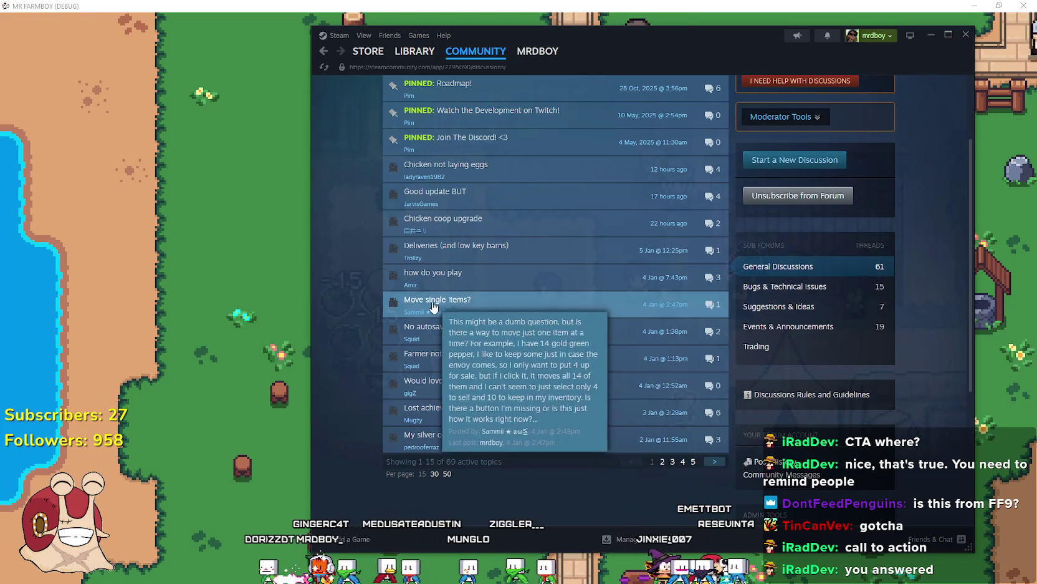
click(494, 282)
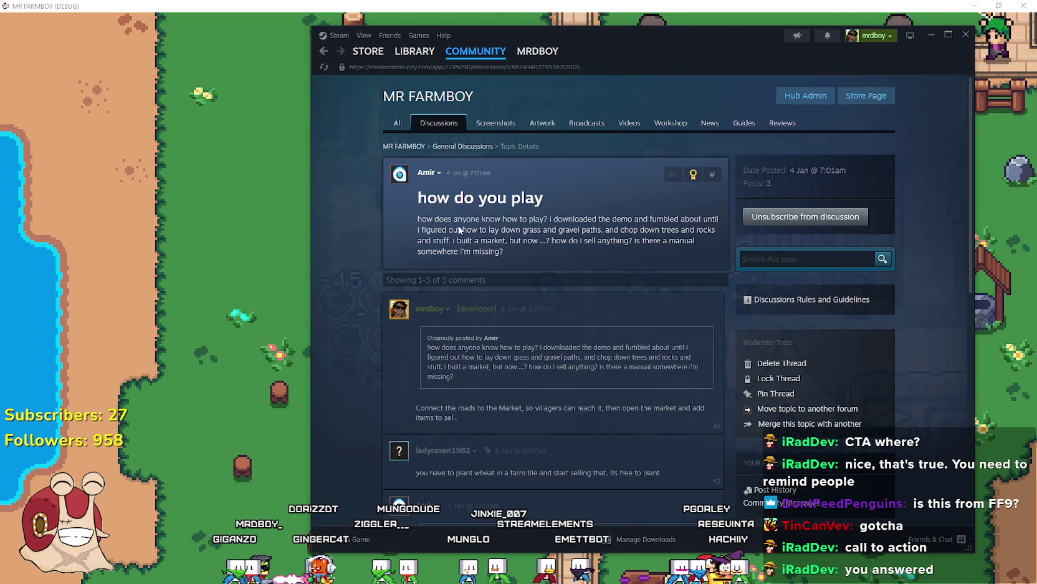
scroll(585, 438, down, 3)
scroll(584, 437, up, 3)
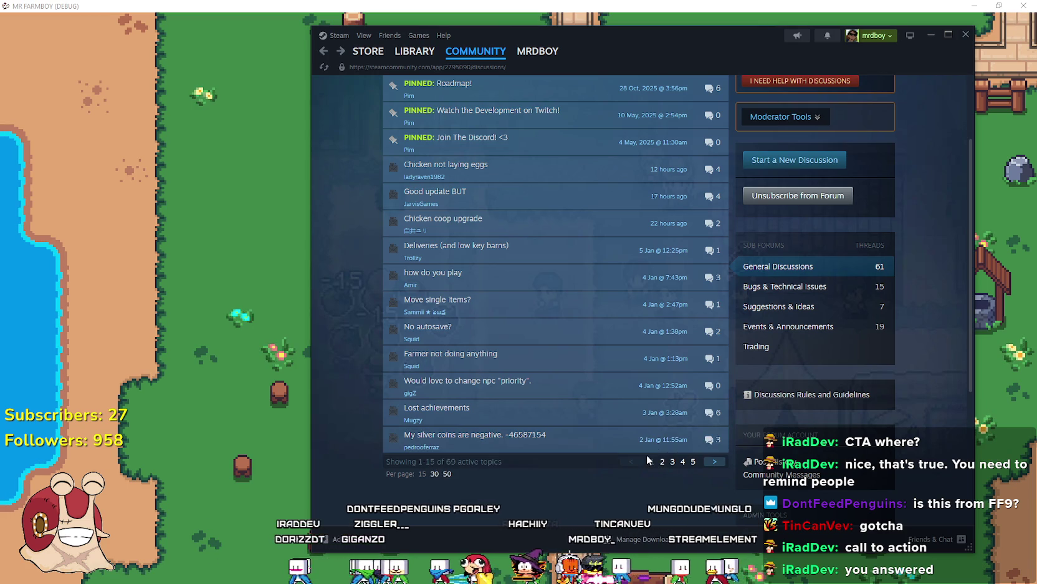
click(664, 461)
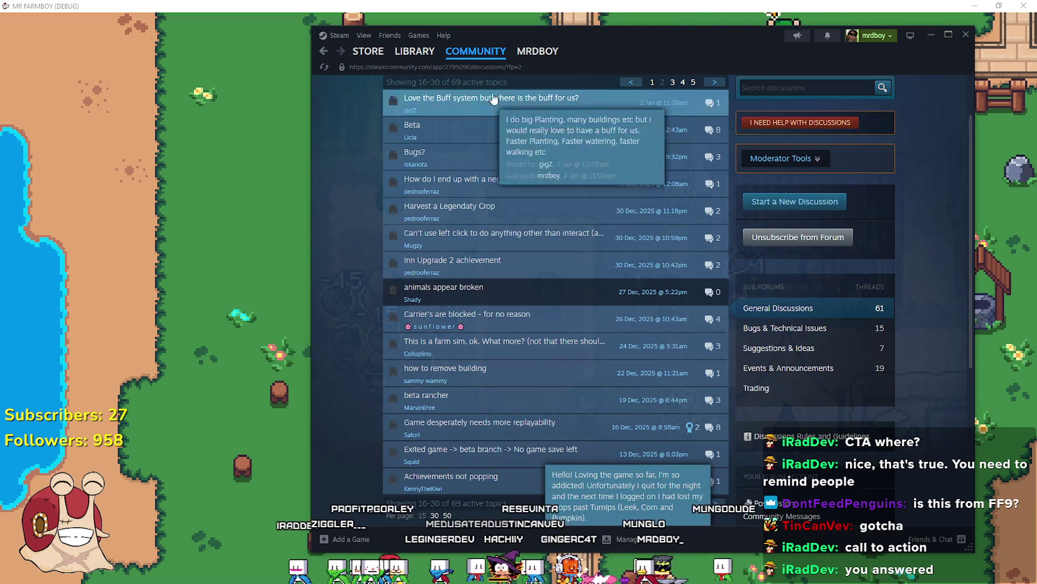
scroll(803, 361, down, 3)
scroll(802, 361, up, 5)
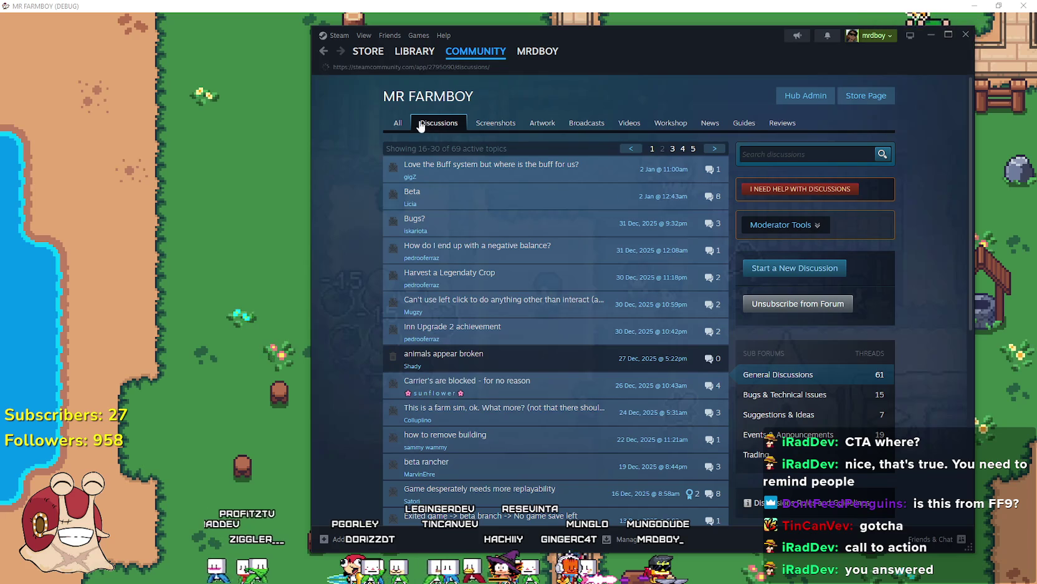
scroll(789, 293, down, 2)
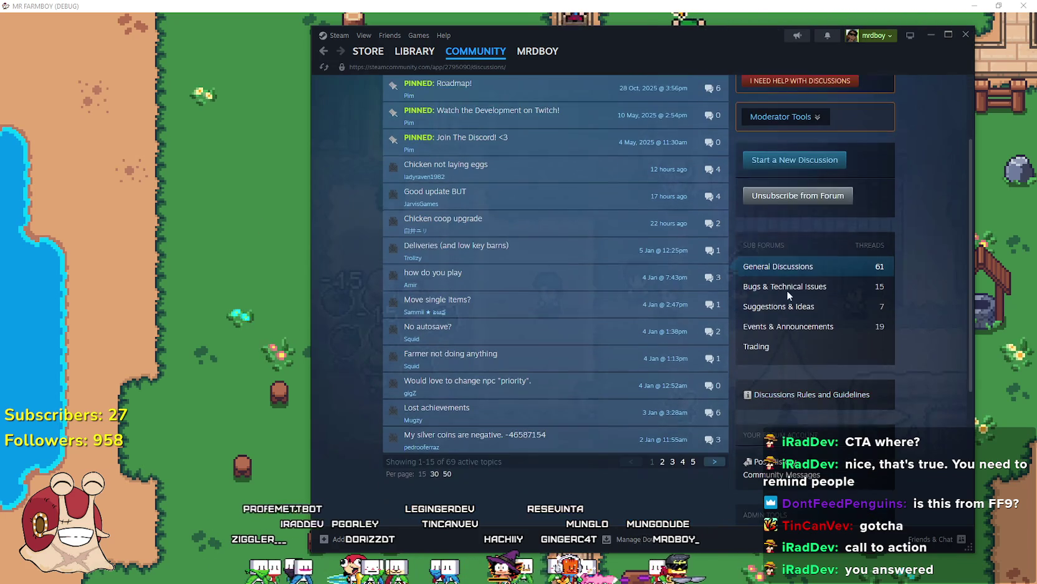
key(alt+Tab)
Ride past the well to the wheat field and harvest one ripe wheat
key(w)
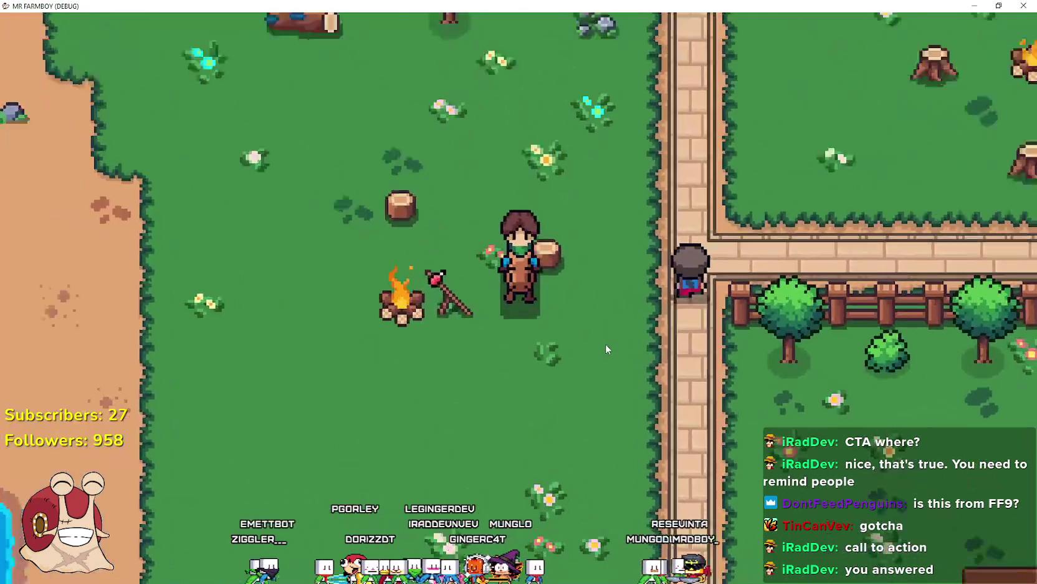
key(s)
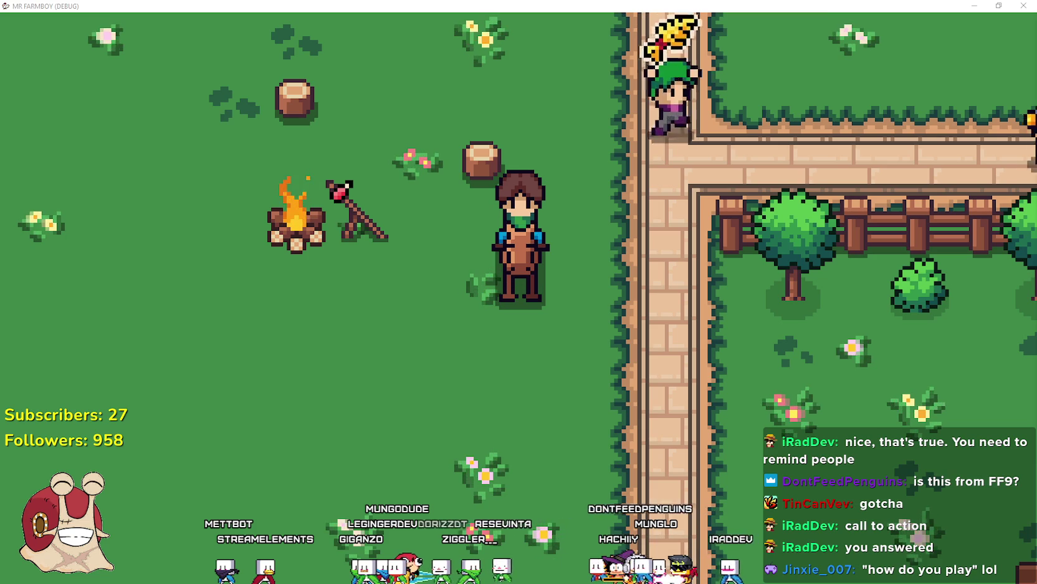
key(d)
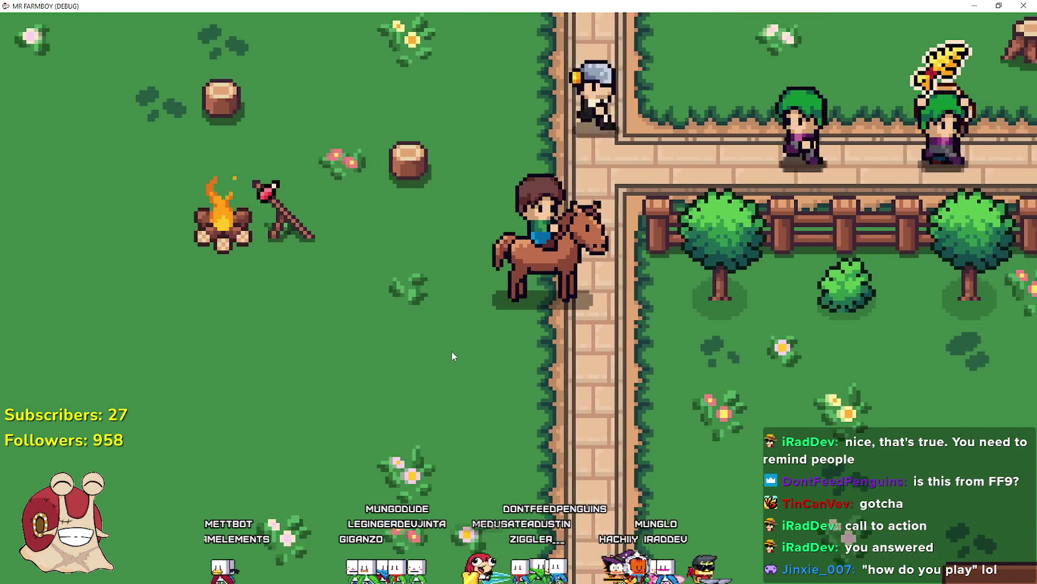
key(w)
key(a)
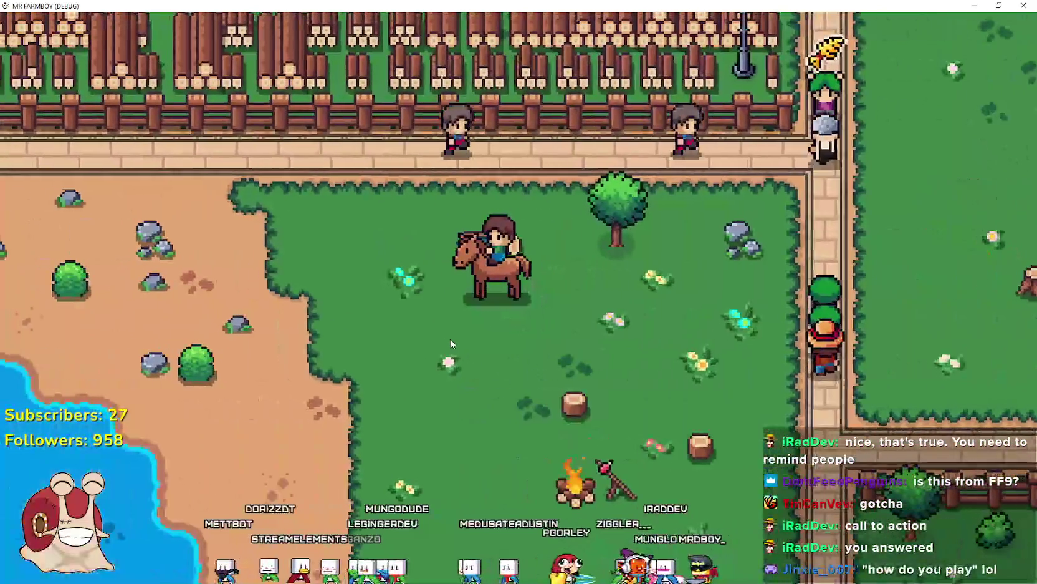
key(d)
key(w)
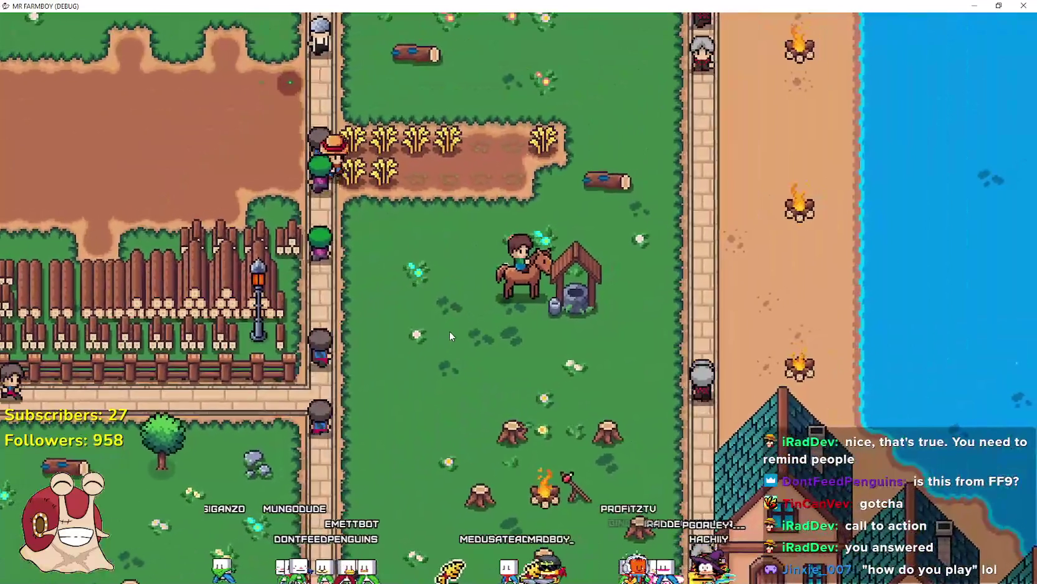
key(w)
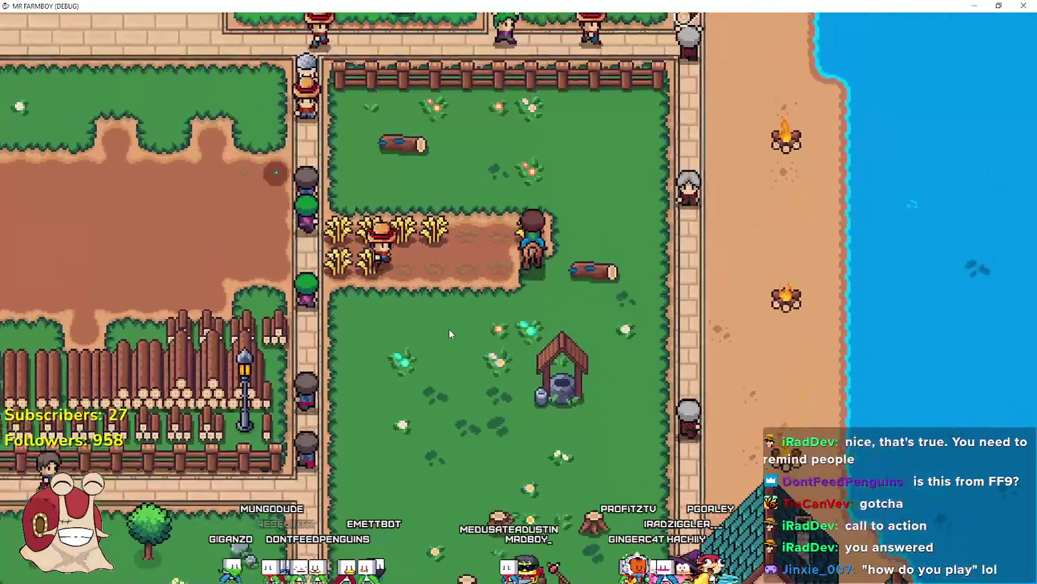
scroll(448, 316, up, 5)
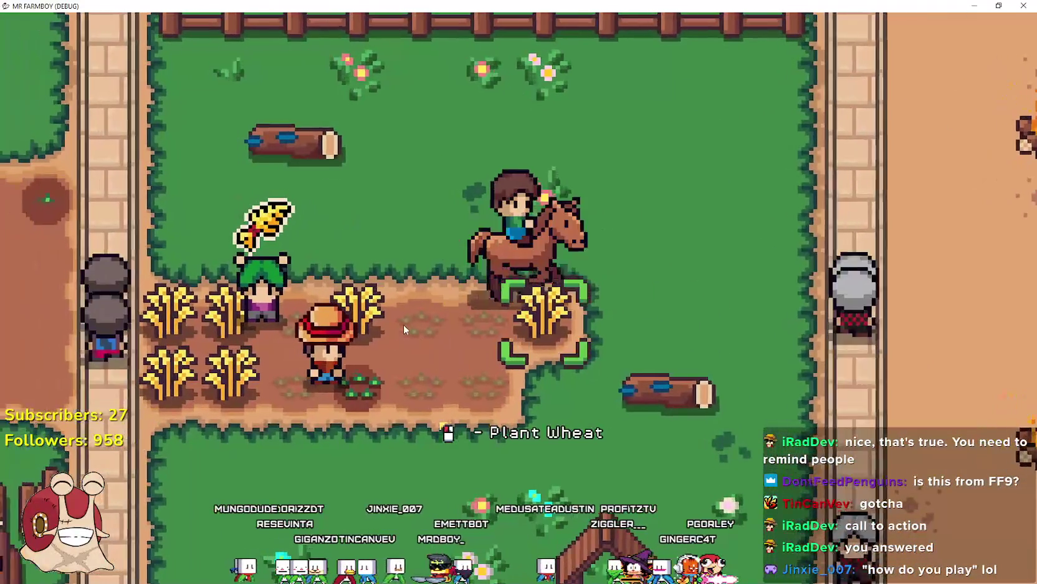
scroll(403, 324, down, 2)
key(d)
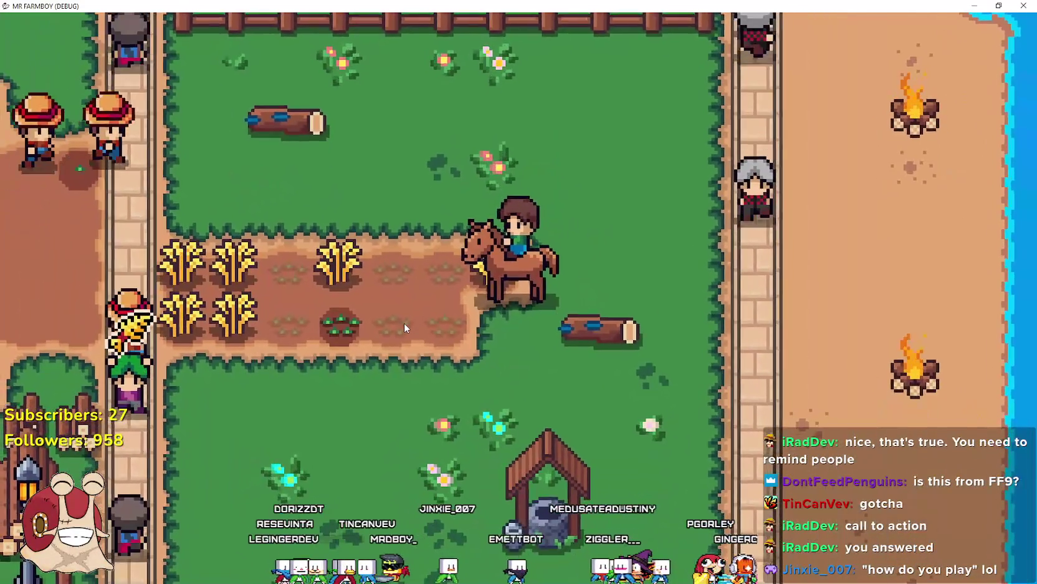
key(w)
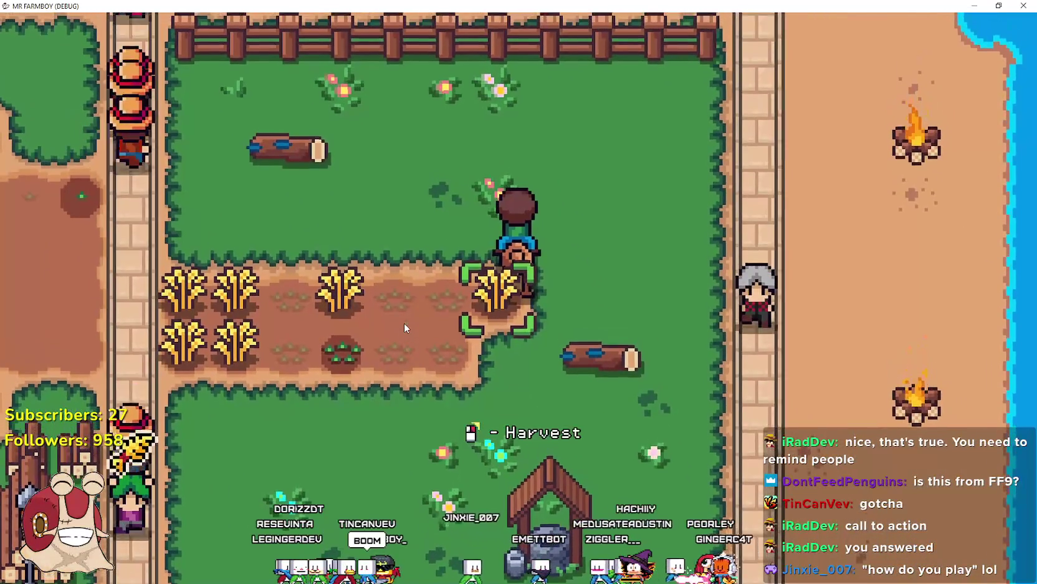
click(403, 323)
Ride out of the field, east past the market stalls, then west toward the fountain
key(a)
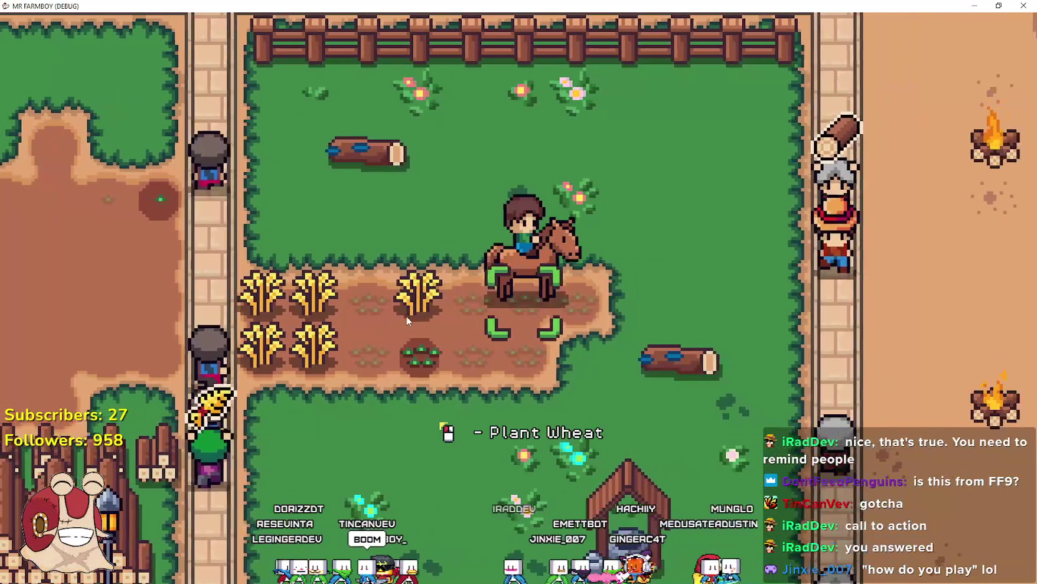
key(w)
key(a)
key(w)
key(d)
key(w)
key(d)
key(d)
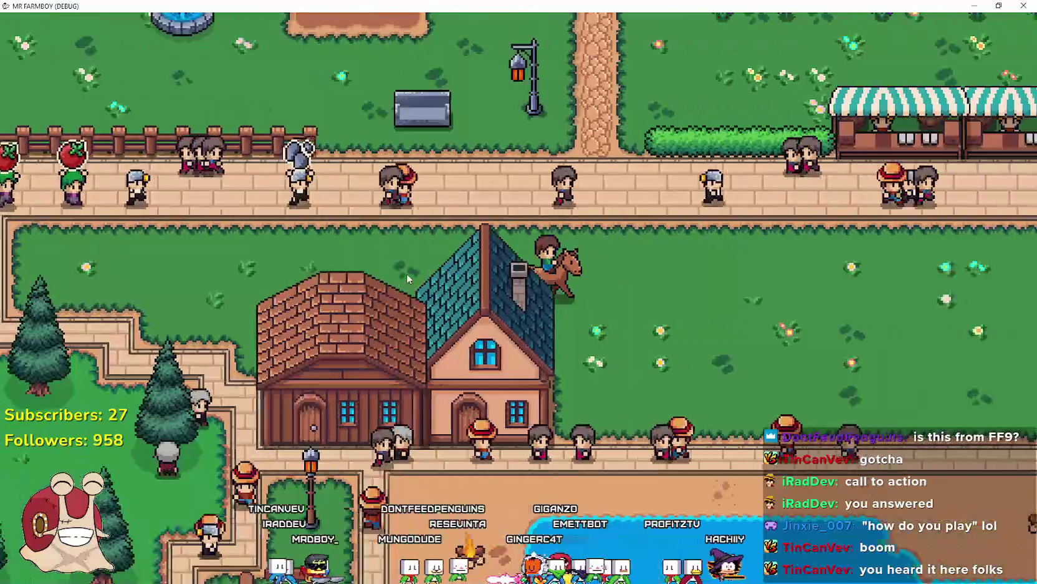
key(d)
key(w)
key(a)
key(a)
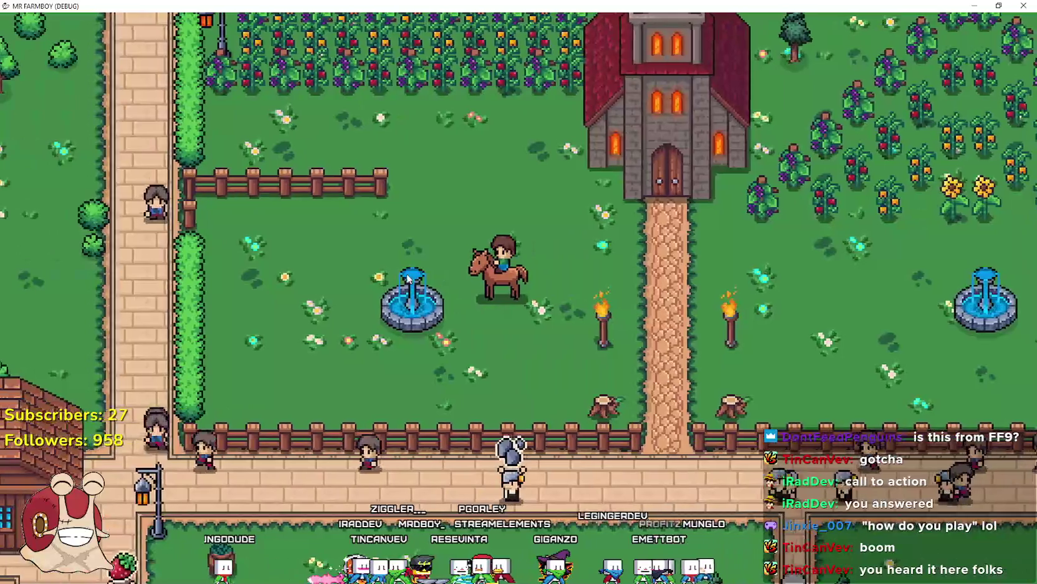
scroll(486, 313, up, 2)
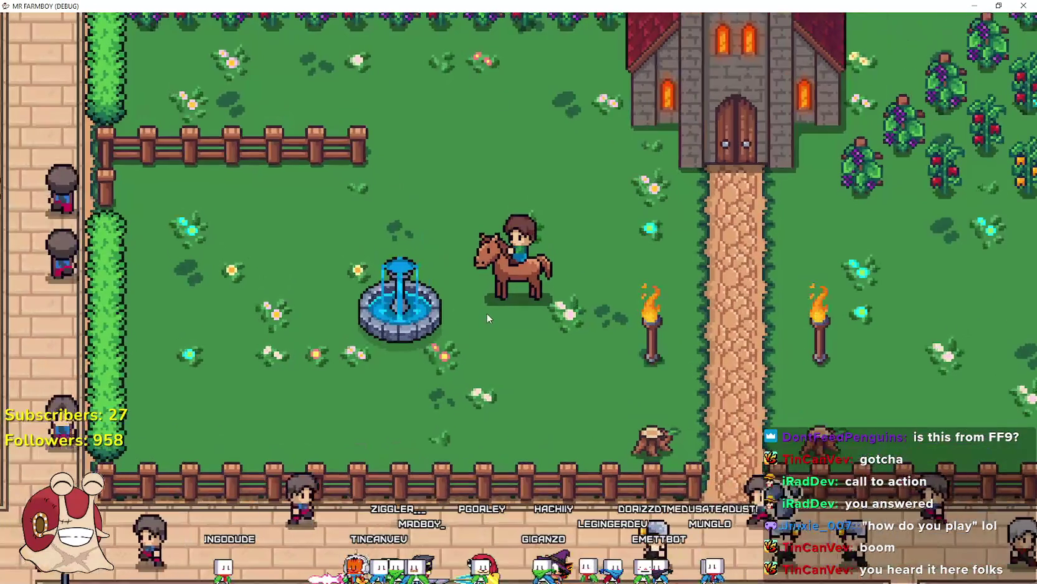
scroll(484, 300, down, 2)
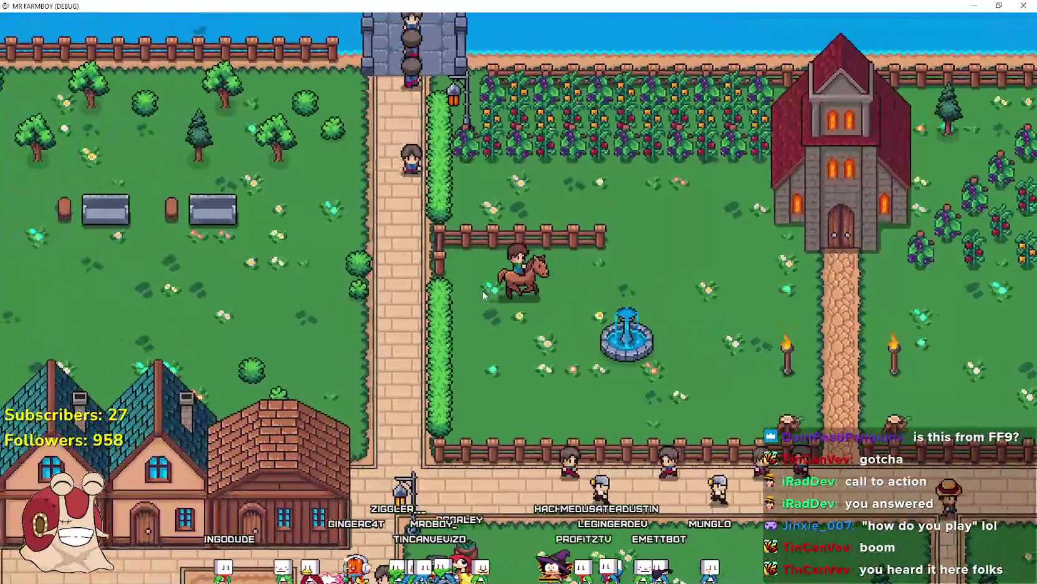
key(d)
scroll(485, 299, up, 2)
scroll(484, 294, down, 2)
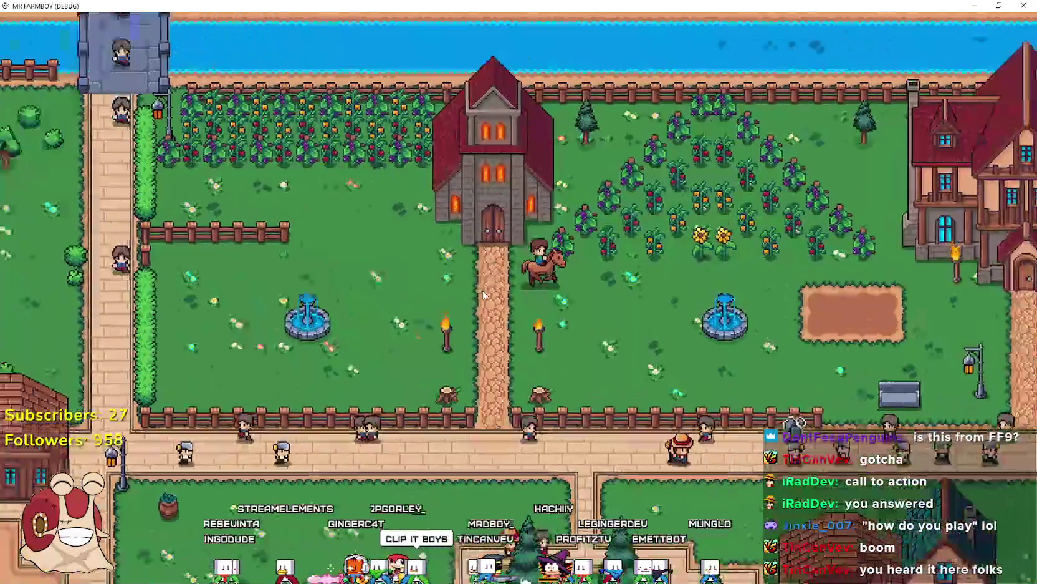
scroll(483, 290, up, 3)
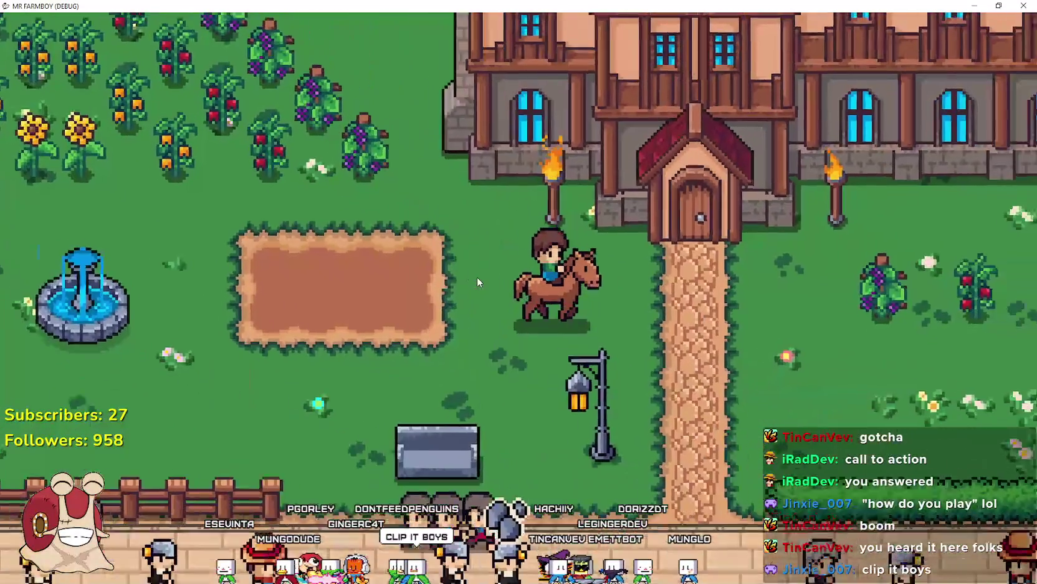
scroll(477, 282, down, 3)
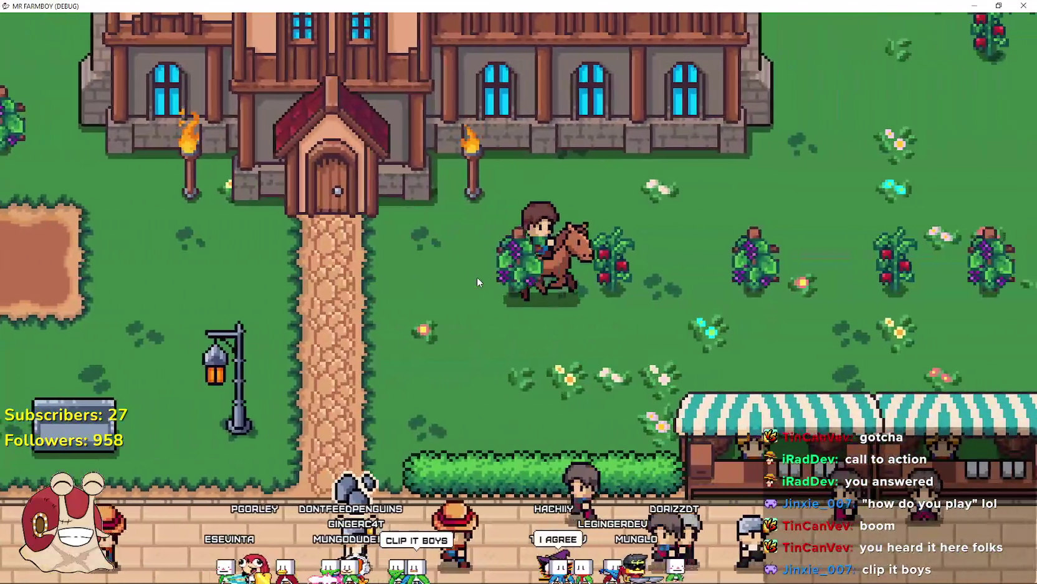
scroll(477, 282, up, 3)
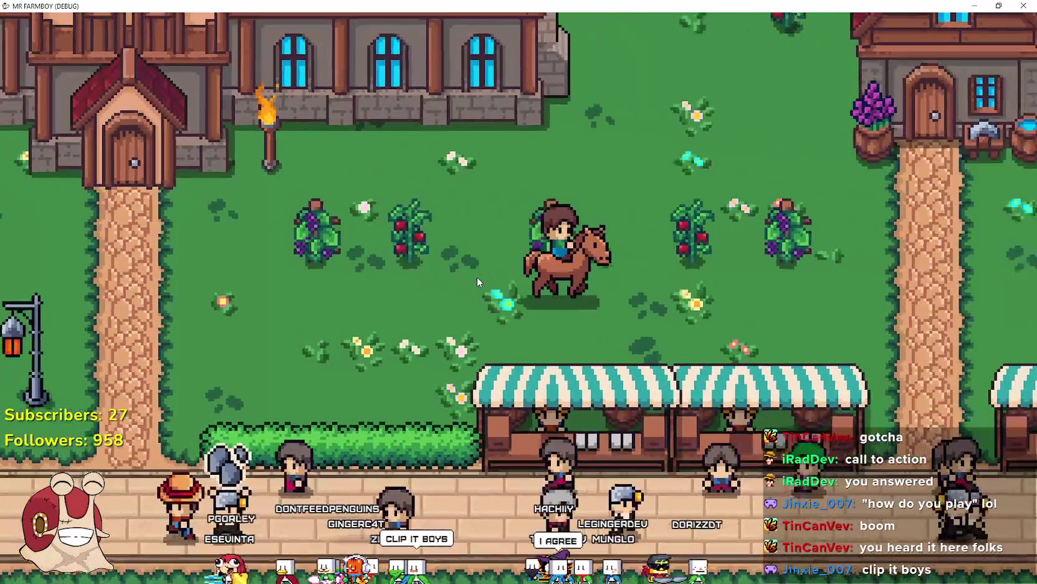
key(a)
key(a)
key(a)
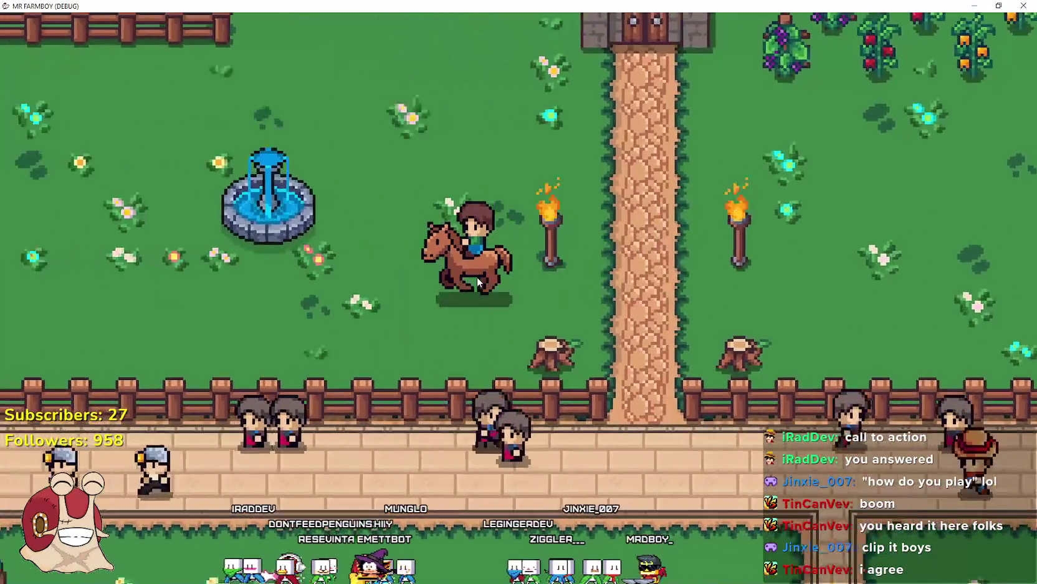
key(d)
key(d)
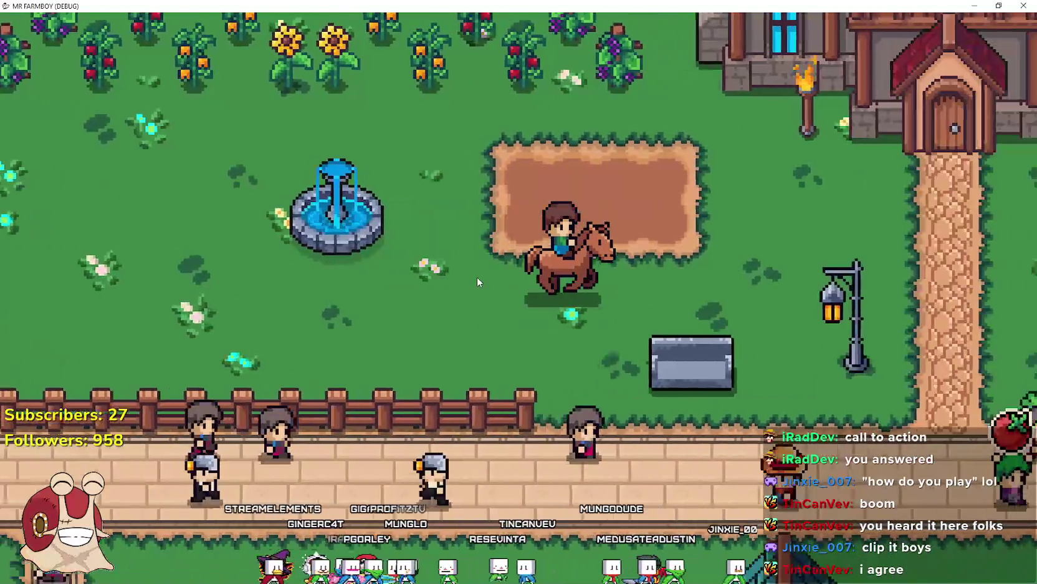
key(d)
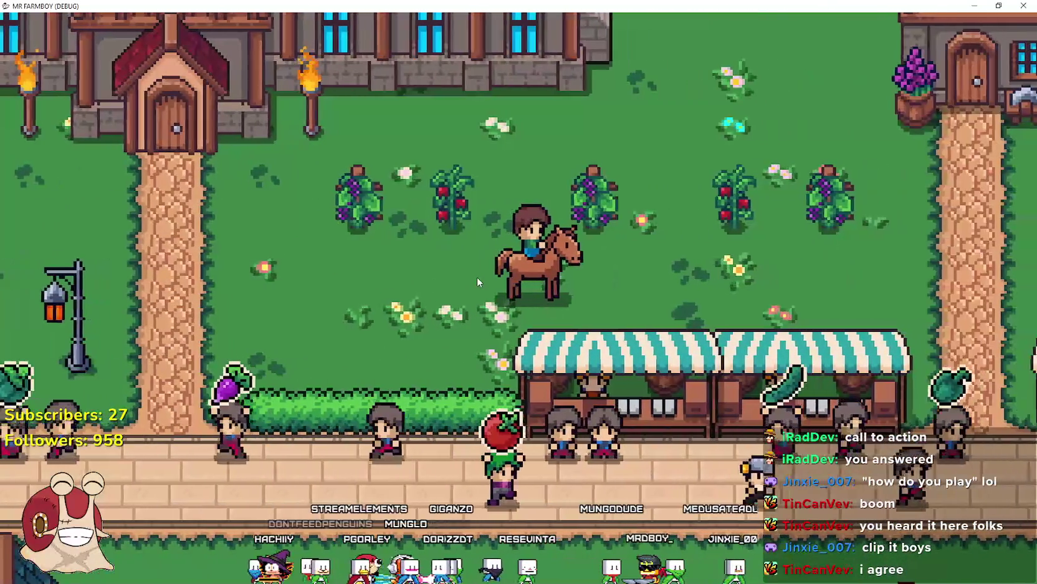
key(a)
key(a)
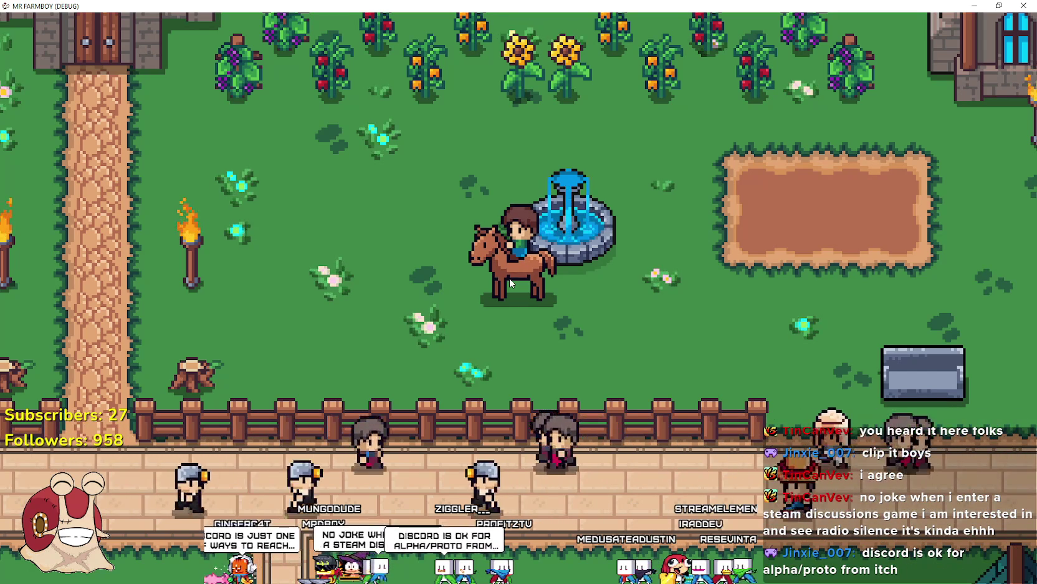
key(a)
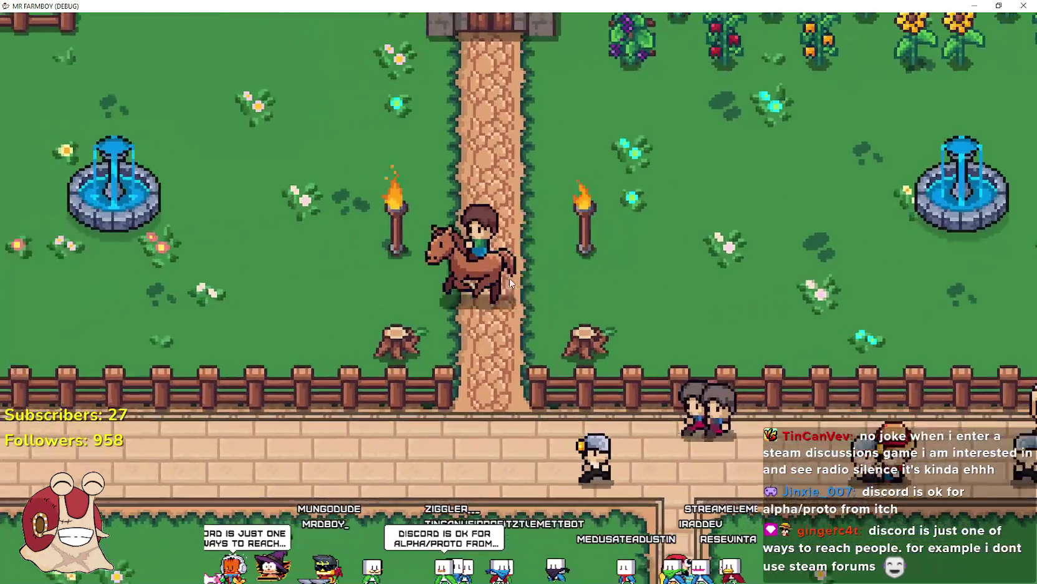
key(w)
key(d)
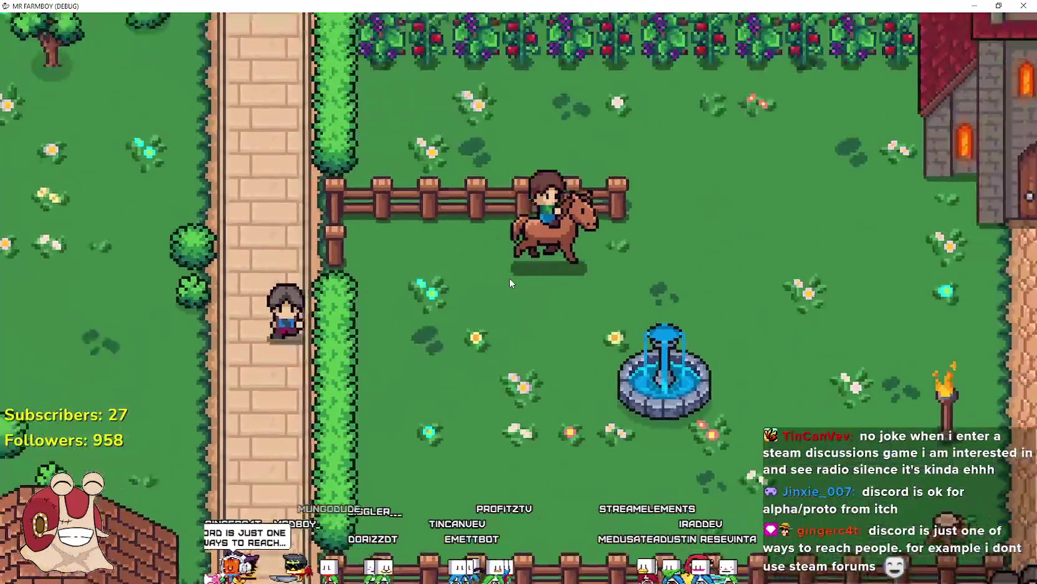
key(s)
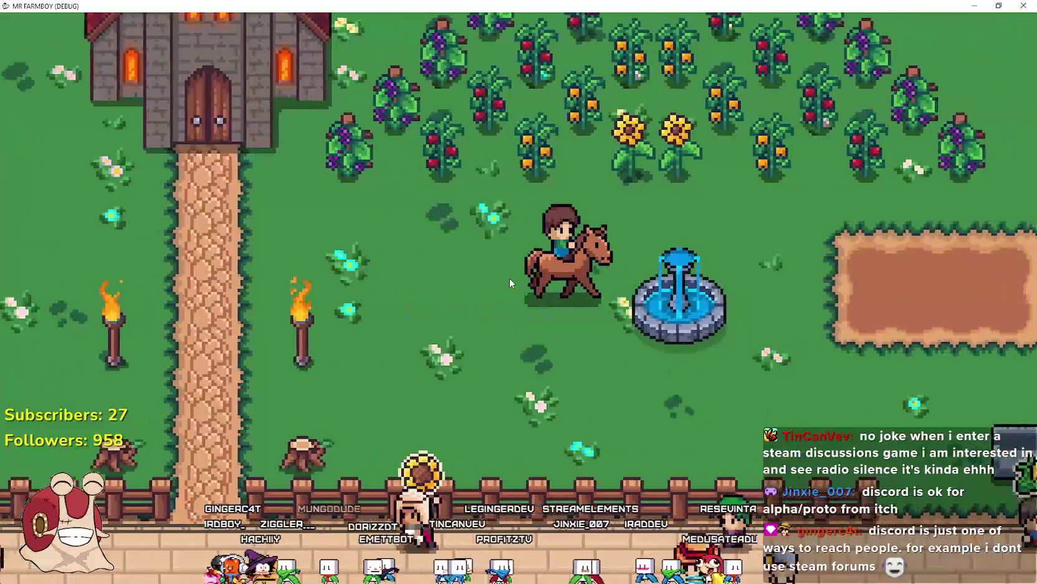
key(a)
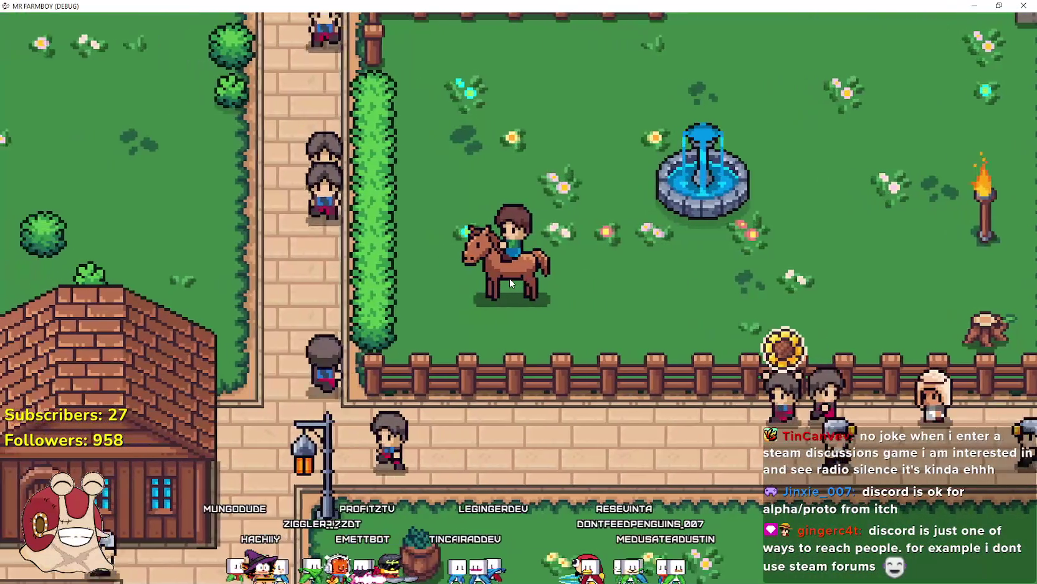
key(d)
key(w)
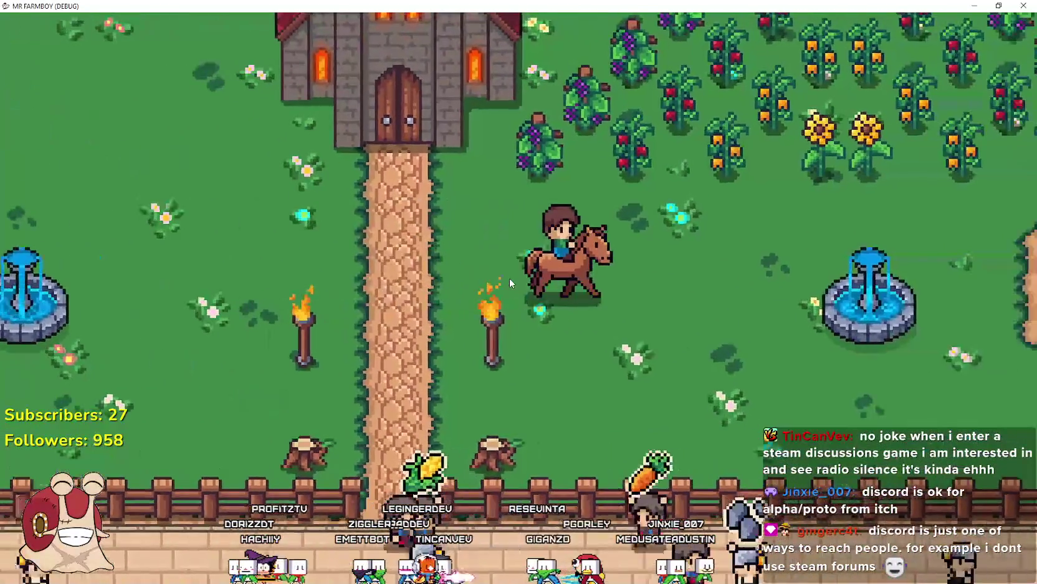
key(s)
key(w)
key(a)
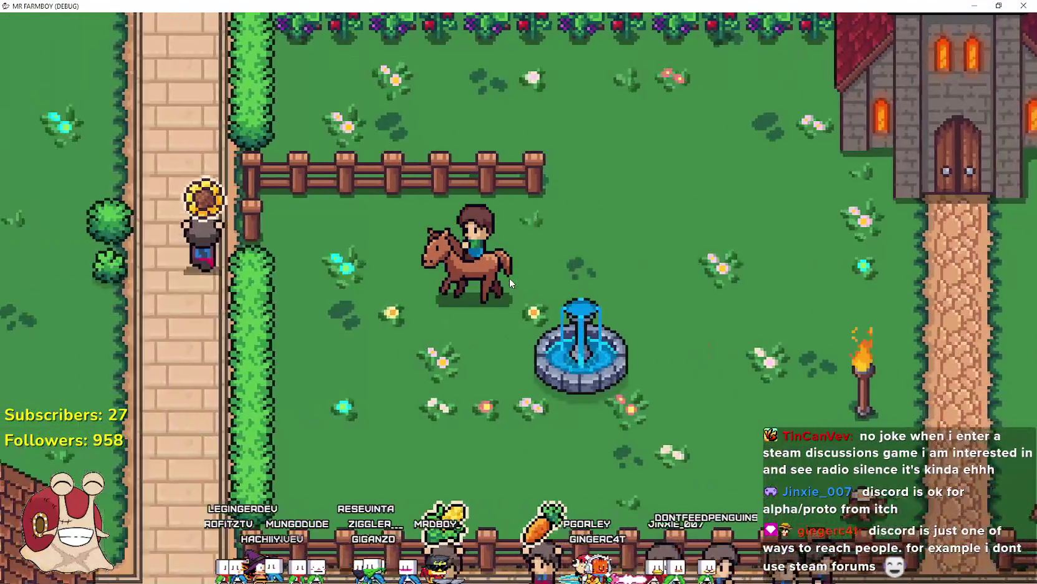
key(d)
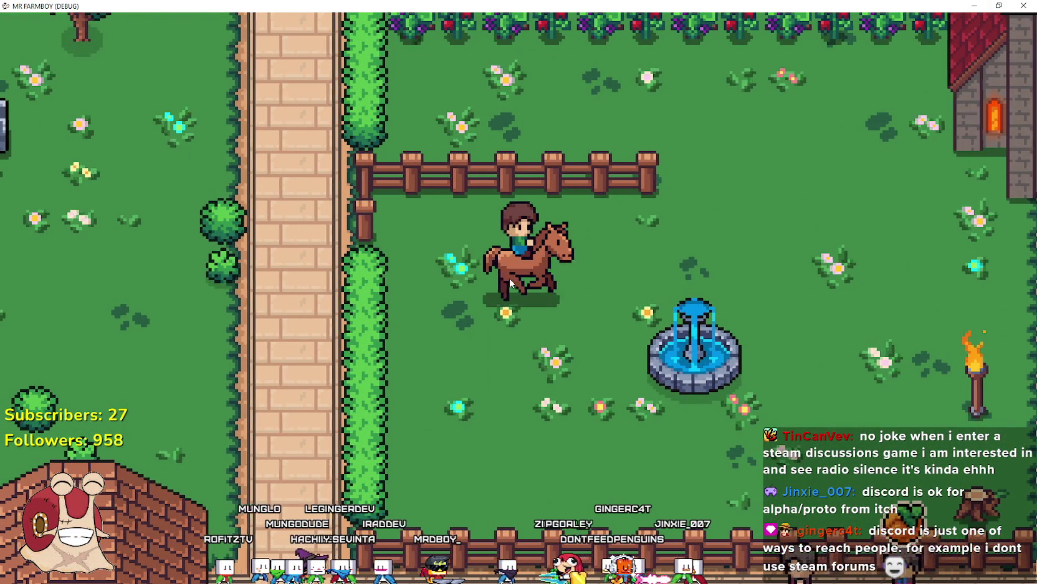
key(d)
key(s)
key(d)
key(d)
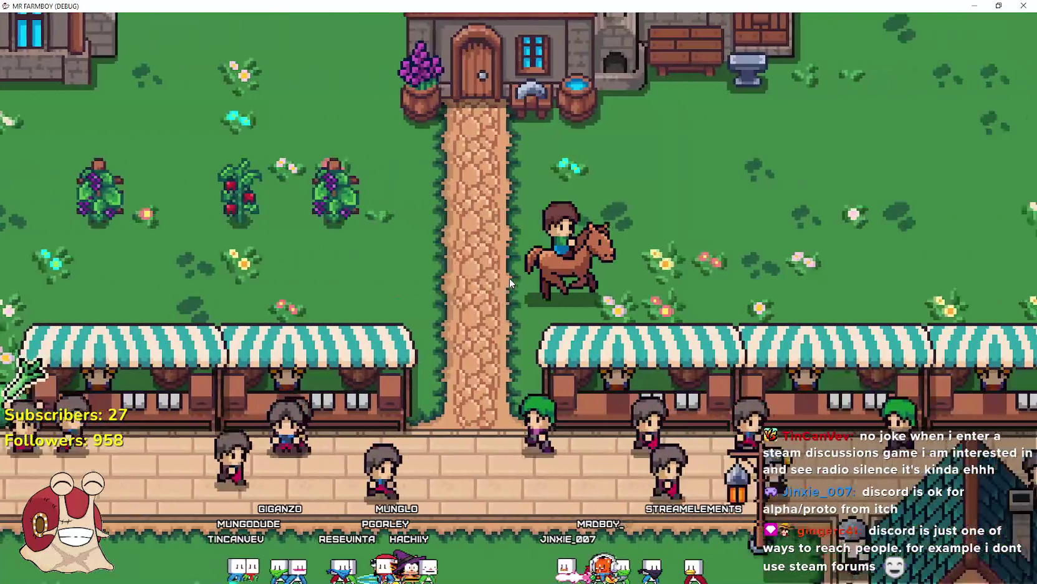
key(d)
key(a)
key(a)
key(d)
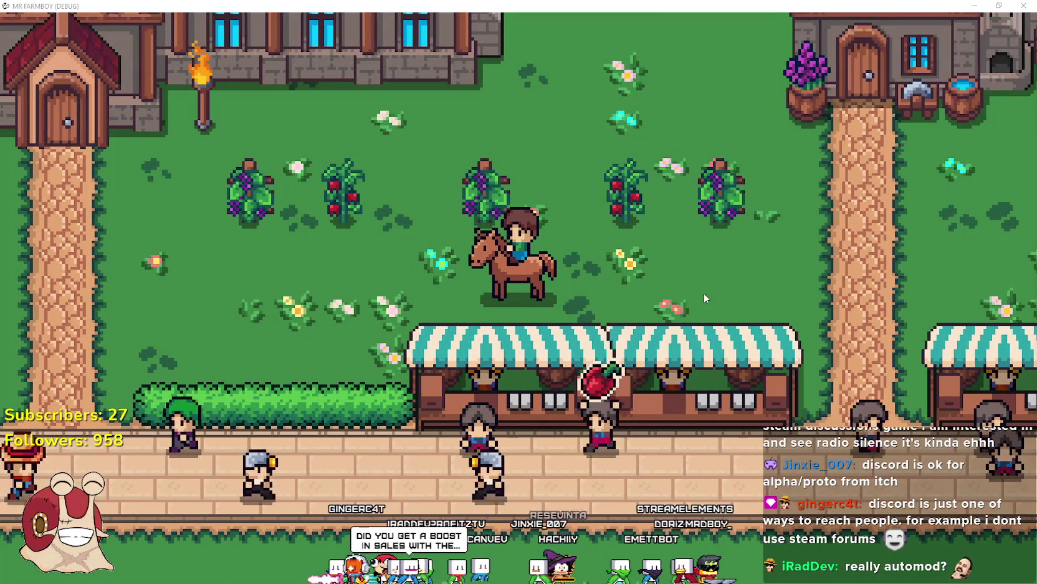
key(a)
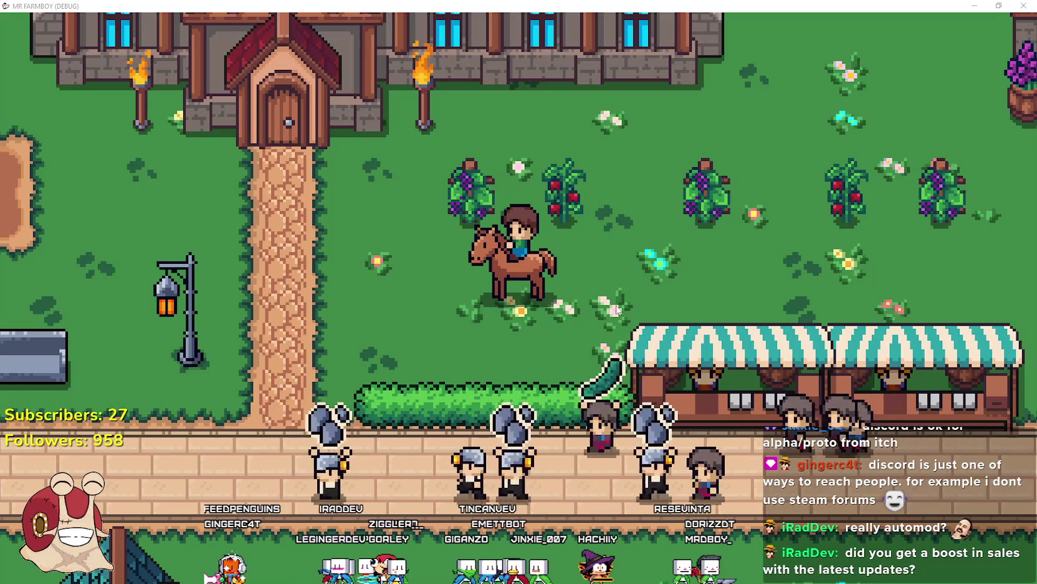
key(a)
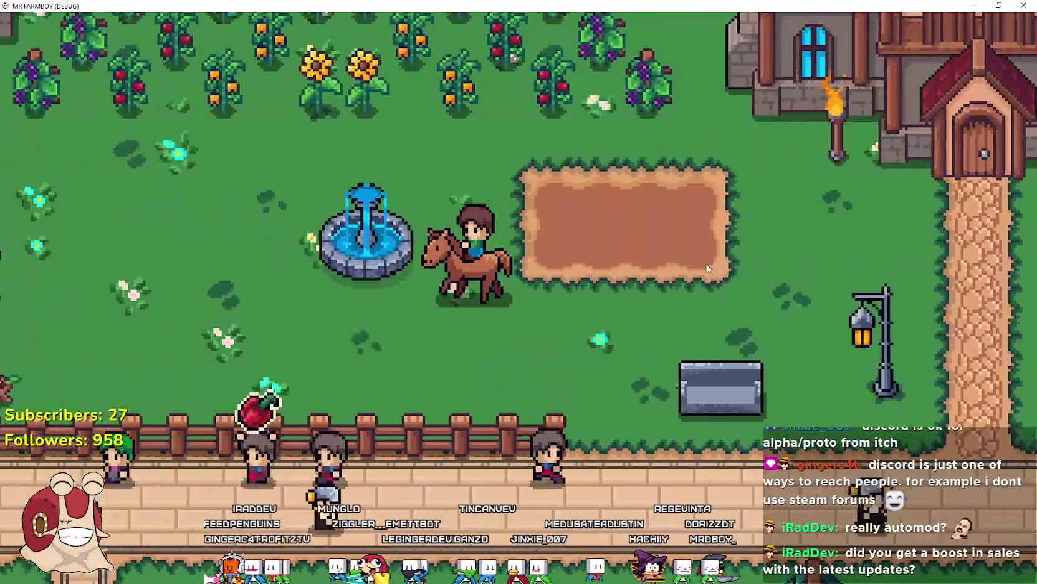
key(a)
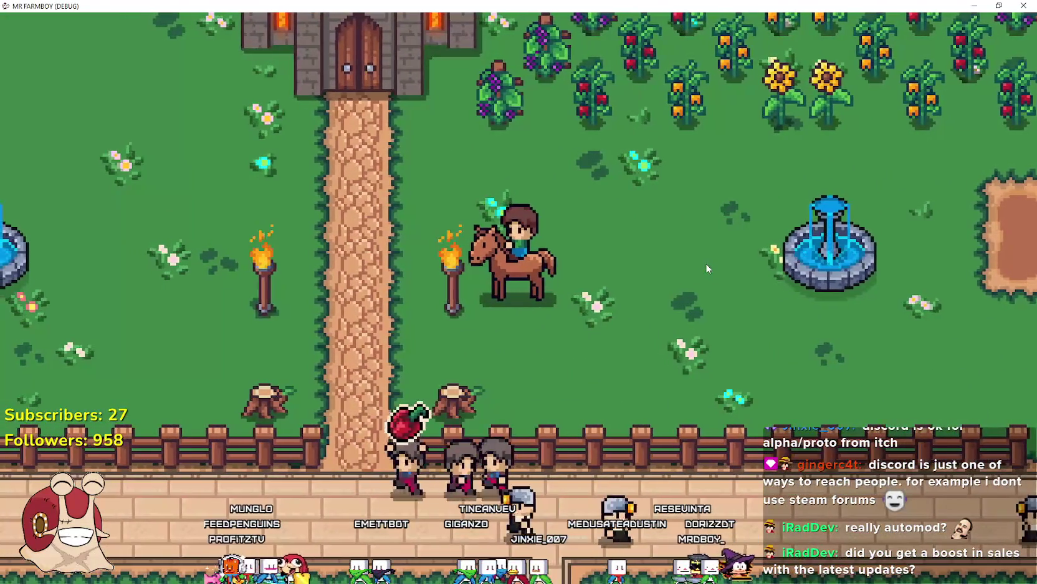
key(a)
key(w)
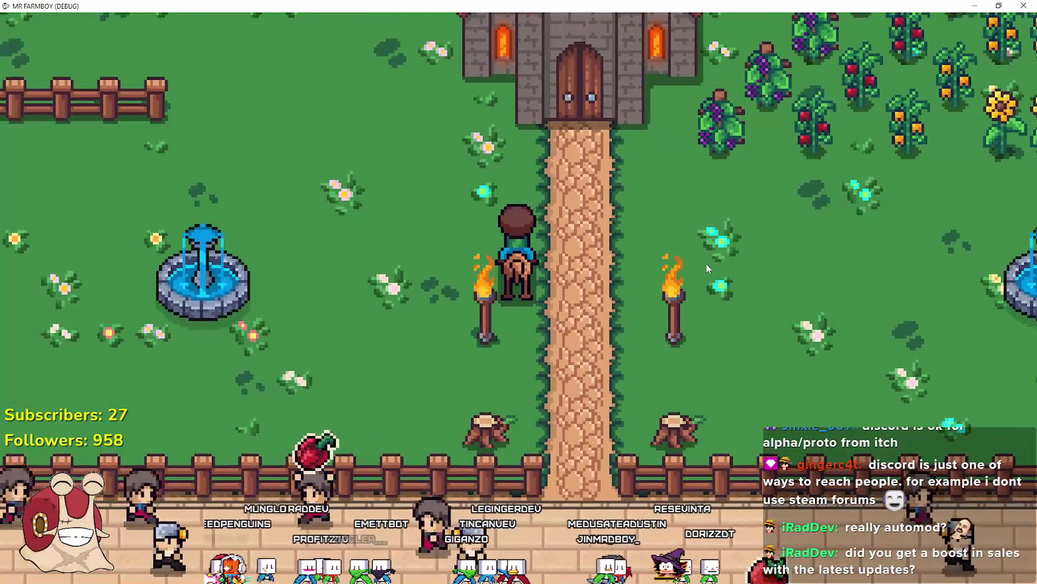
key(d)
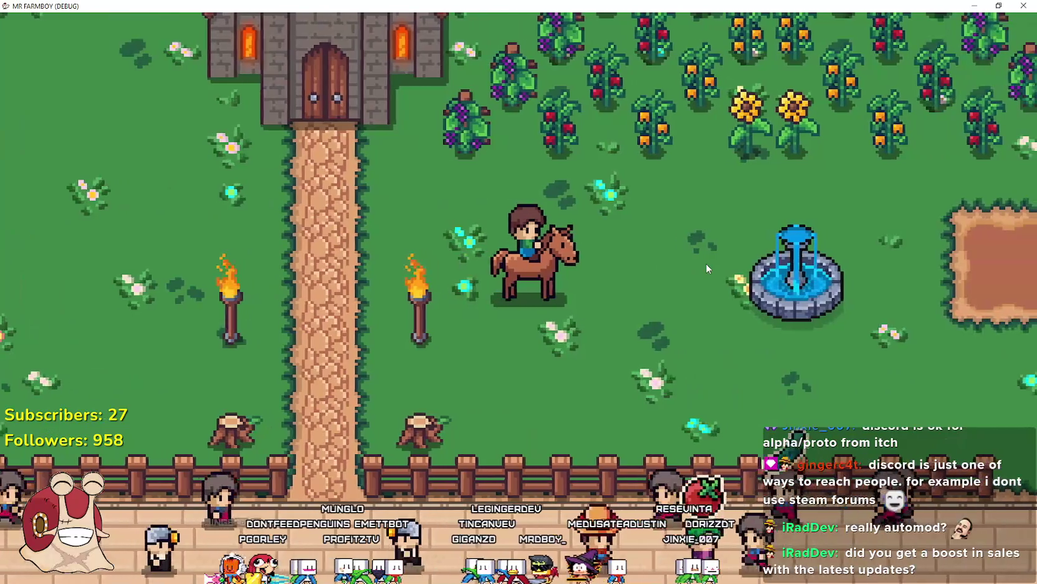
key(a)
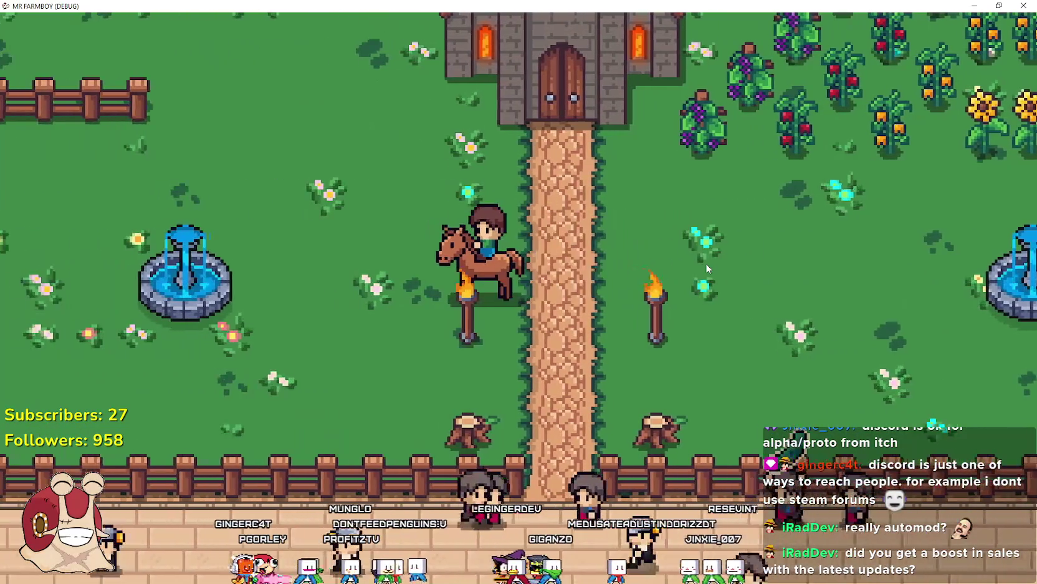
key(s)
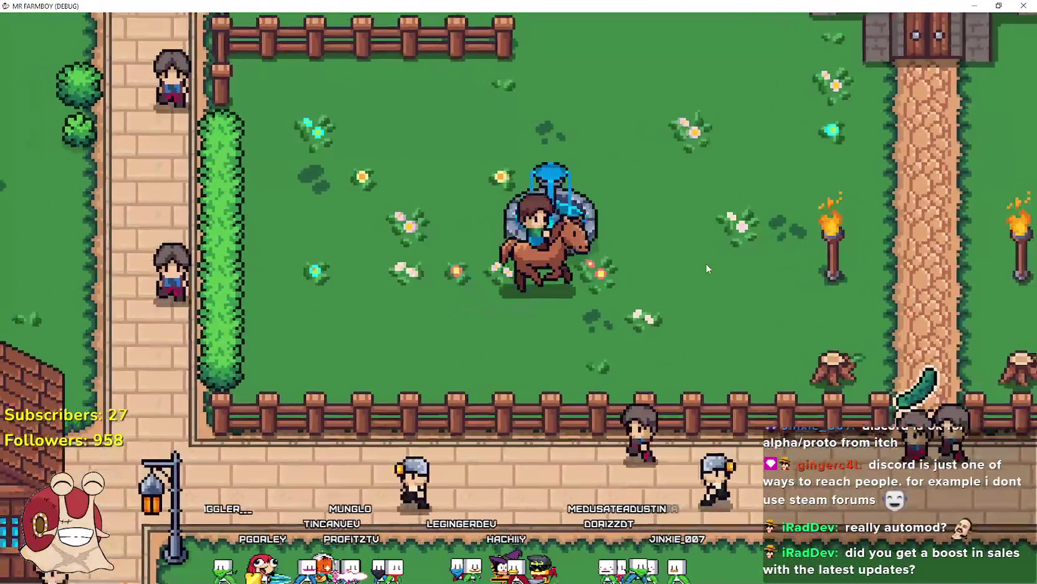
key(w)
key(d)
key(d)
key(d)
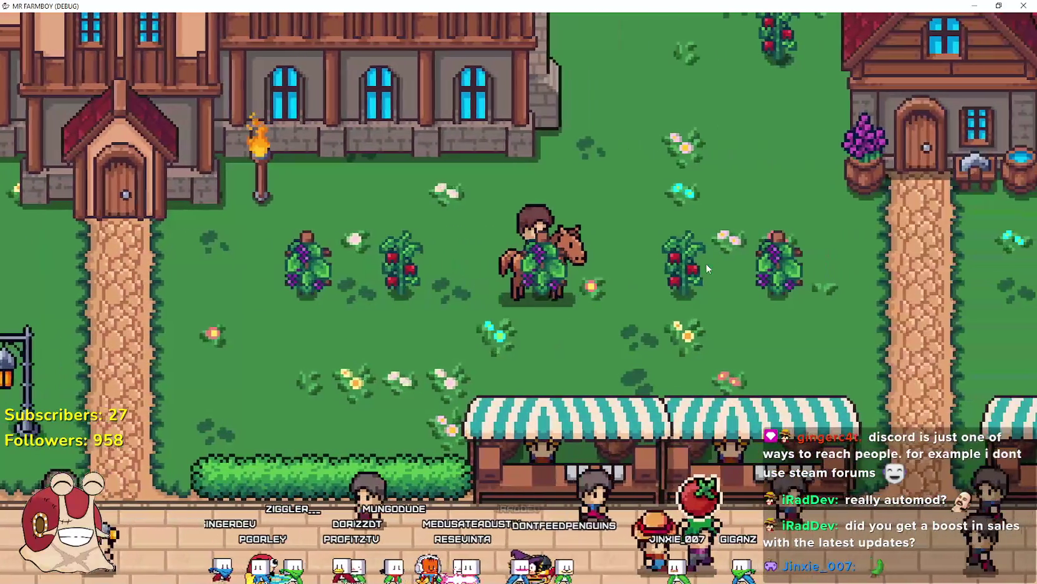
key(a)
key(a)
key(a)
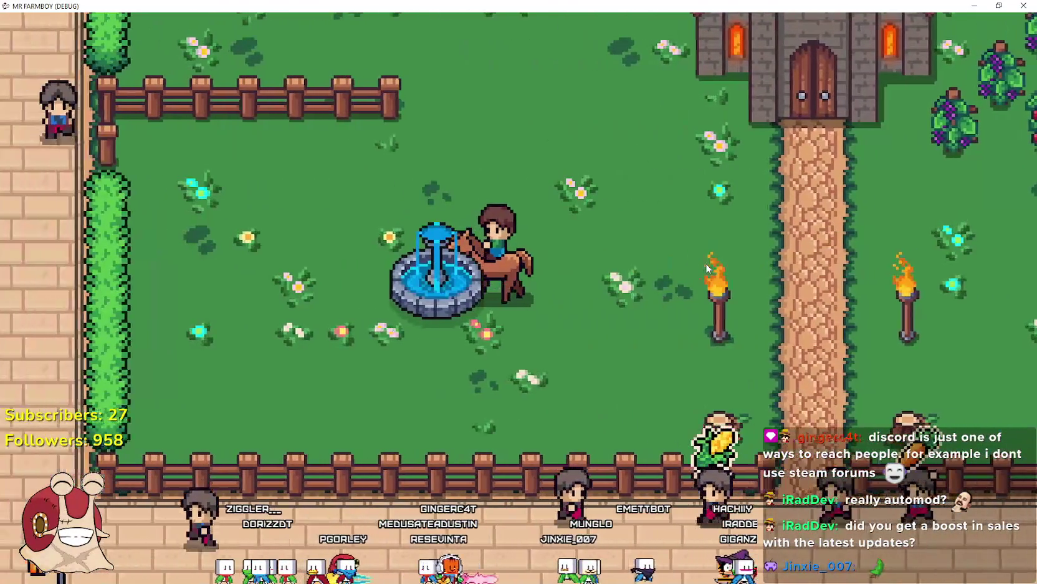
Ride the horse back and forth past the fountain and toward the castle and crops
key(d)
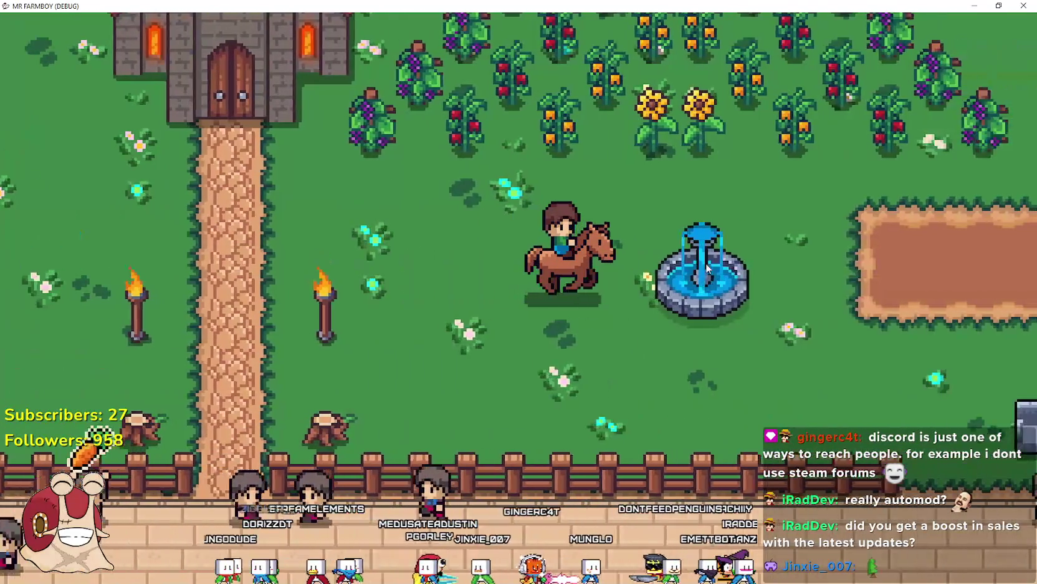
key(a)
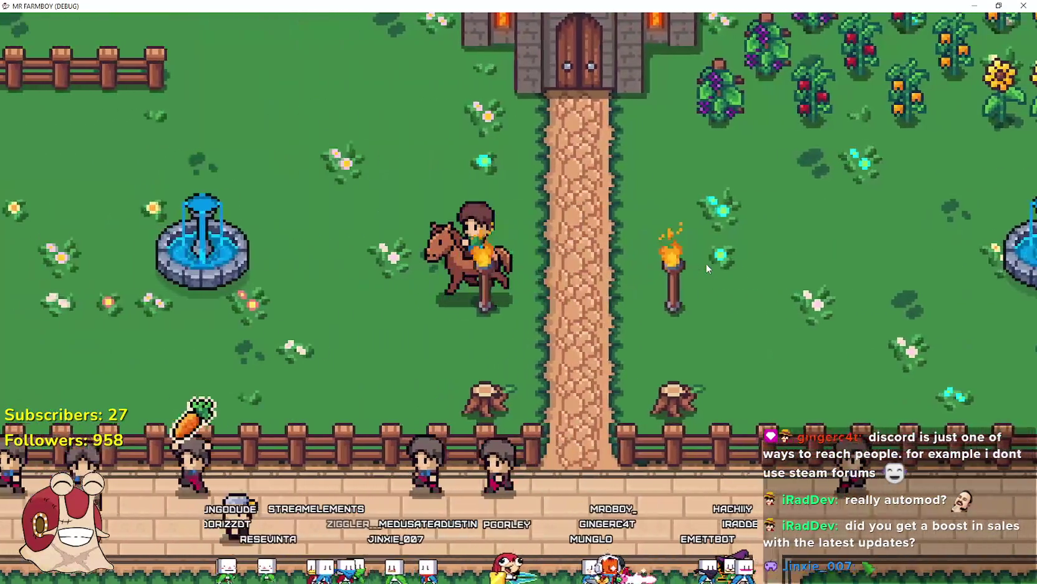
key(d)
key(s)
key(a)
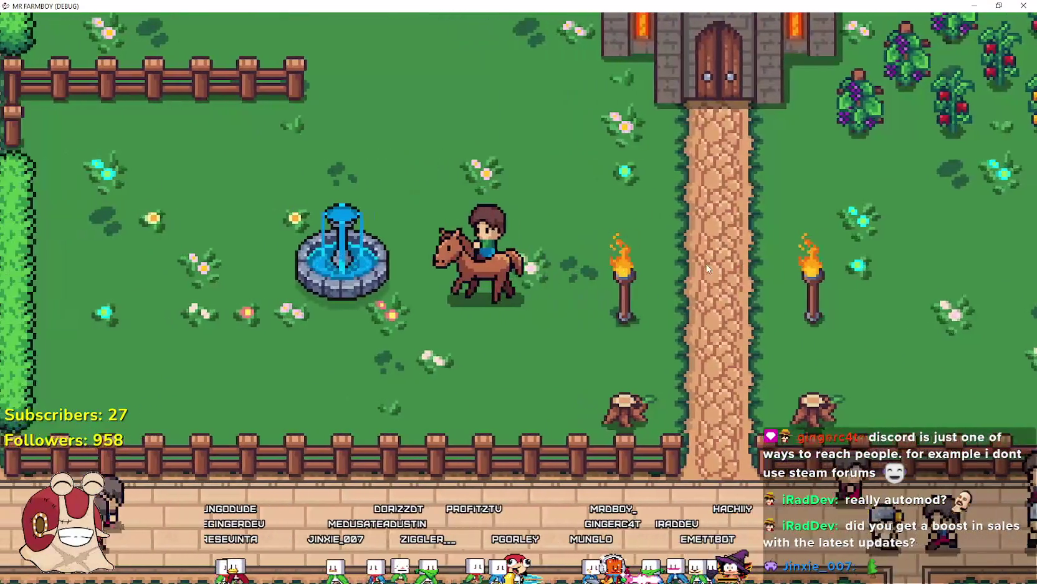
key(s)
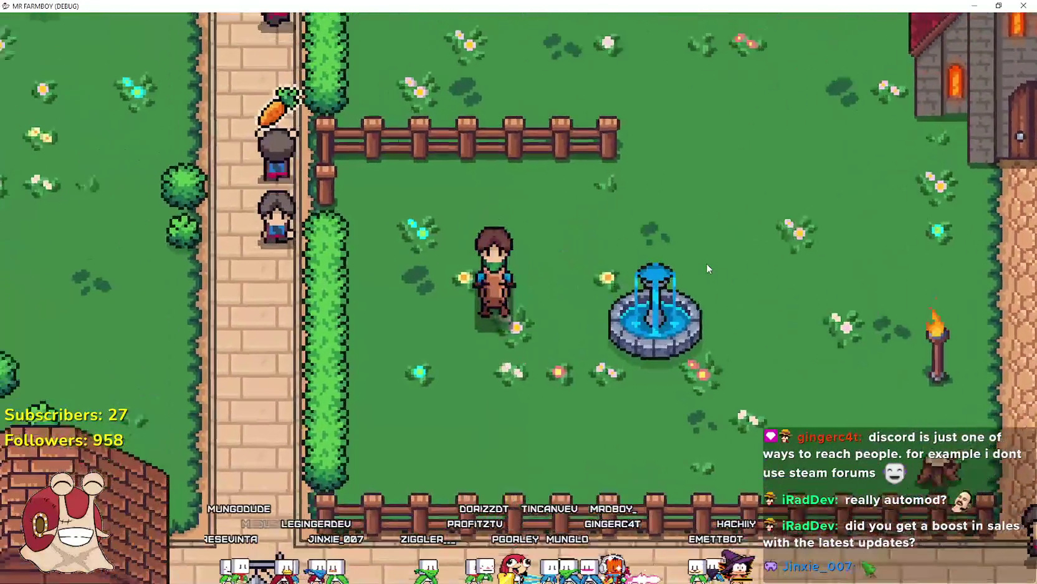
key(d)
key(w)
key(d)
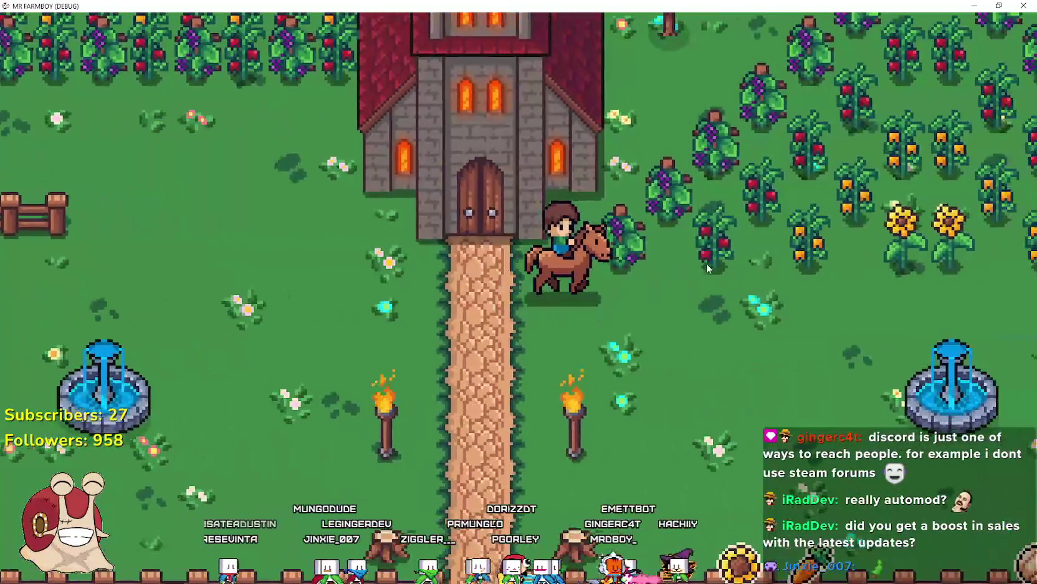
key(s)
key(a)
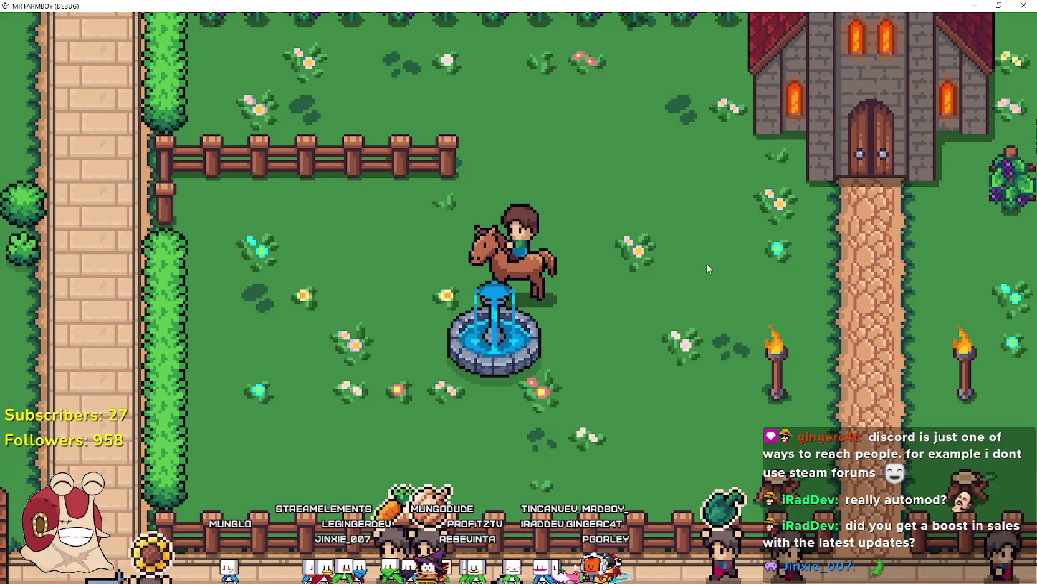
Ride between the fountain, the church door and the torches
key(d)
key(a)
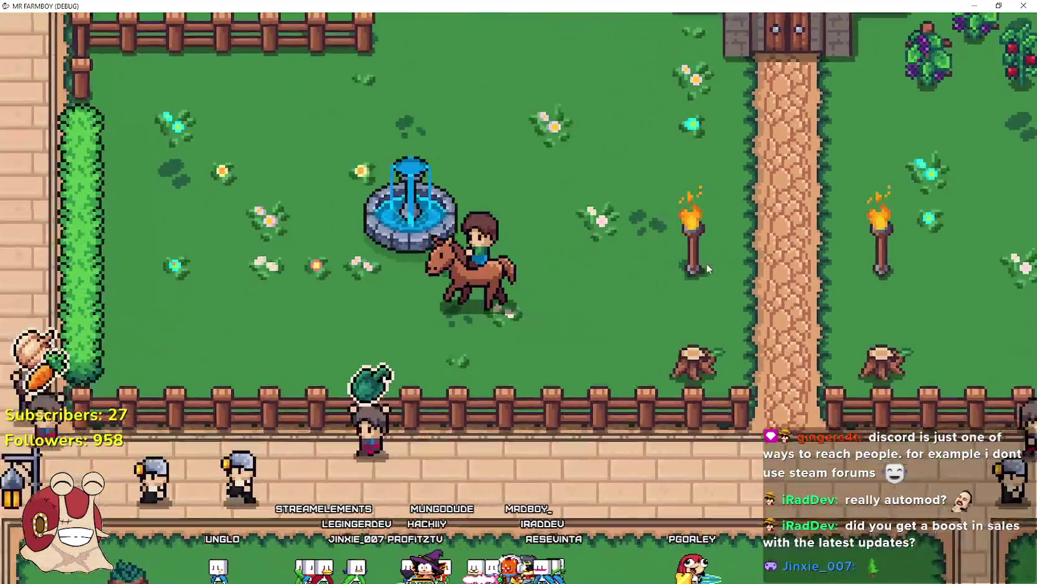
key(w)
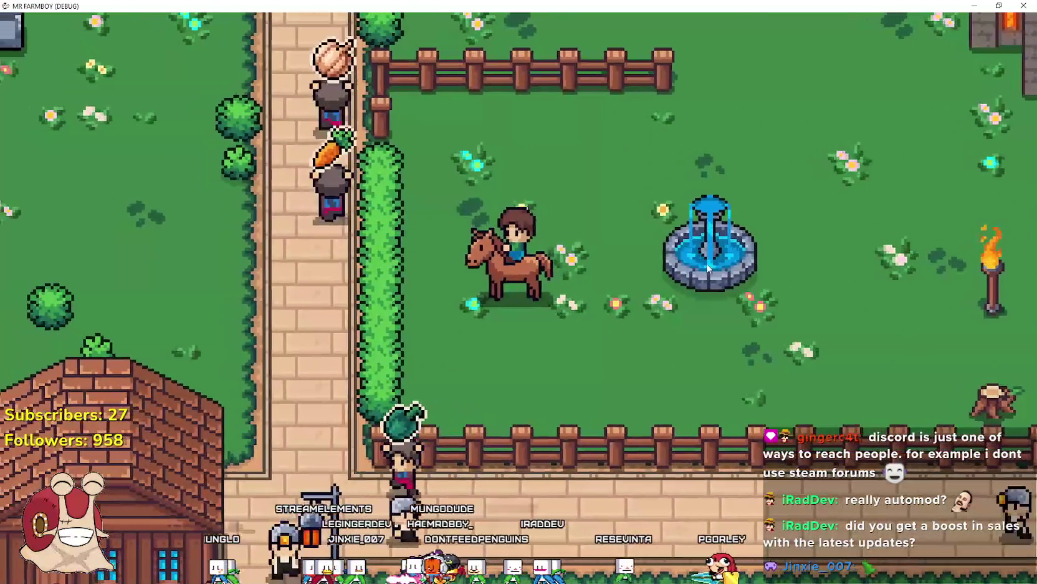
key(d)
key(a)
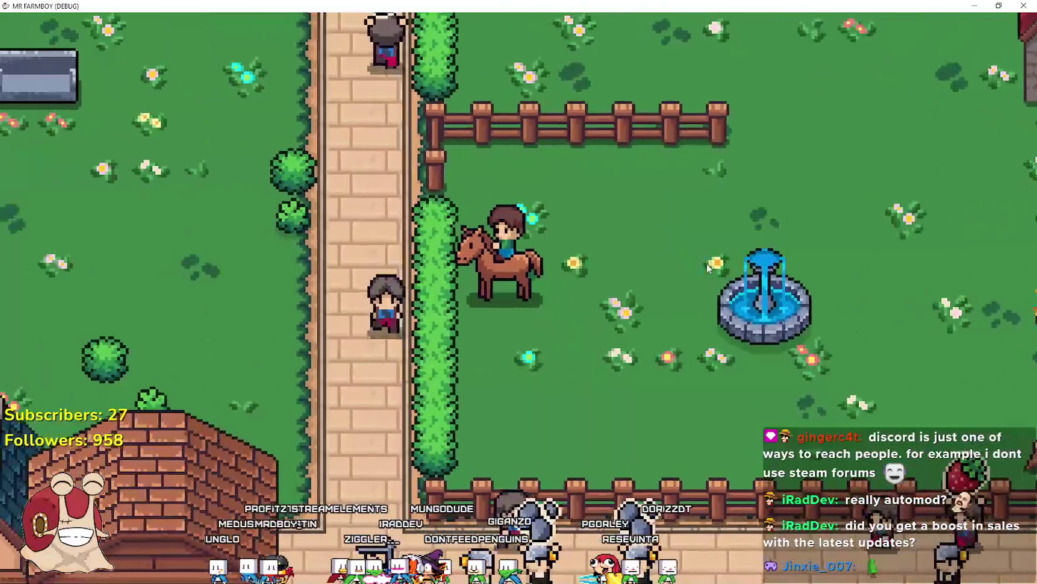
key(s)
key(d)
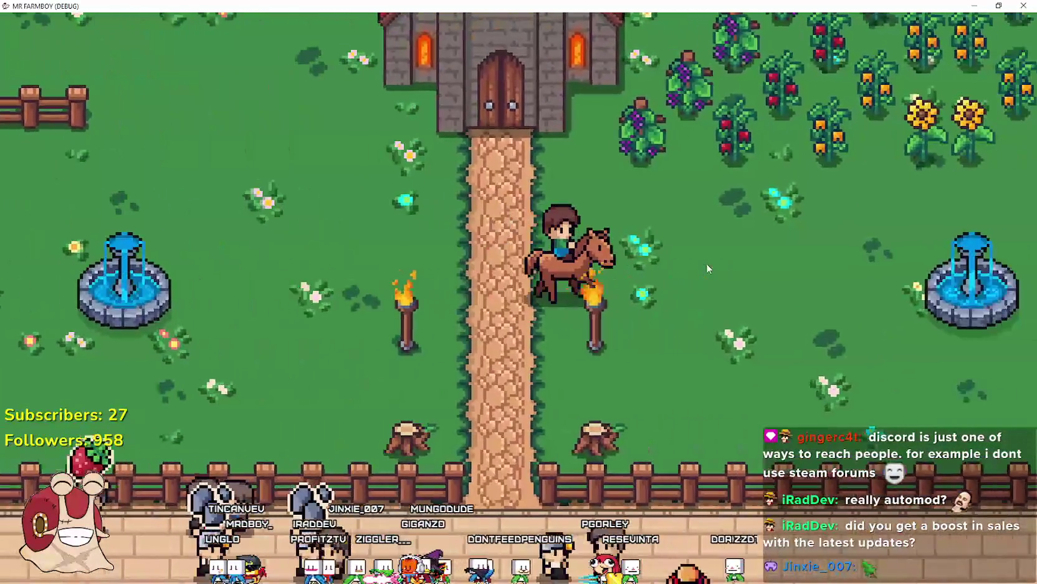
key(a)
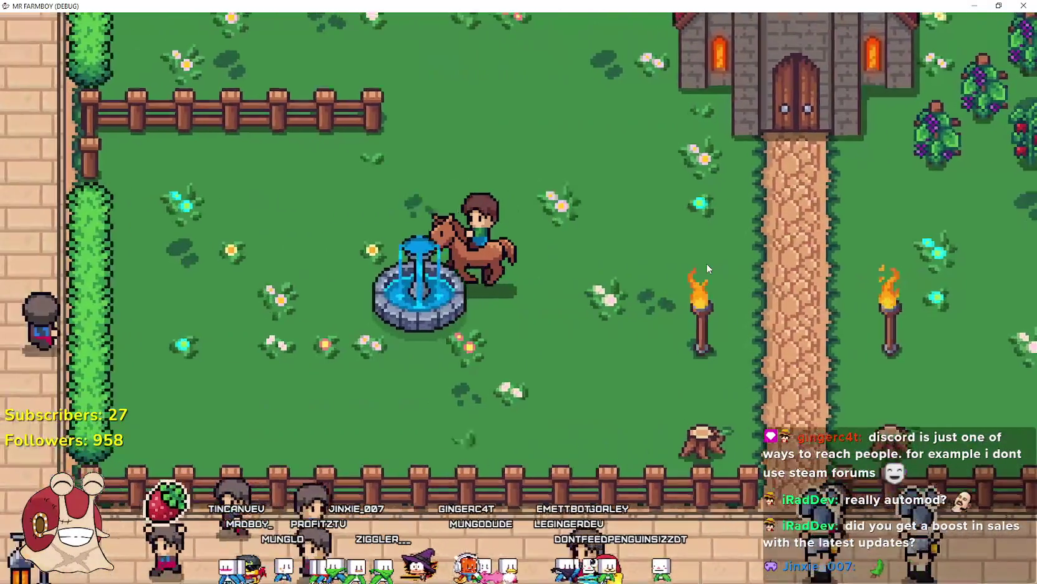
Ride laps between the lower fence and the church path past the fountain
key(s)
key(d)
key(w)
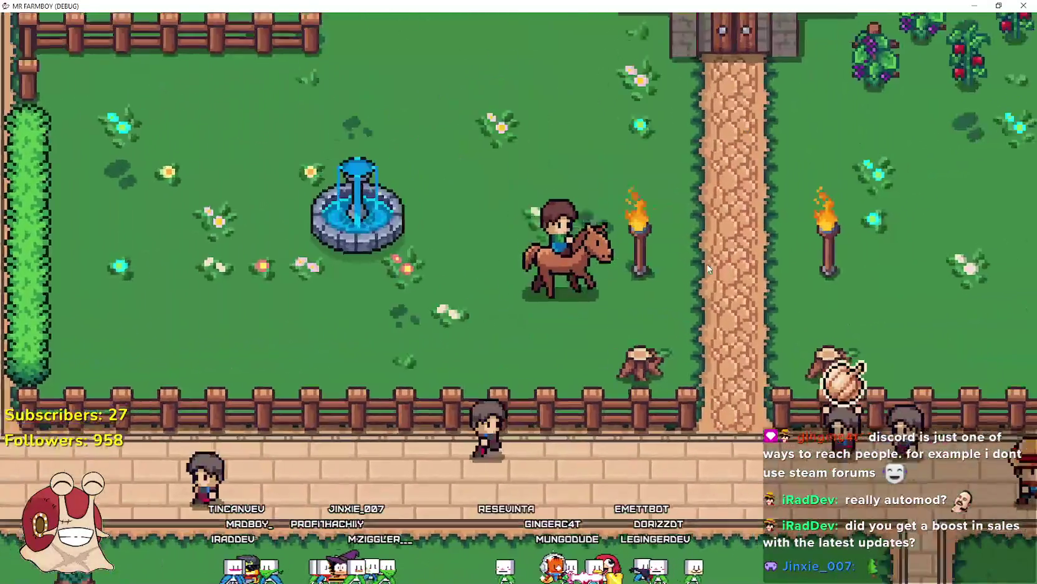
key(a)
key(s)
key(d)
key(w)
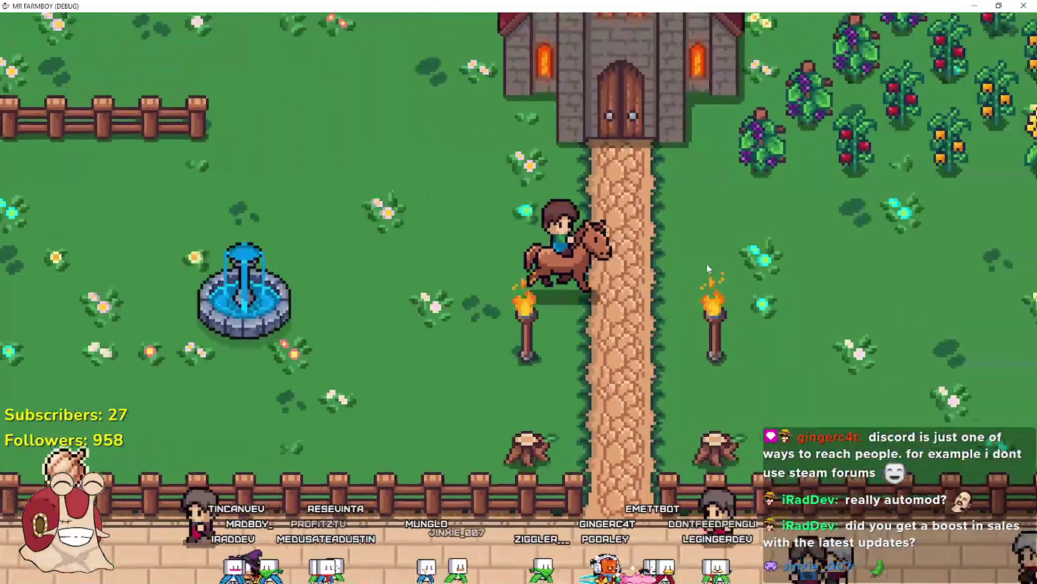
key(a)
key(a)
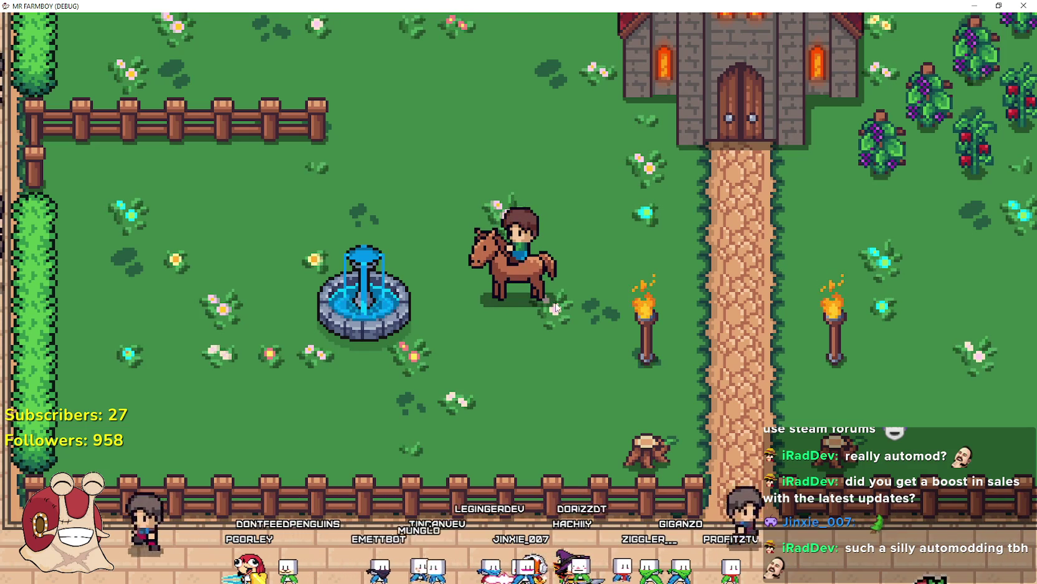
Ride far west across the field, then back east toward the church path and fountain
key(a)
key(w)
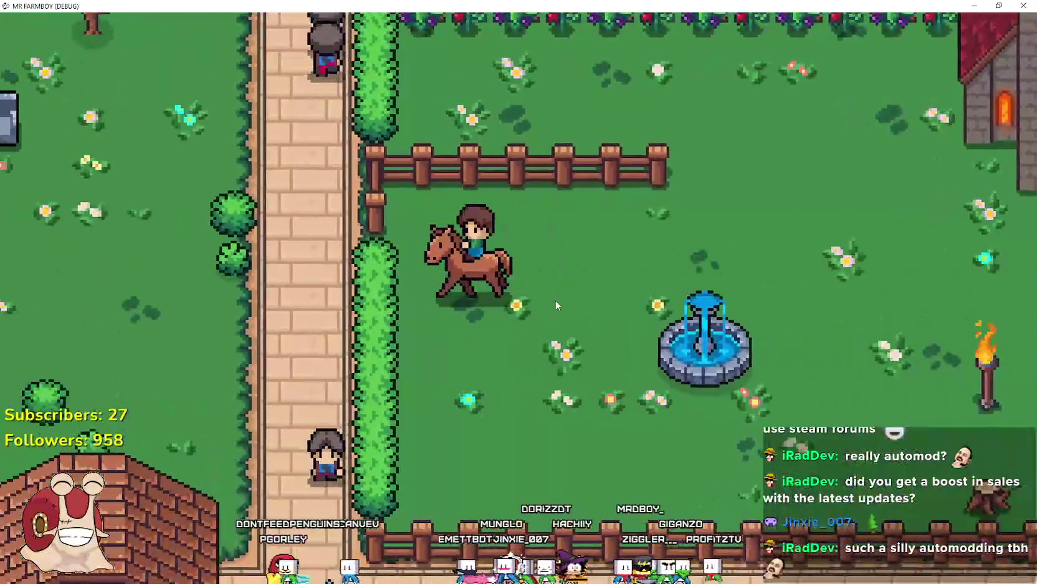
key(d)
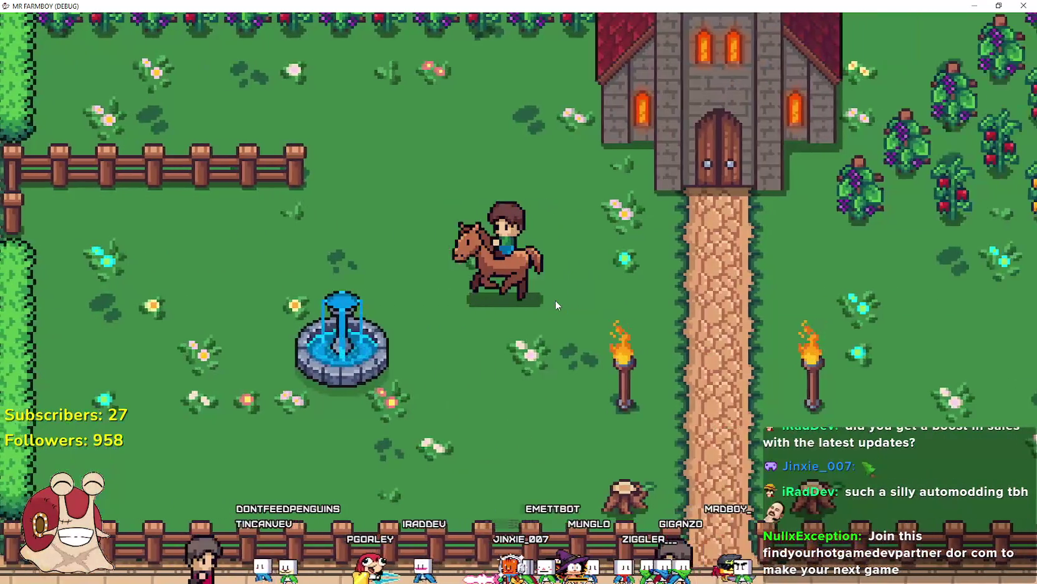
key(a)
key(s)
key(d)
key(w)
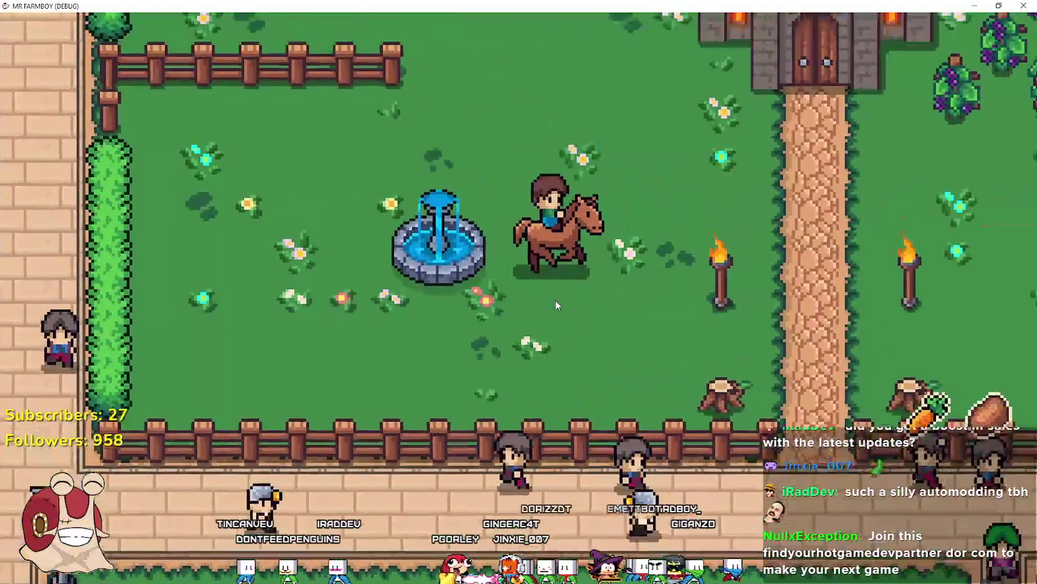
key(d)
key(a)
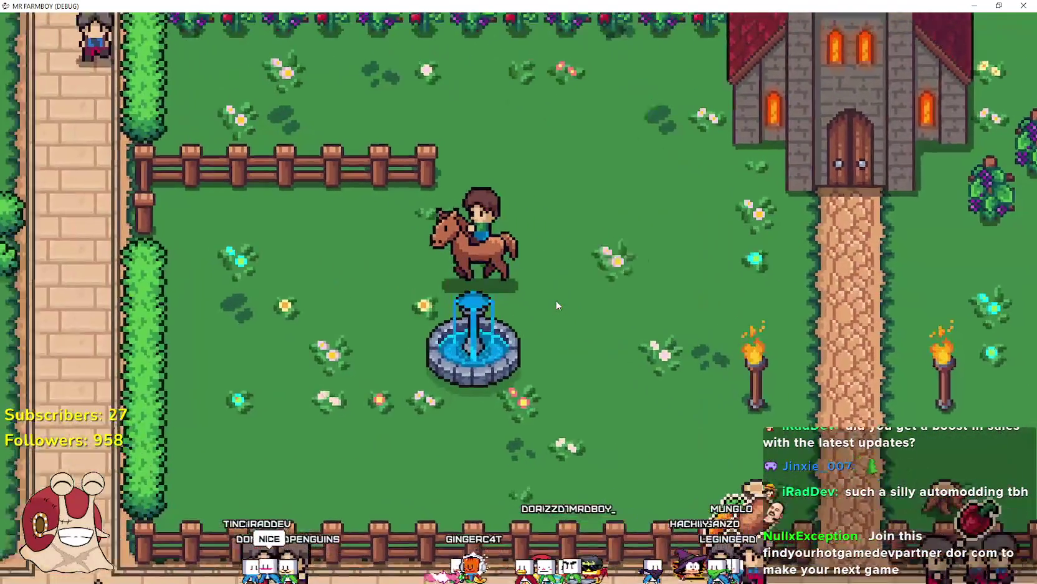
Circle the horse twice beside the fountain
key(s)
key(d)
key(w)
key(a)
key(s)
key(d)
key(w)
key(a)
key(a)
Ride along the fence and toward the path, then dismount south of the fence
key(d)
key(w)
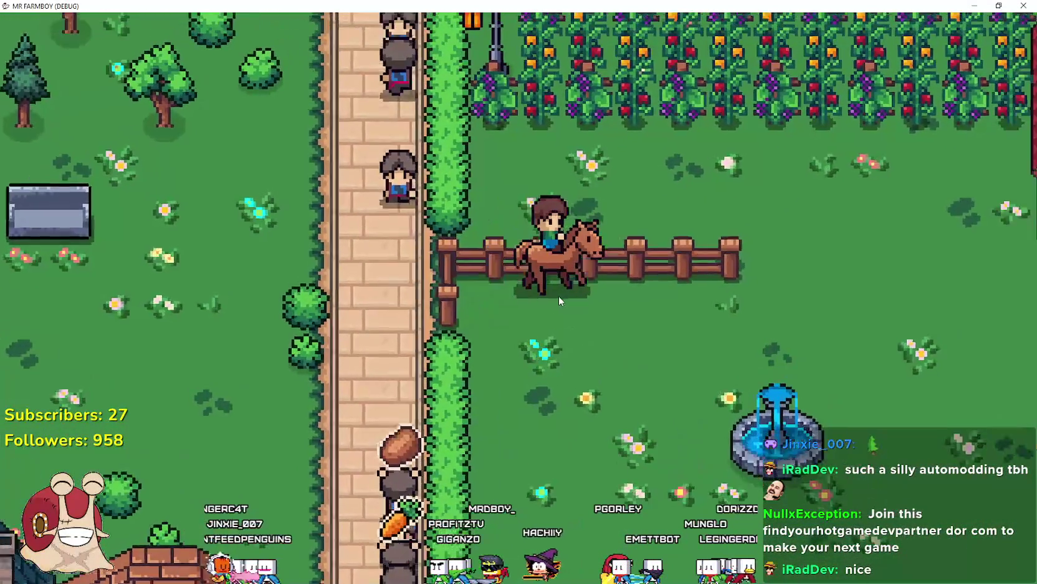
key(a)
key(s)
key(d)
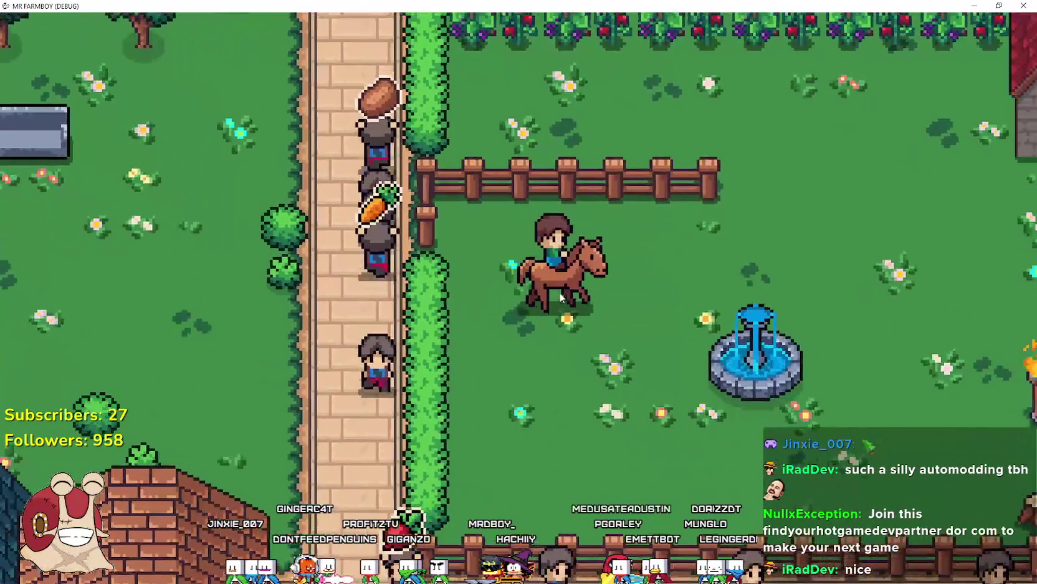
key(w)
key(a)
key(d)
key(a)
key(d)
key(s)
key(e)
key(a)
Remount the horse and ride above the fountain, toward the torch and across the path
key(e)
key(d)
key(w)
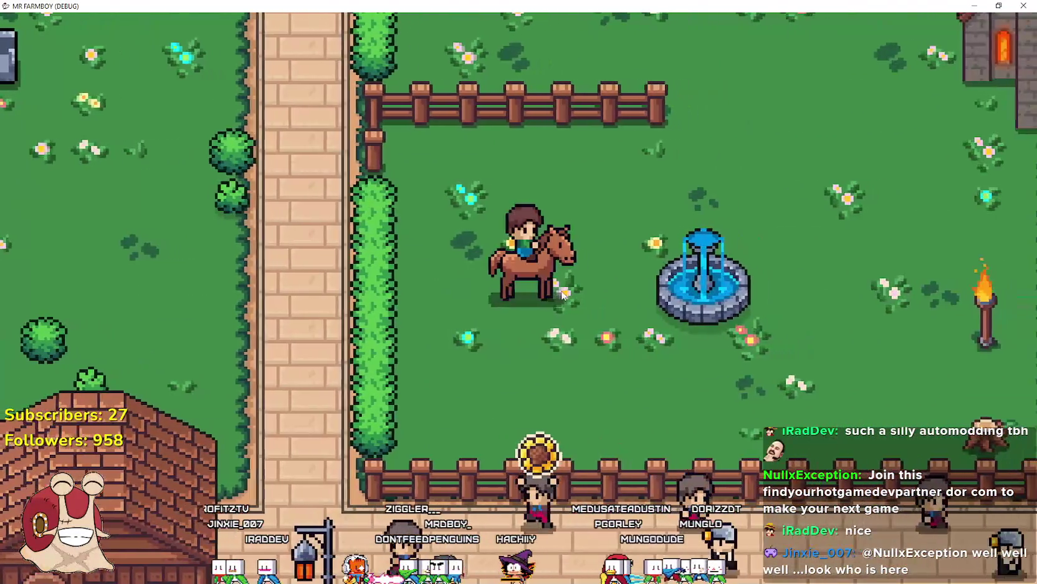
key(d)
key(a)
key(d)
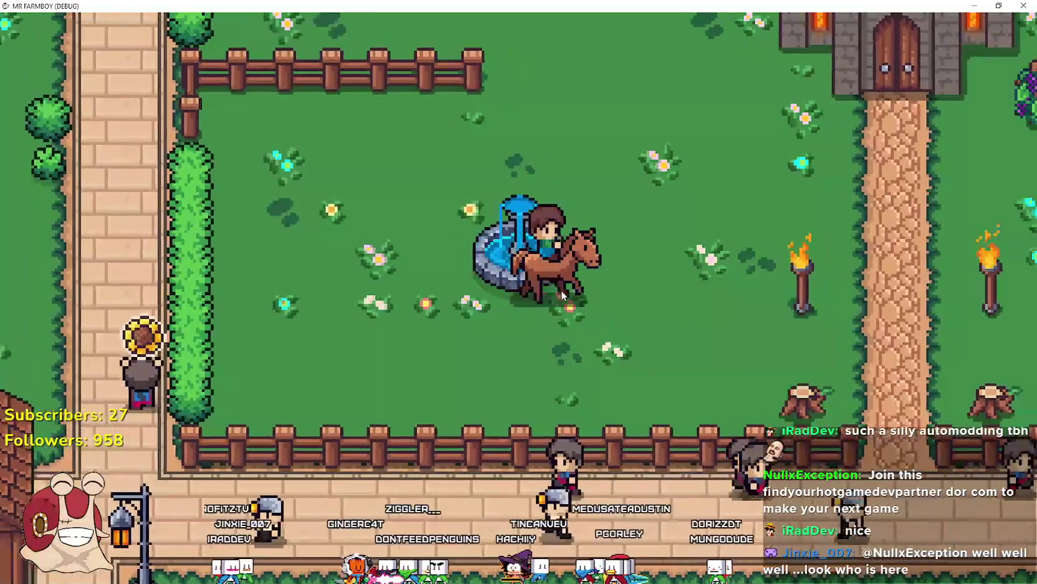
key(d)
key(a)
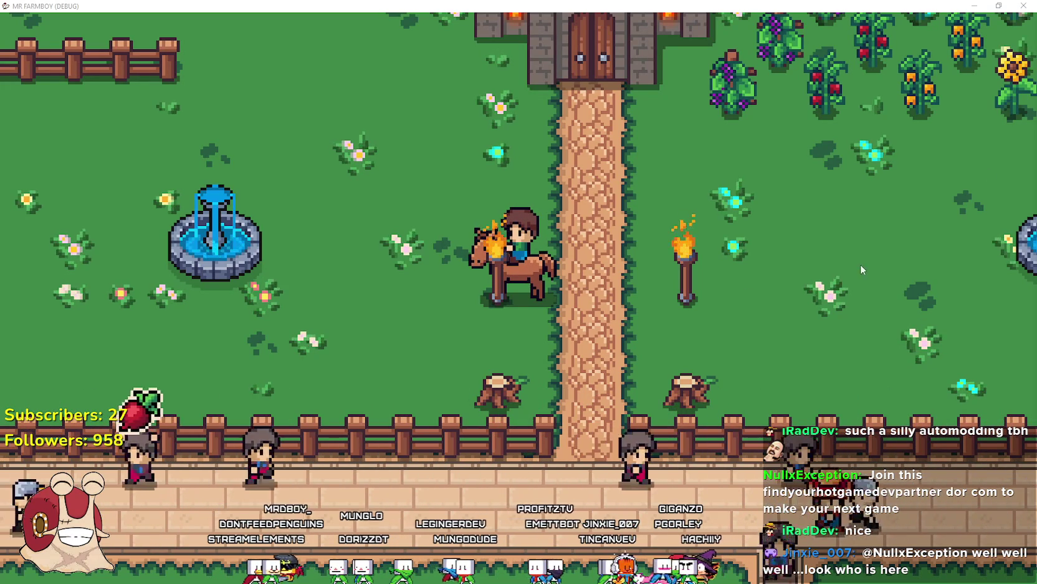
Ride west and east past the fountain, dismount toward the castle, and leave the horse asleep
key(a)
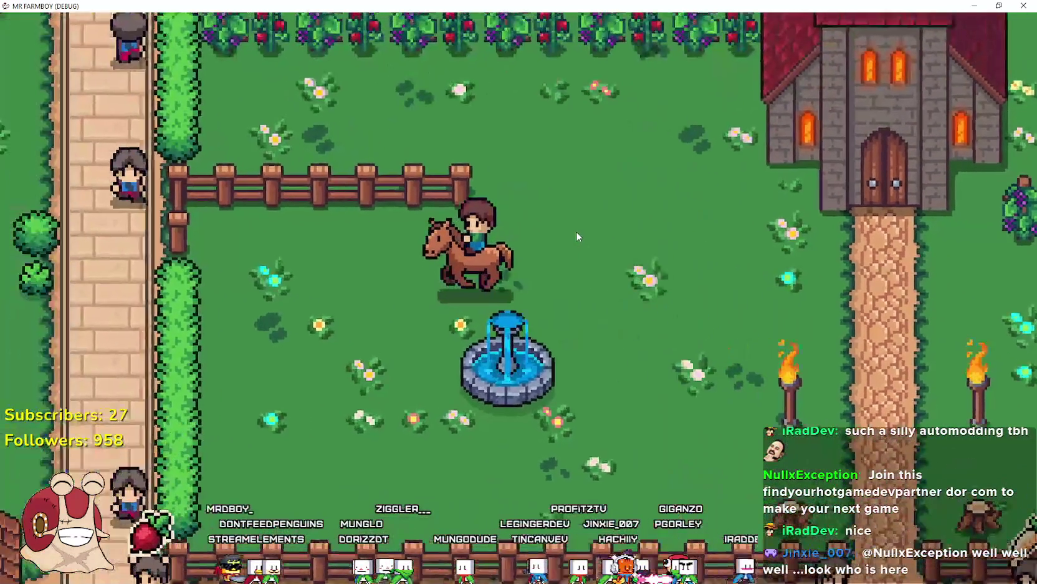
key(d)
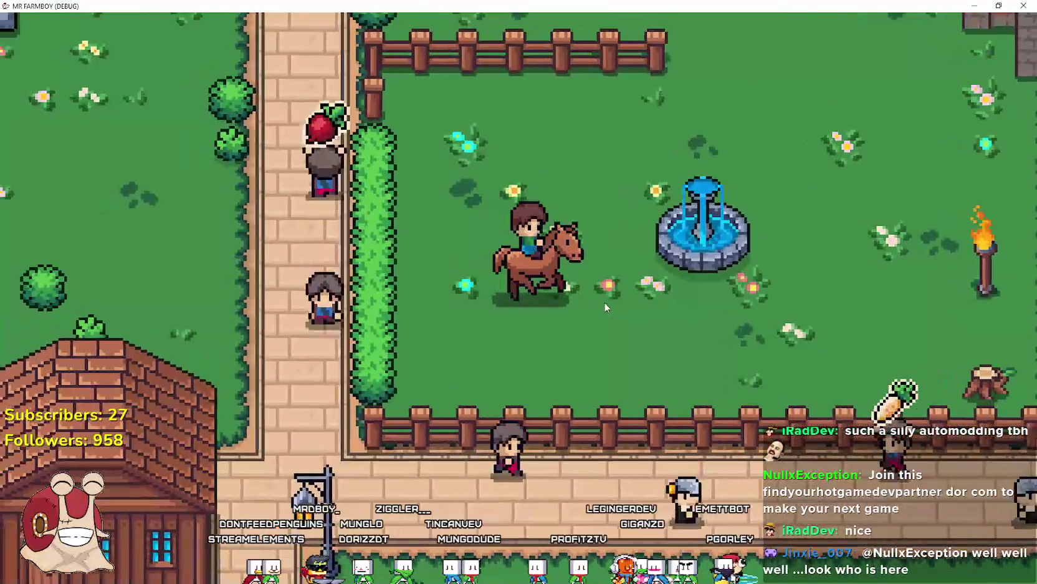
key(a)
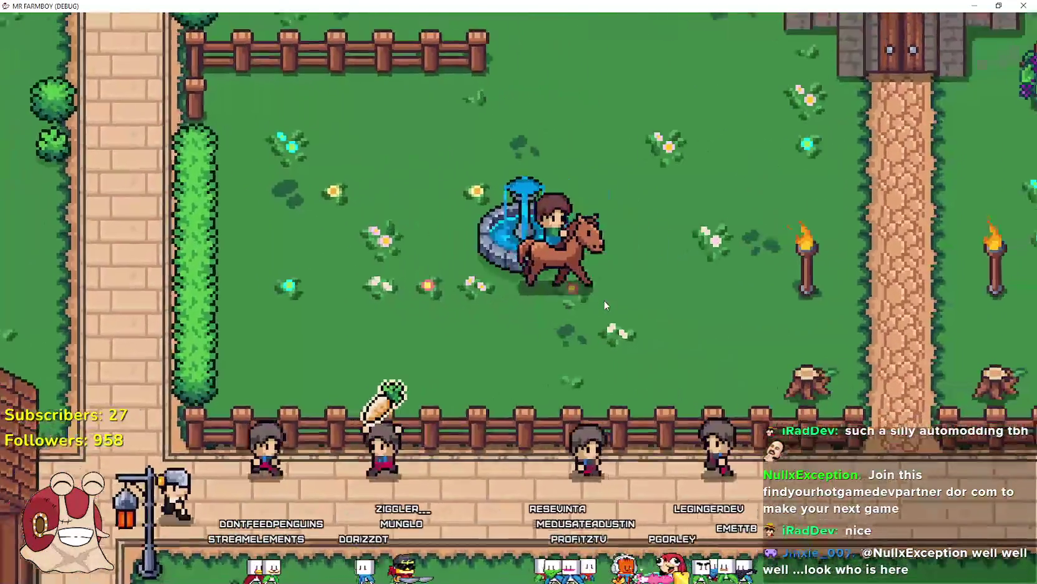
key(d)
key(w)
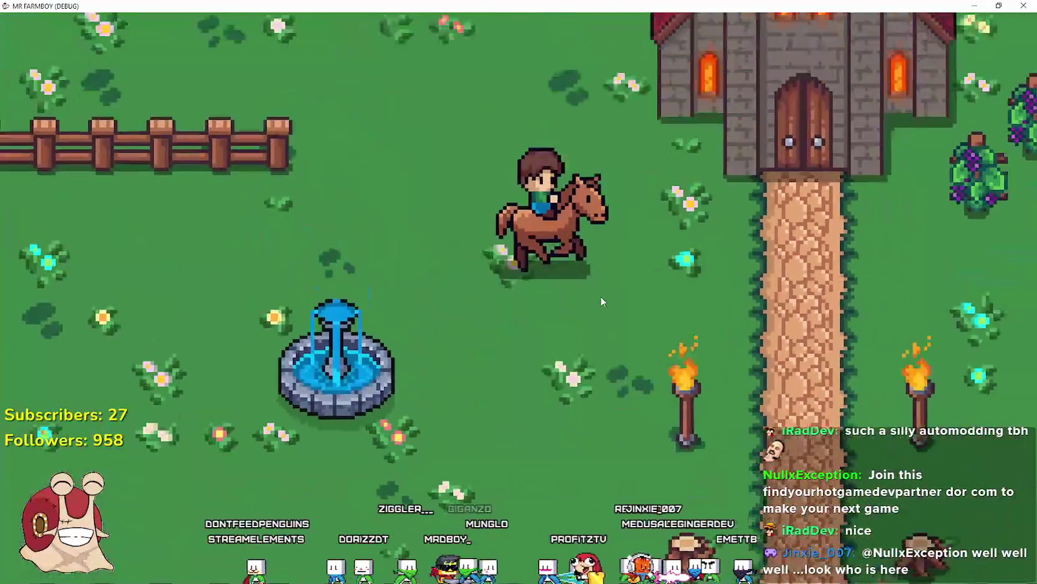
key(a)
key(w)
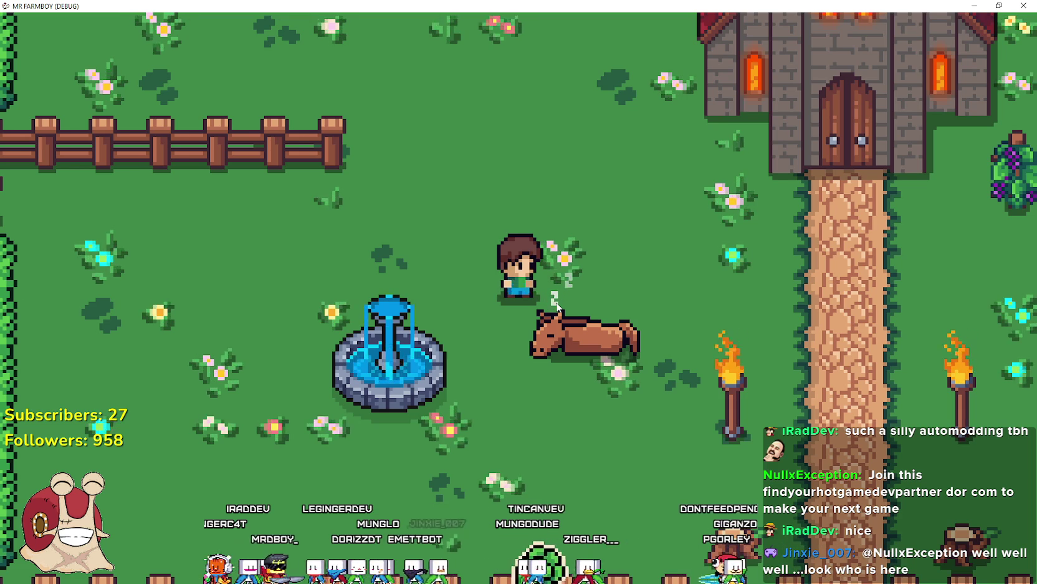
Walk the farmer west, south and around the fountain, then switch to the Steam store window
key(a)
key(s)
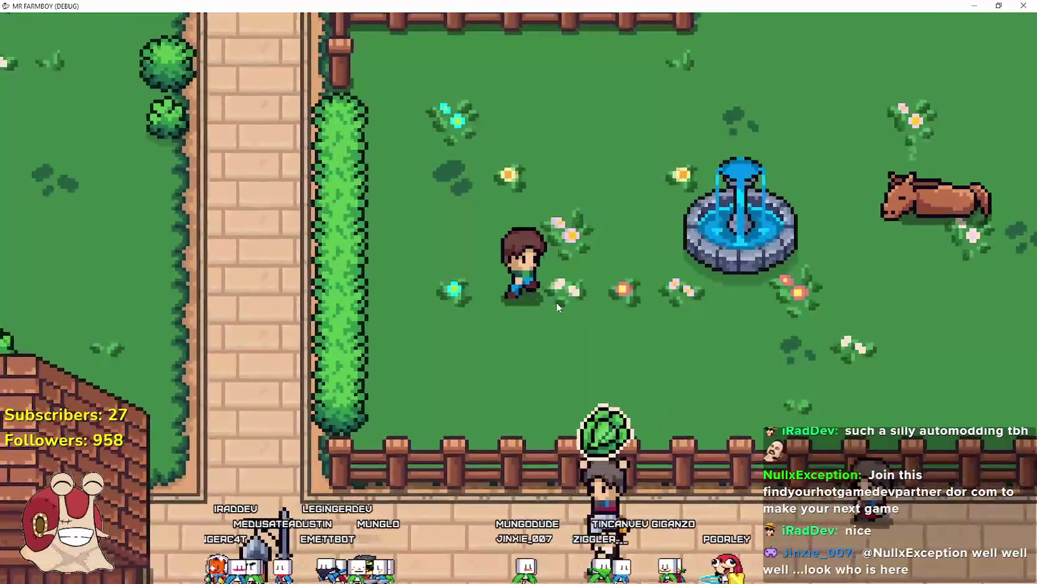
key(d)
key(w)
key(a)
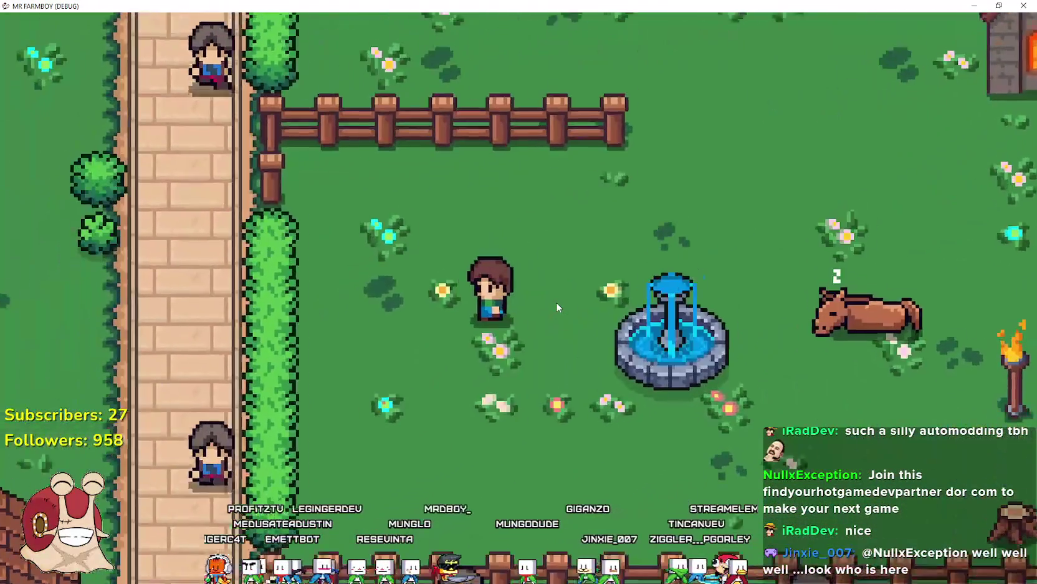
key(s)
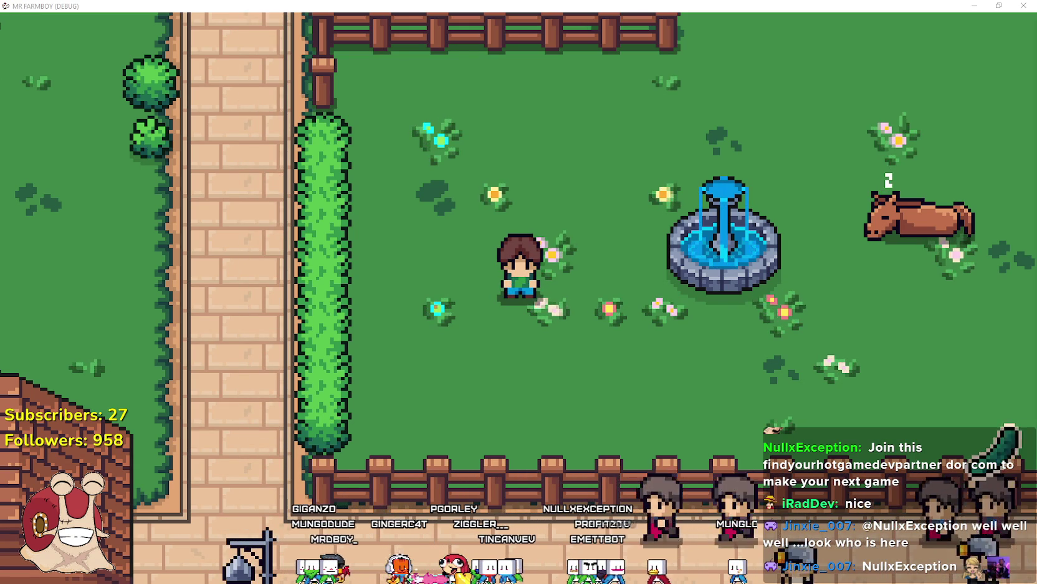
key(alt+Tab)
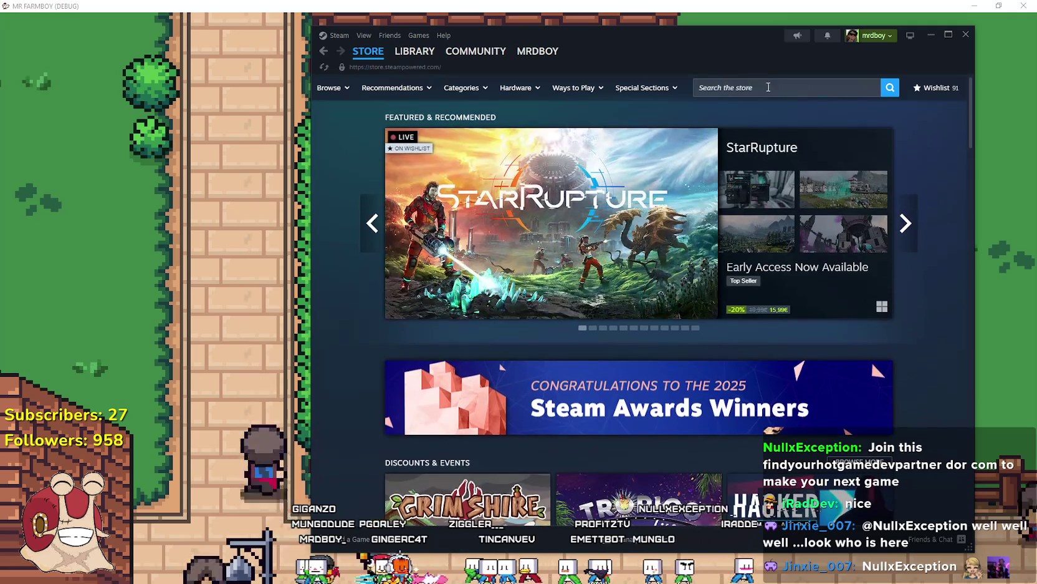
Search the store for 'MR FARM', open the MR FARMBOY page and view its fourth screenshot
click(767, 88)
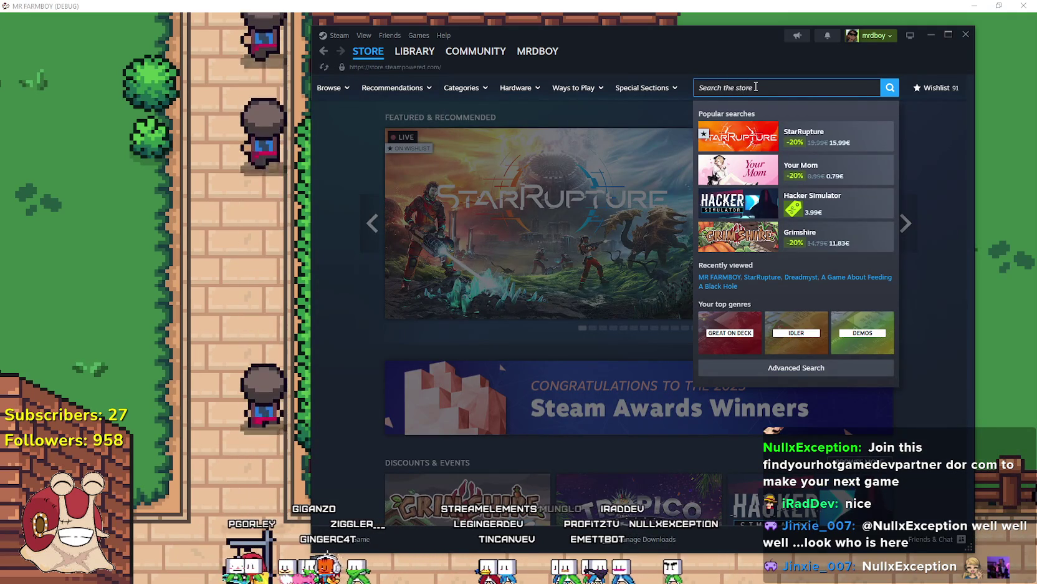
text(MR FARM)
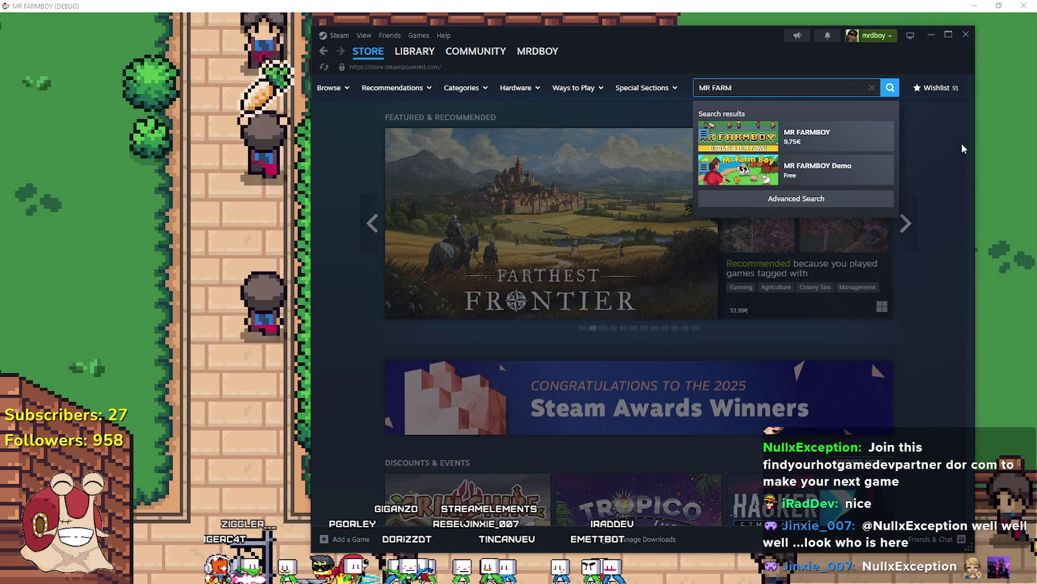
click(827, 143)
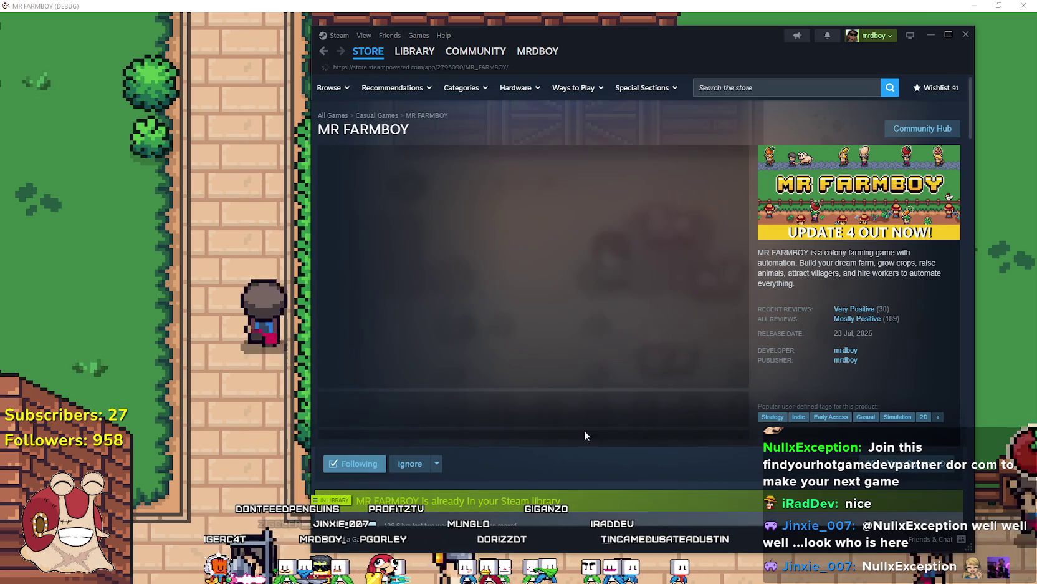
click(547, 415)
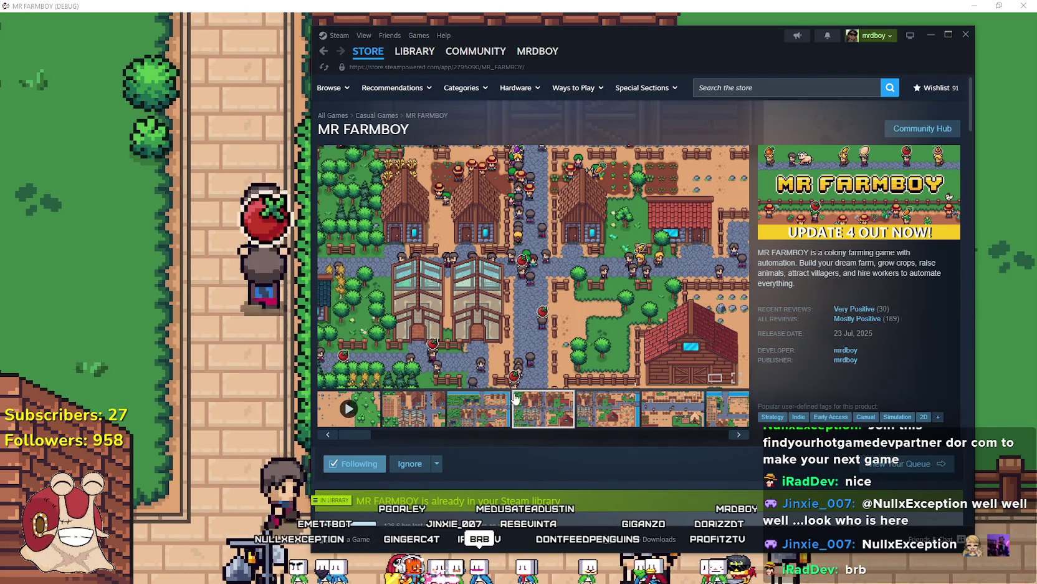
Open the MR FARMBOY community hub discussions and scroll through the topic list
click(923, 128)
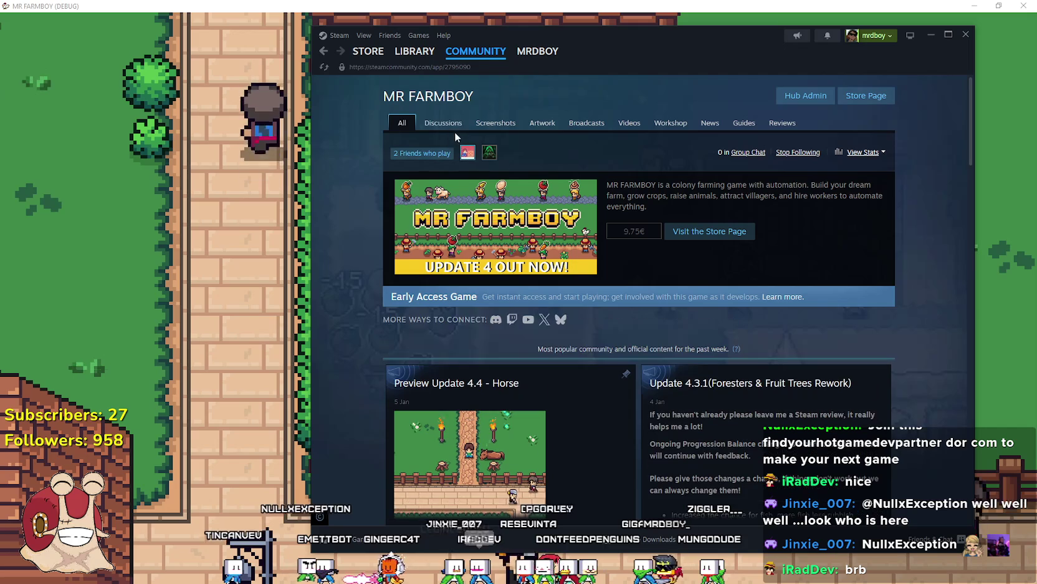
click(600, 304)
scroll(592, 331, down, 2)
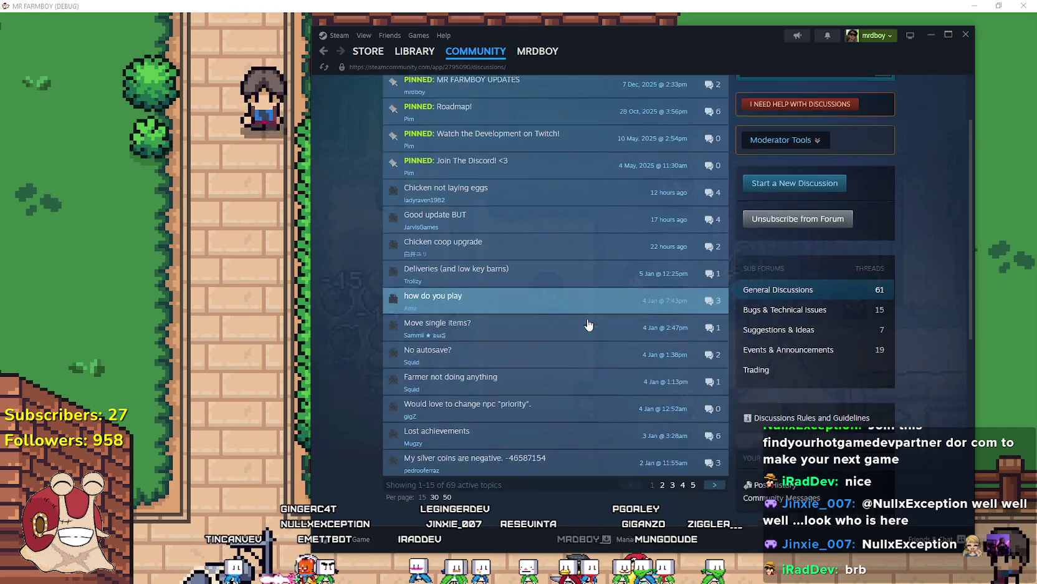
scroll(593, 336, up, 2)
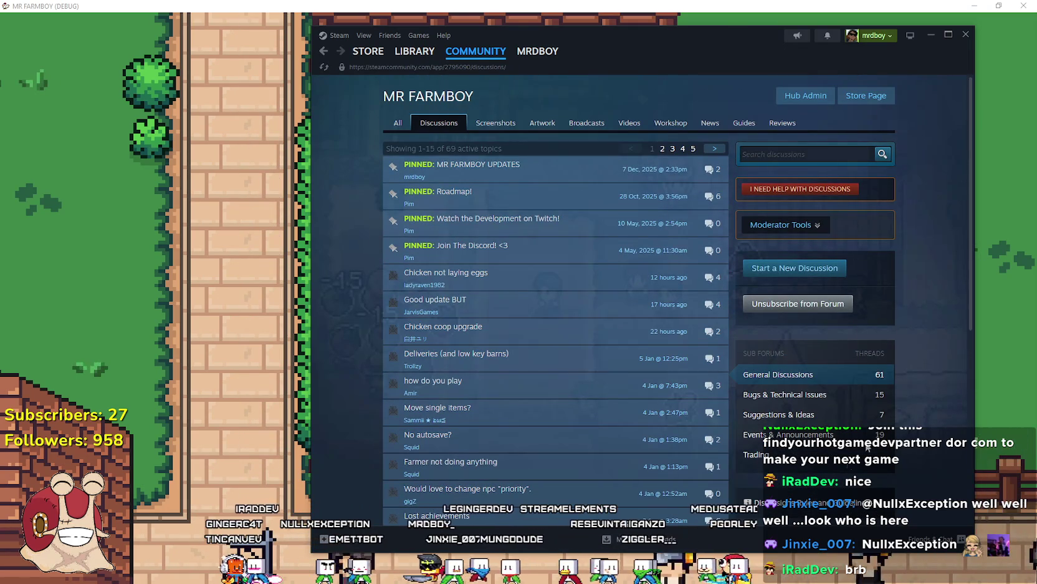
scroll(535, 280, down, 2)
scroll(536, 314, up, 1)
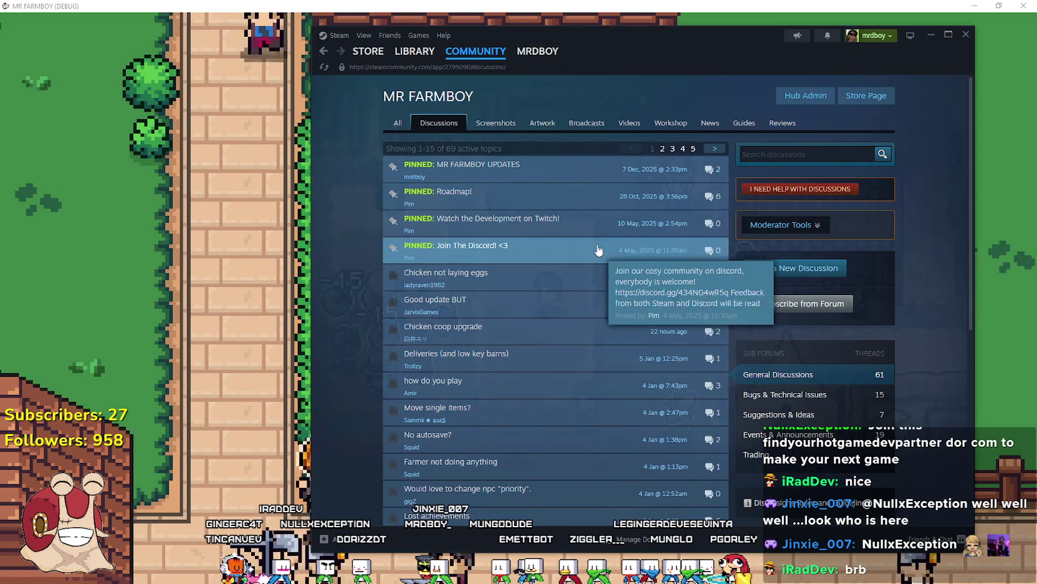
scroll(436, 411, down, 2)
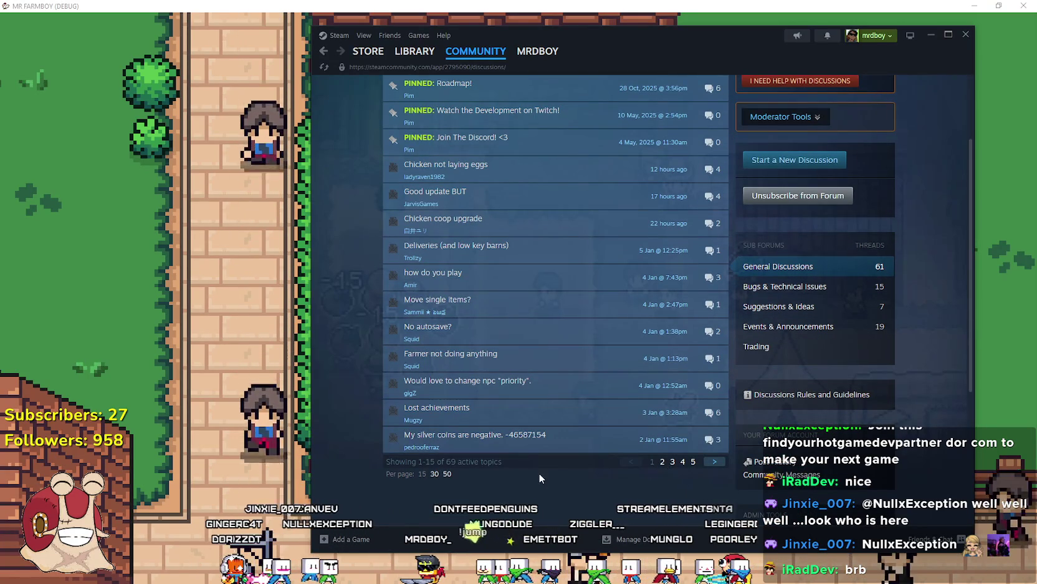
scroll(414, 443, up, 2)
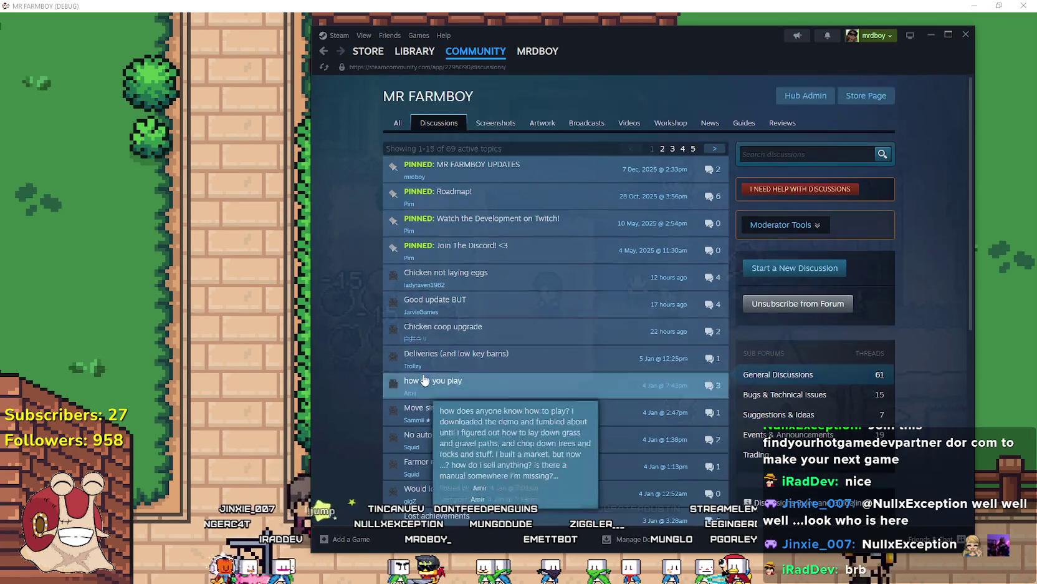
scroll(440, 280, down, 2)
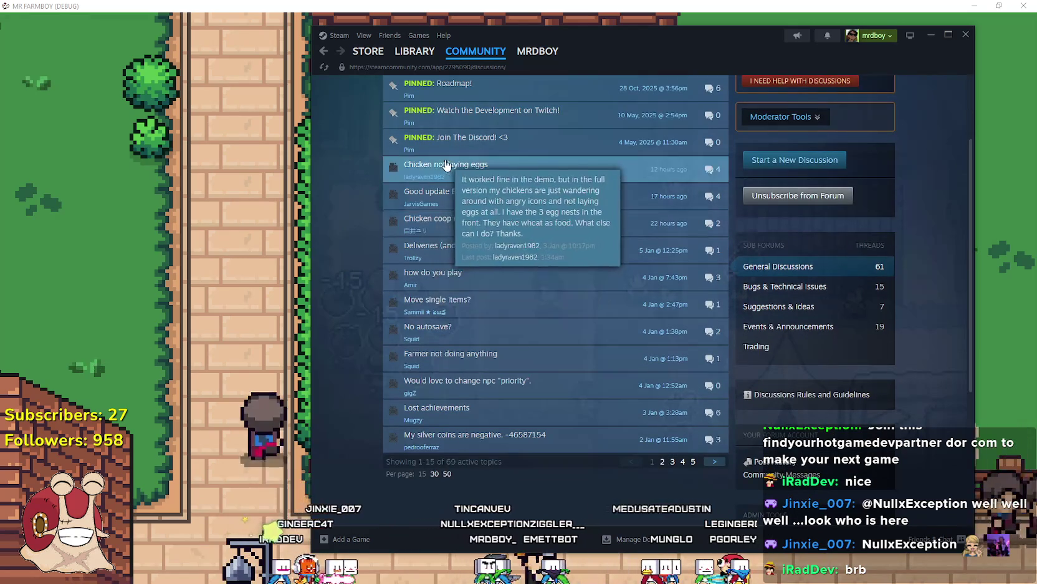
scroll(491, 409, up, 2)
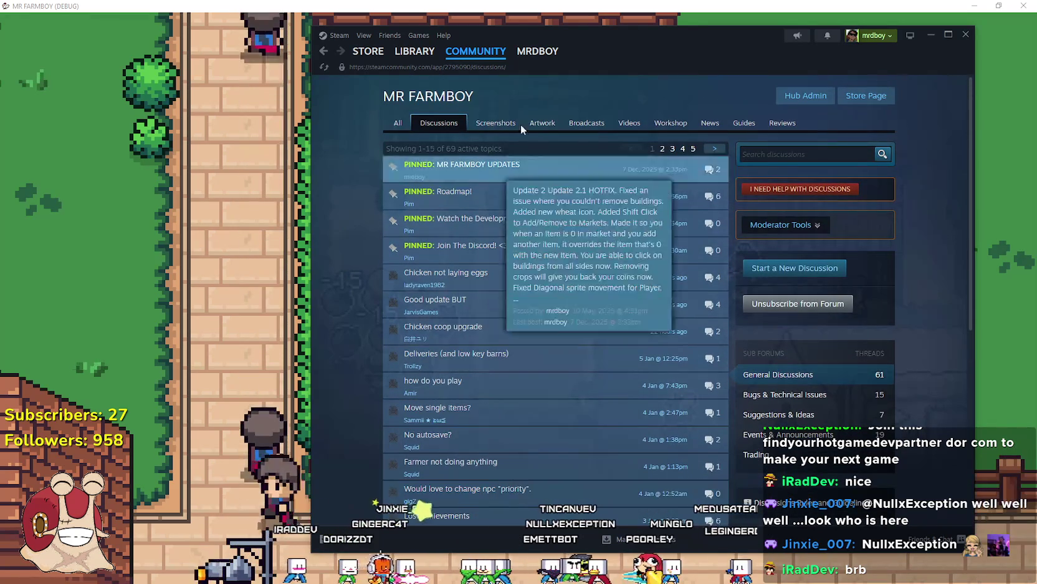
scroll(575, 261, down, 1)
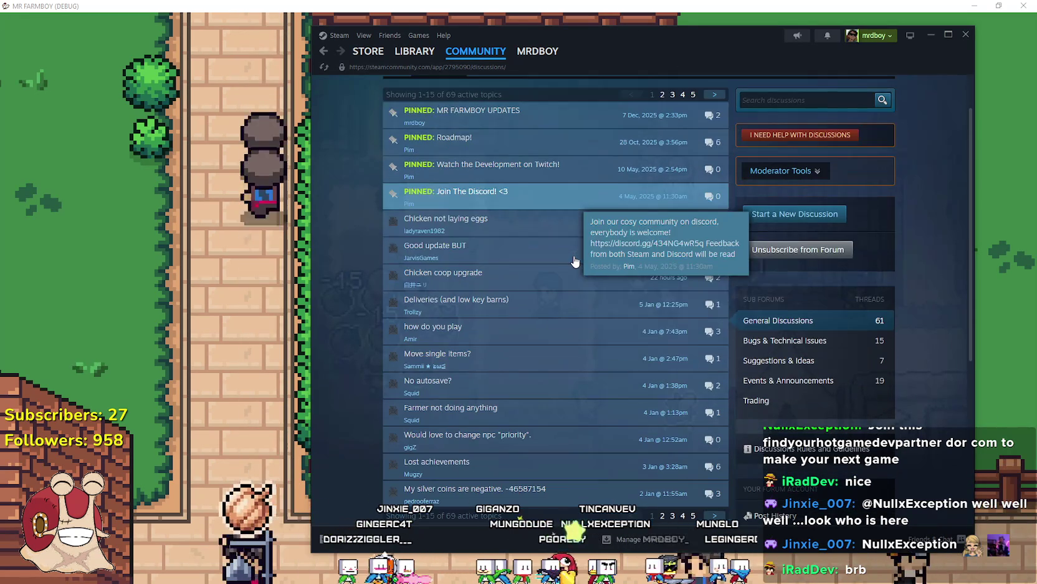
Shift the Steam window slightly, scroll the list again, then bring the game to the front
drag(629, 42, 612, 34)
scroll(539, 250, down, 2)
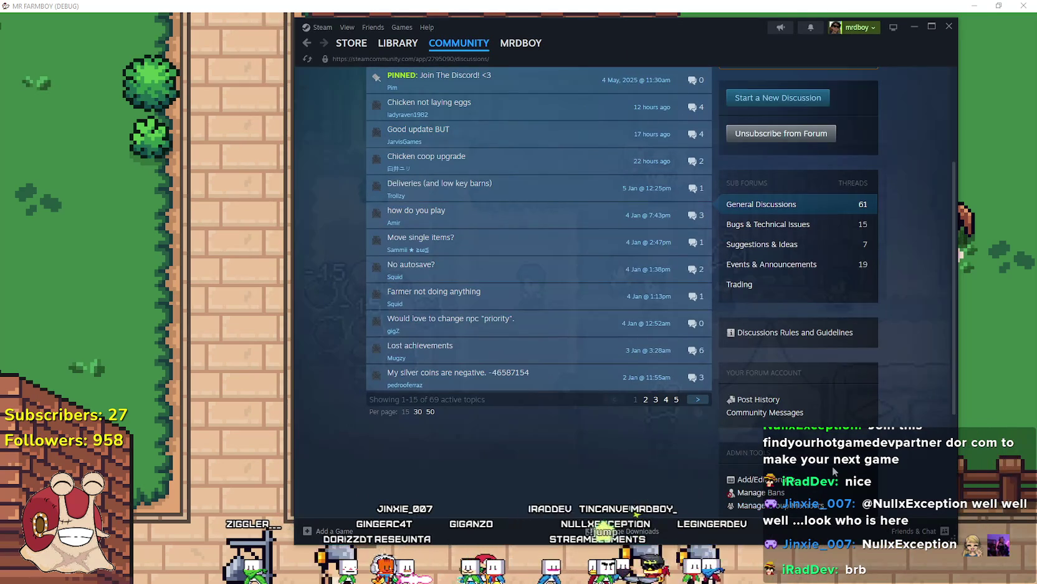
scroll(884, 483, down, 3)
scroll(883, 483, up, 6)
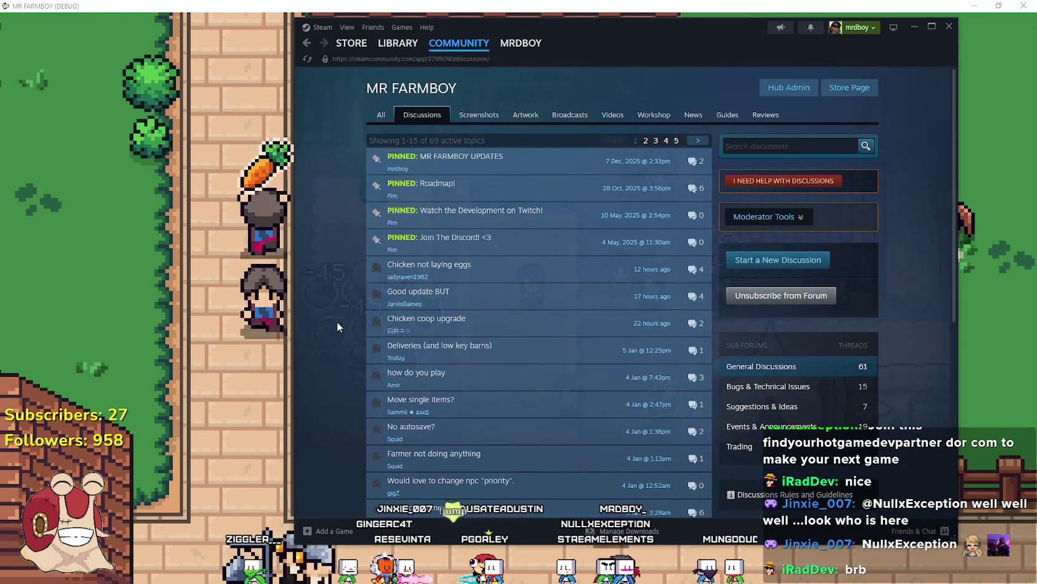
click(204, 298)
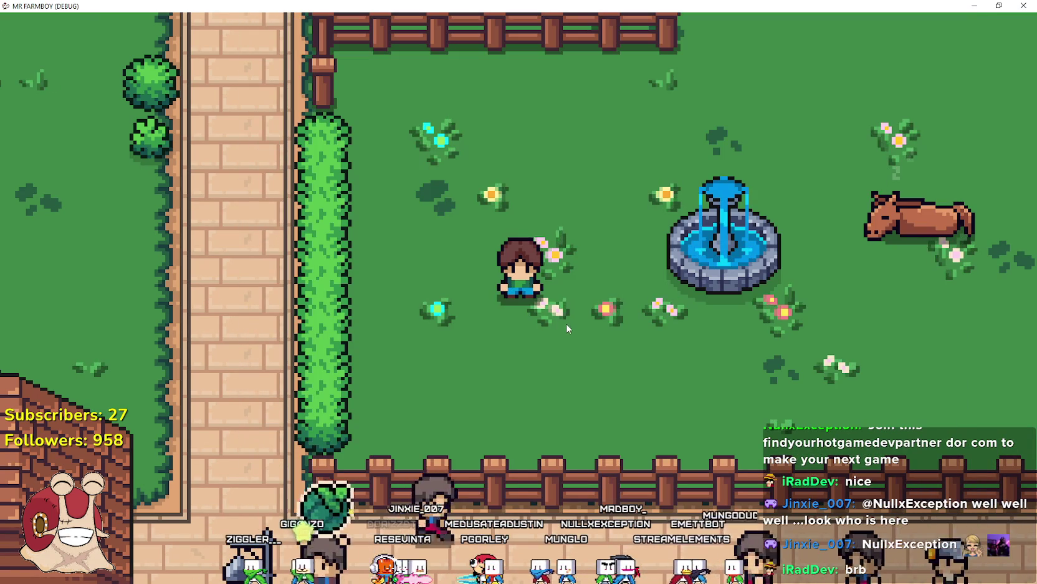
Walk the farmer past the fountain, up toward the church, over to the brick path and back
key(d)
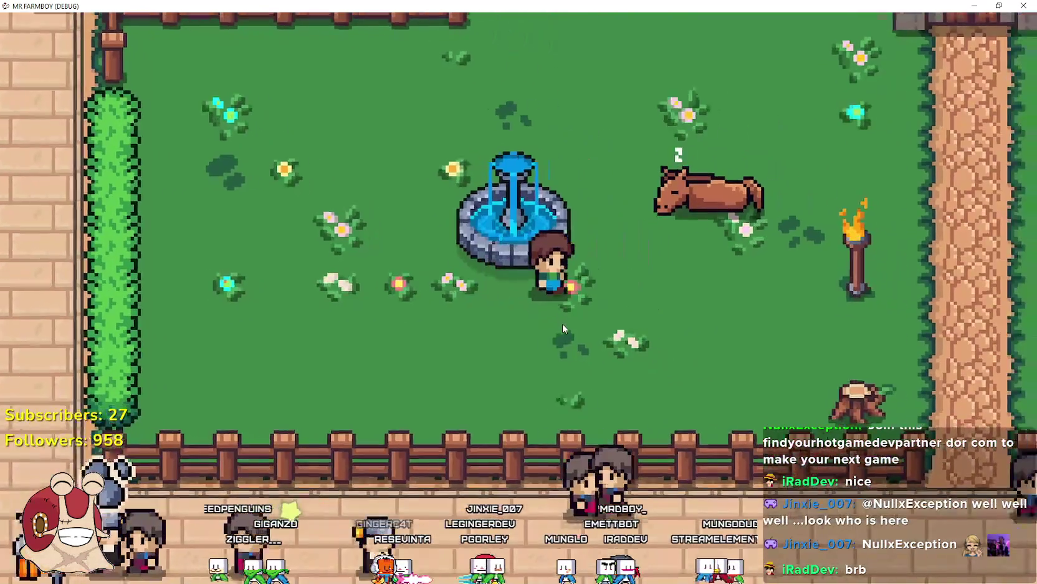
key(w)
key(a)
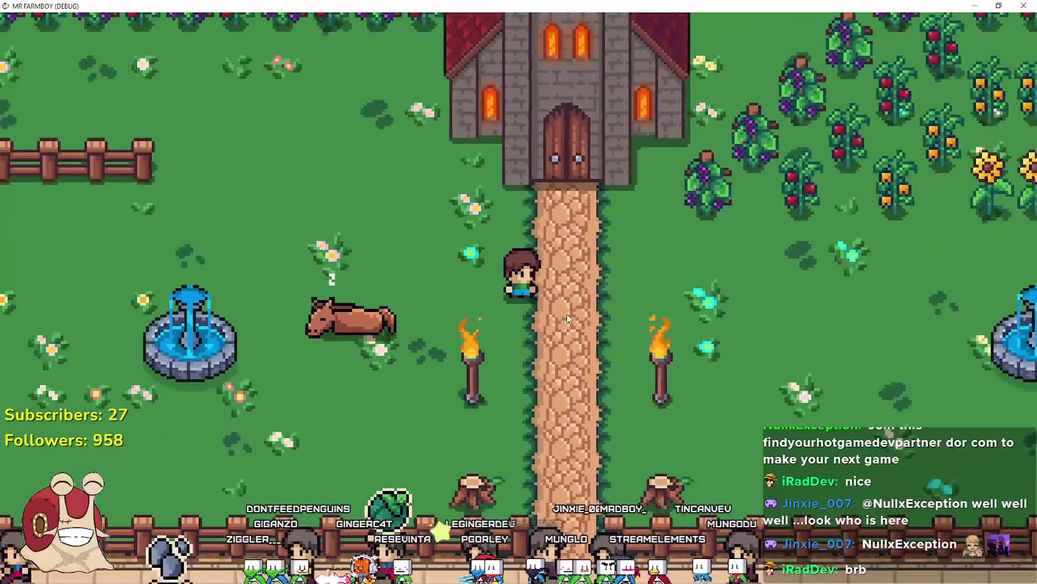
key(a)
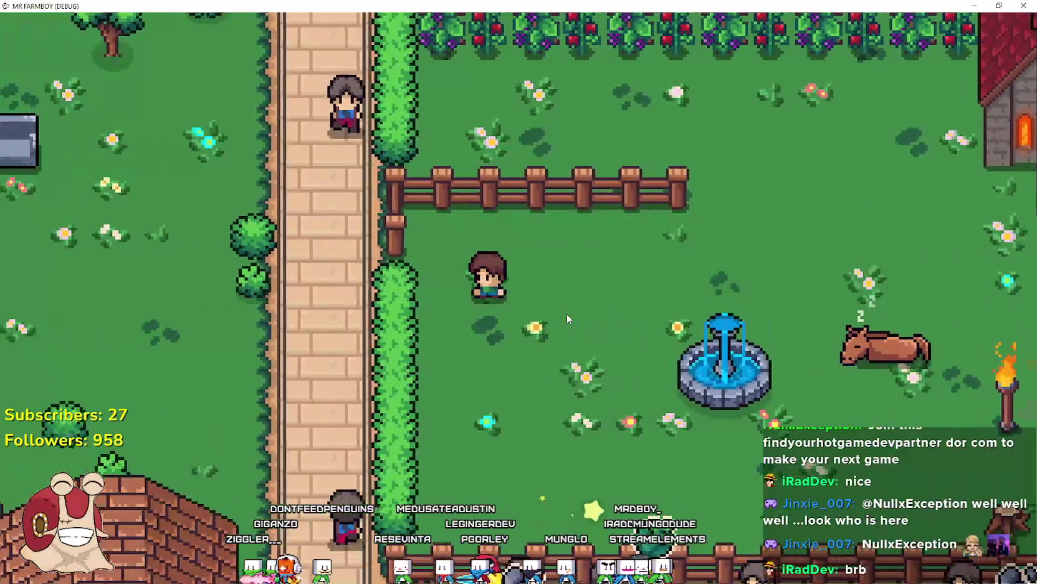
key(d)
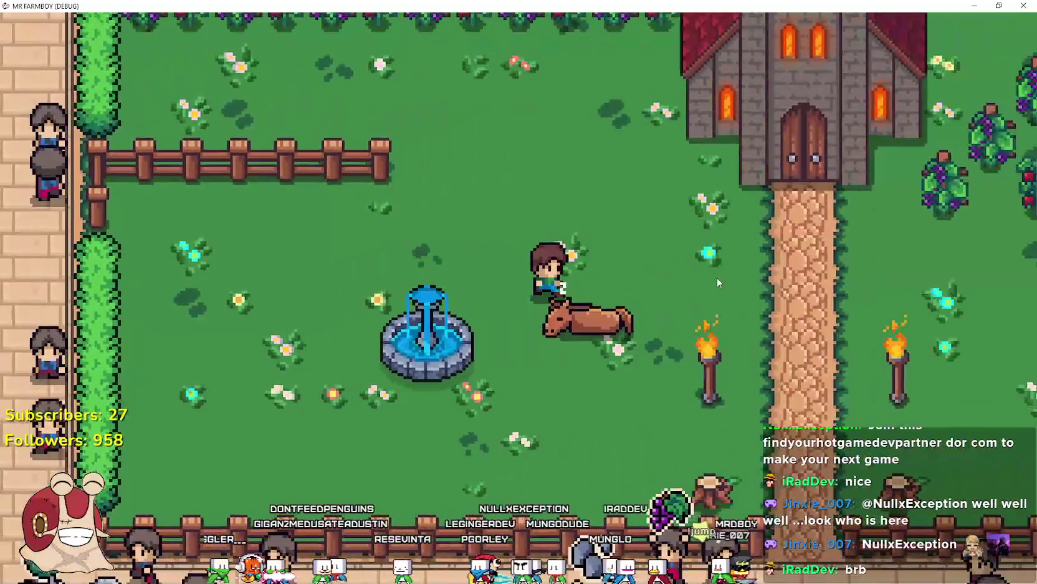
key(d)
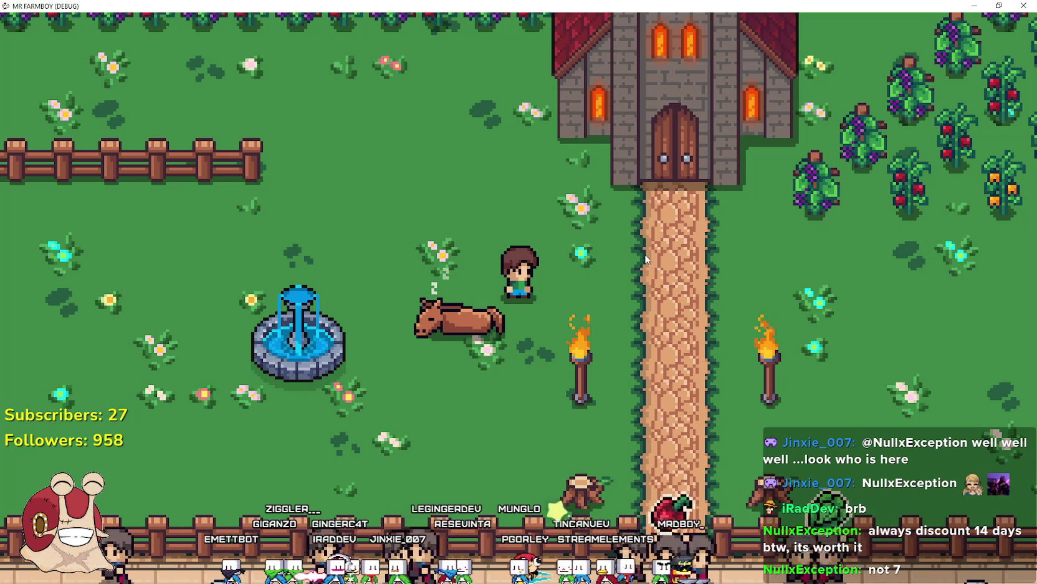
Walk the farmer down-left, then right toward the church, and switch back to Steam discussions
key(a)
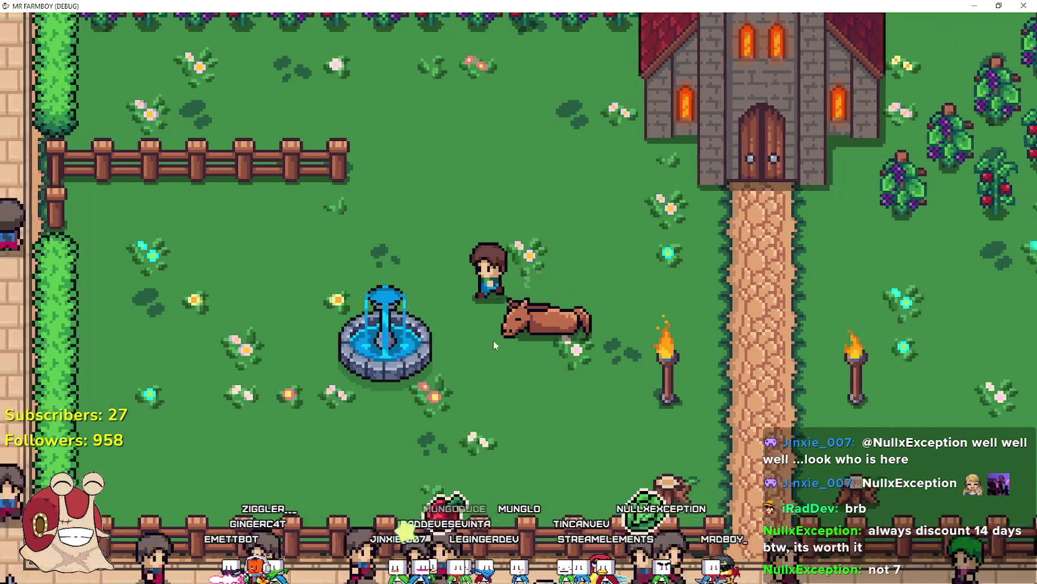
key(s)
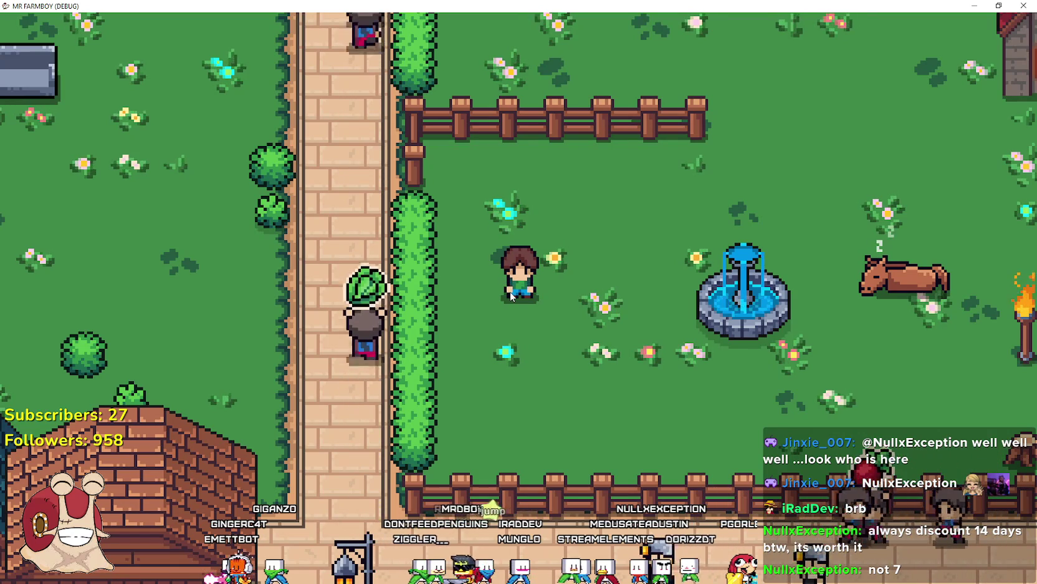
key(w)
key(d)
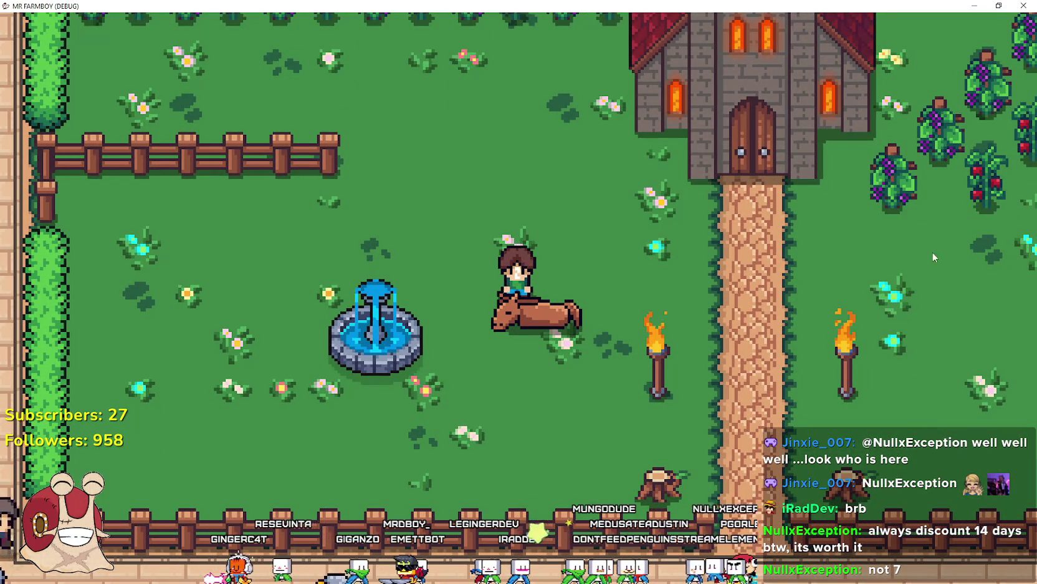
key(alt+Tab)
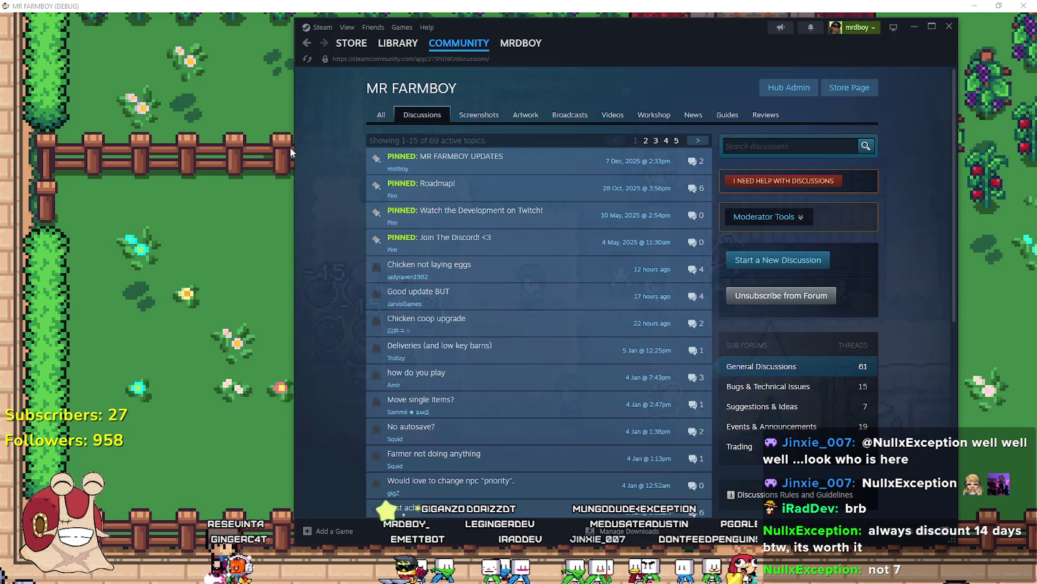
click(350, 49)
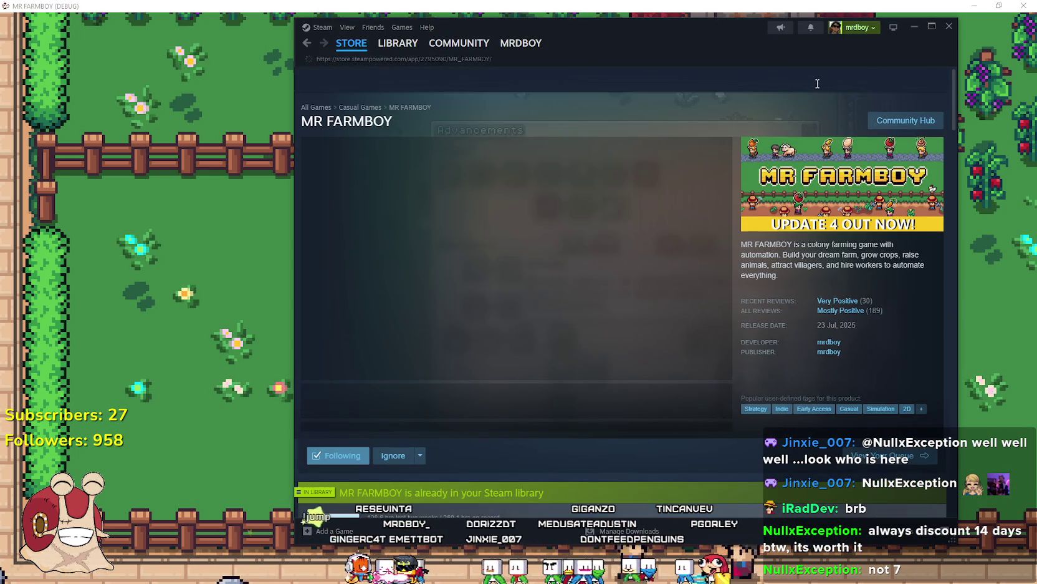
click(748, 80)
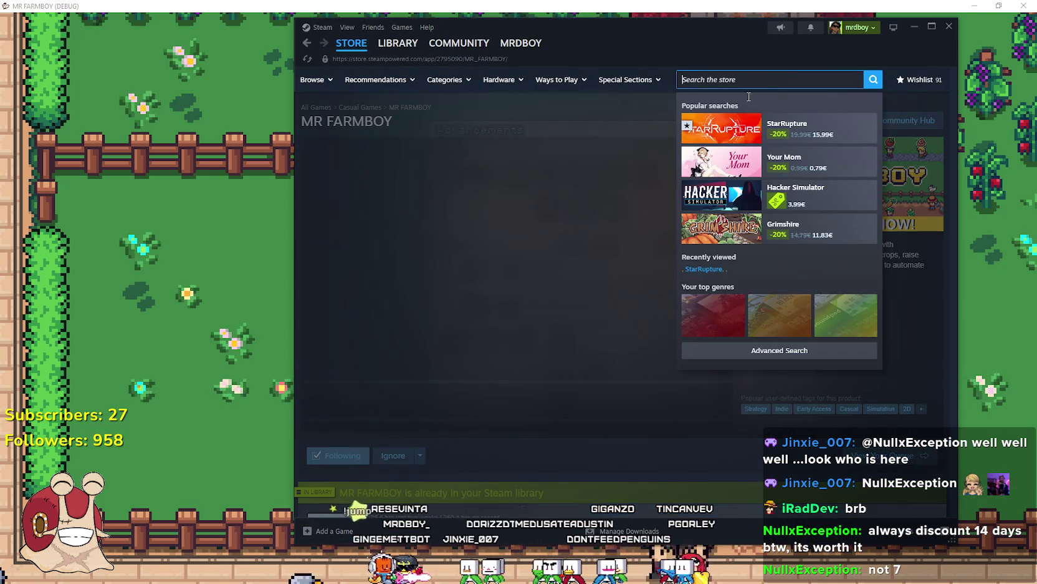
text(MR FARM)
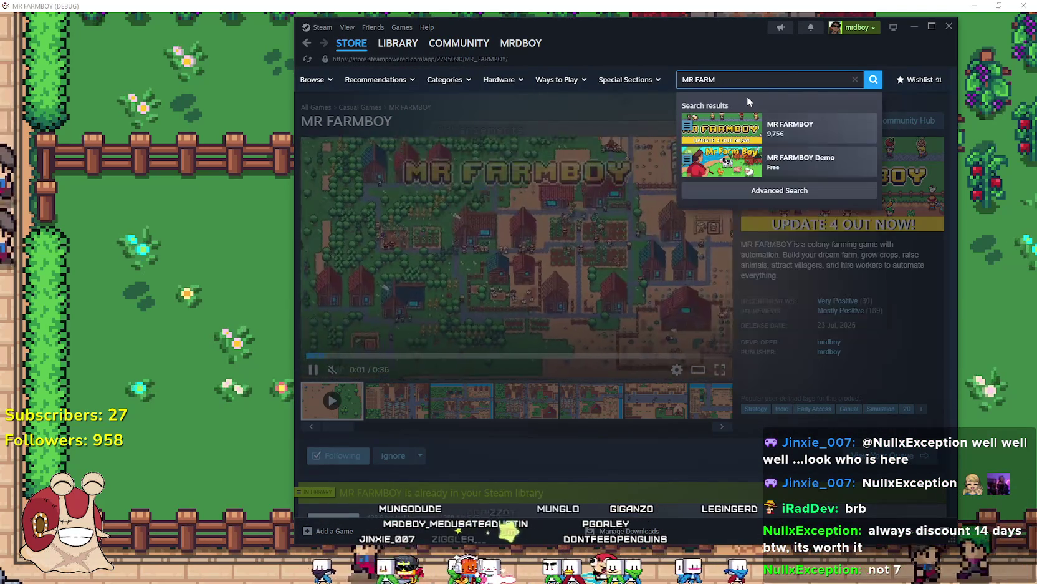
click(767, 162)
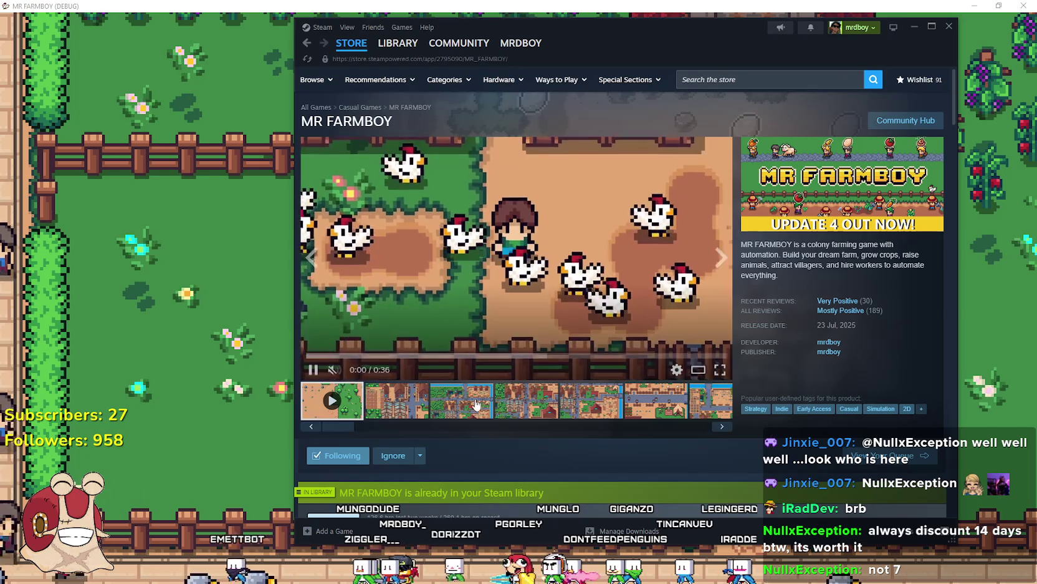
scroll(591, 304, down, 15)
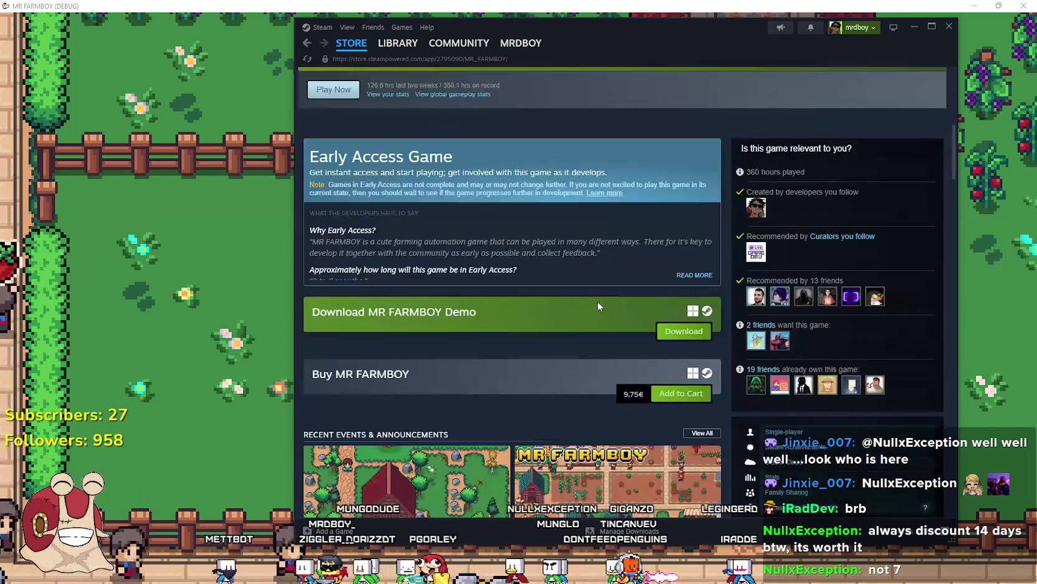
scroll(611, 341, up, 15)
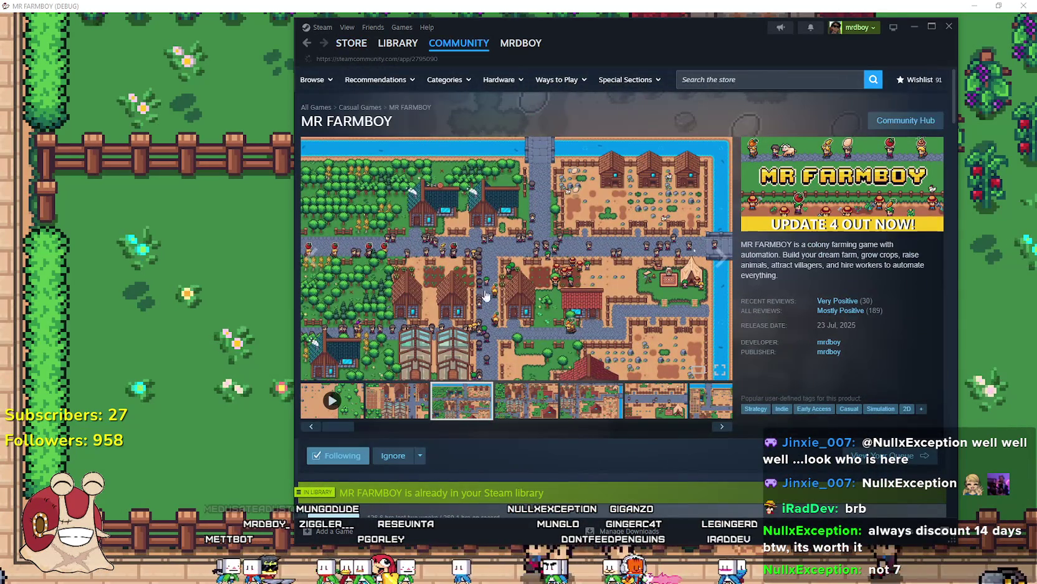
scroll(622, 281, down, 3)
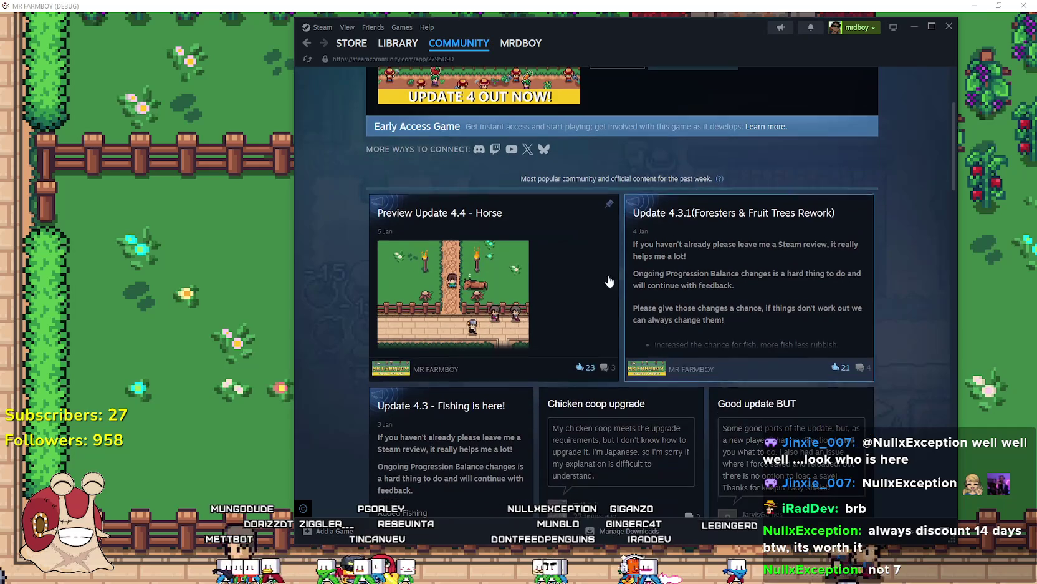
scroll(622, 207, up, 3)
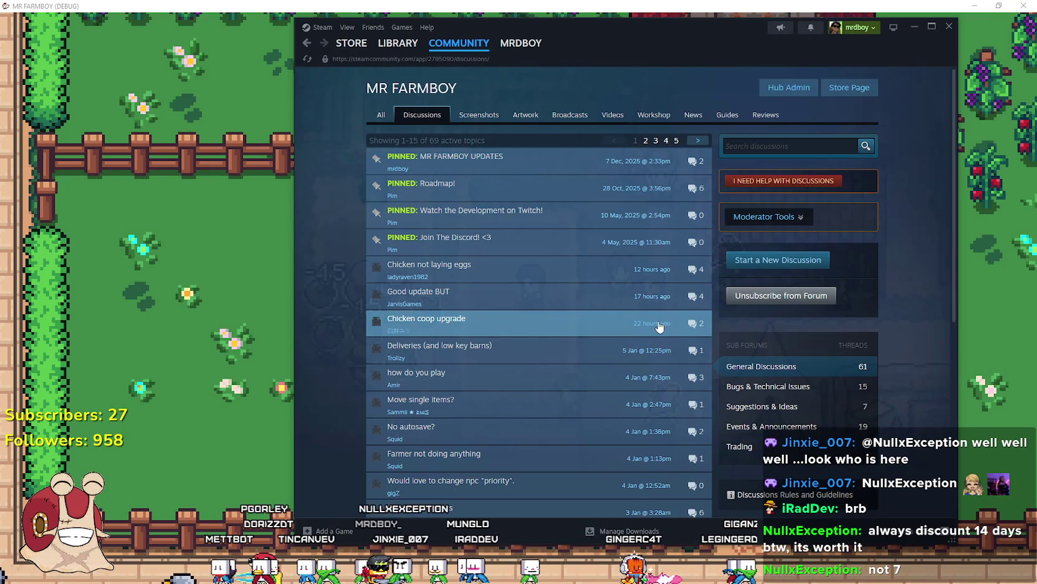
scroll(642, 374, down, 2)
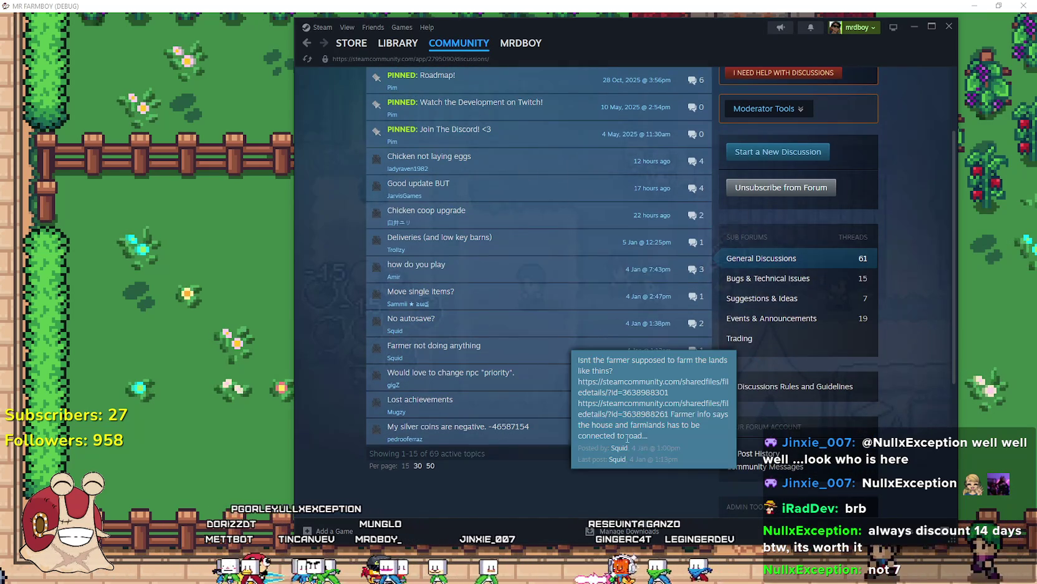
scroll(626, 447, up, 2)
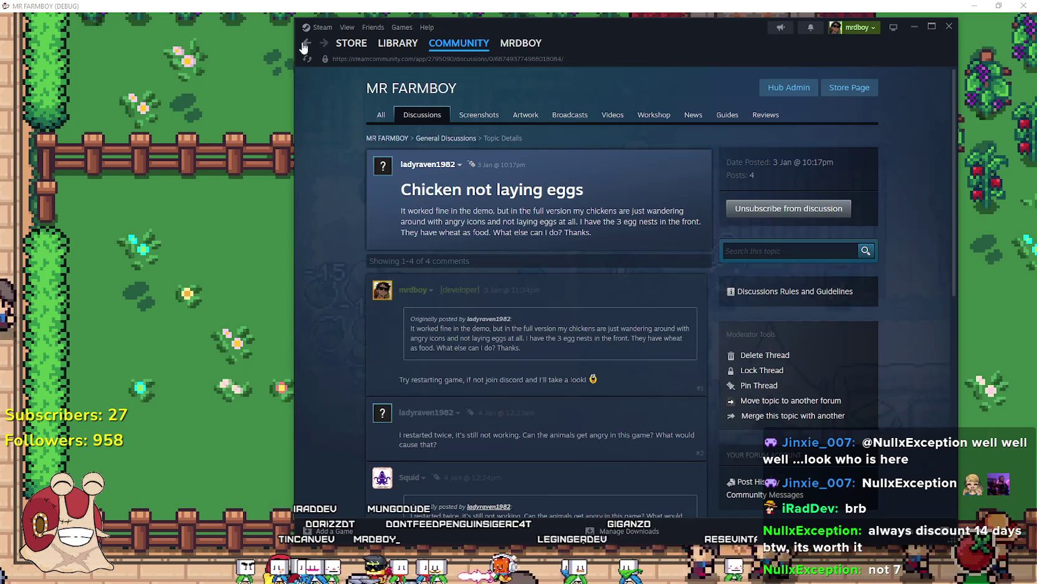
click(304, 44)
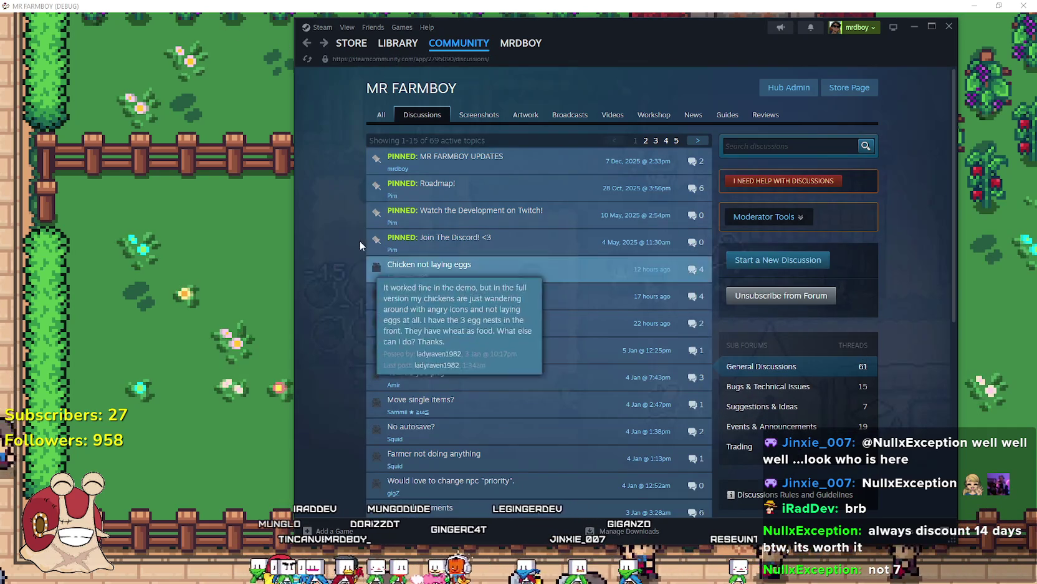
Switch Steam to the Library, slide its window left, and minimize it to reveal the game
click(389, 47)
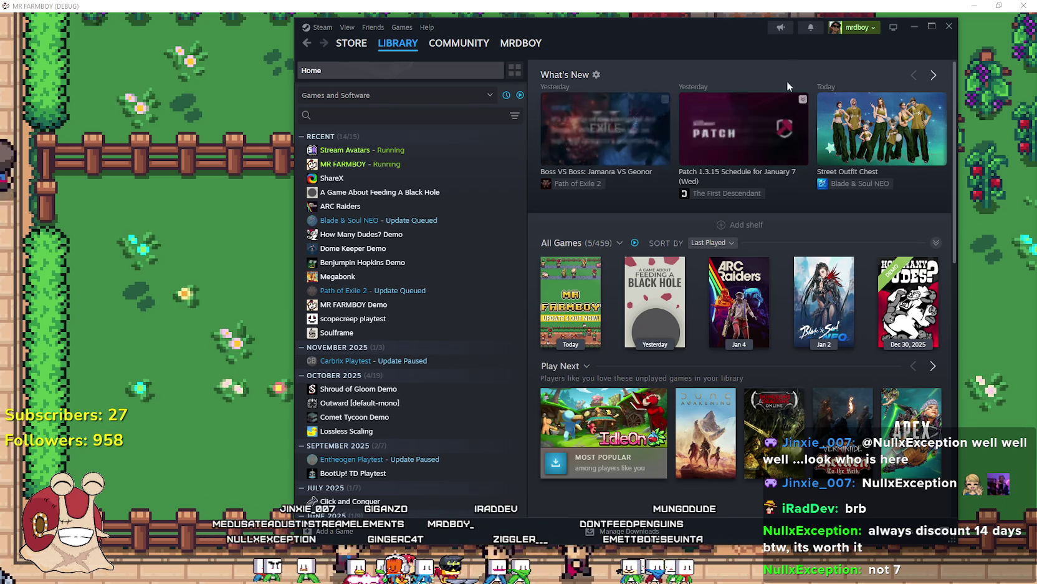
drag(737, 44, 675, 44)
click(844, 26)
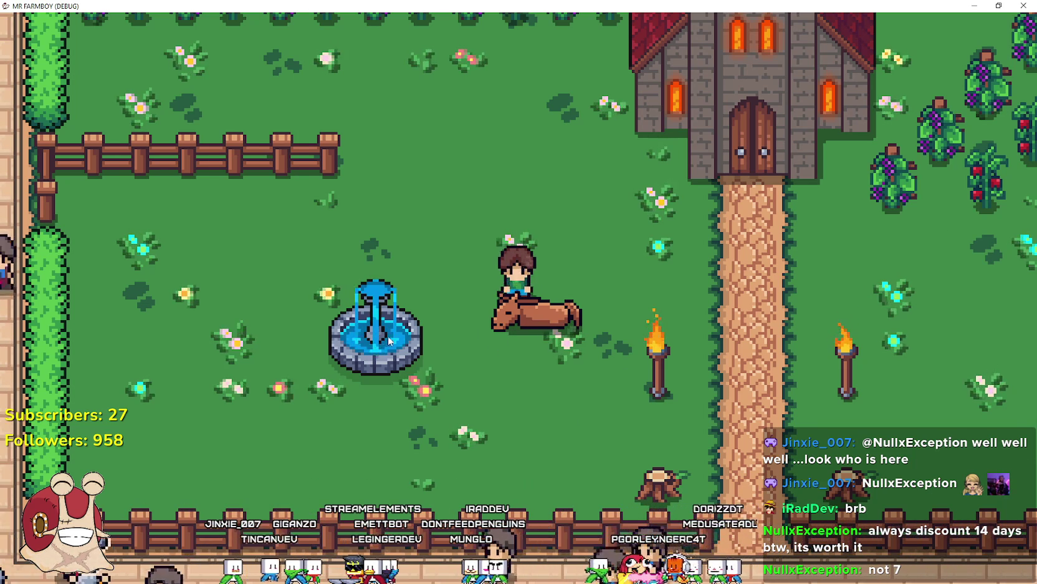
Walk the farmer far to the left, then launch Windows Calculator over the game
key(a)
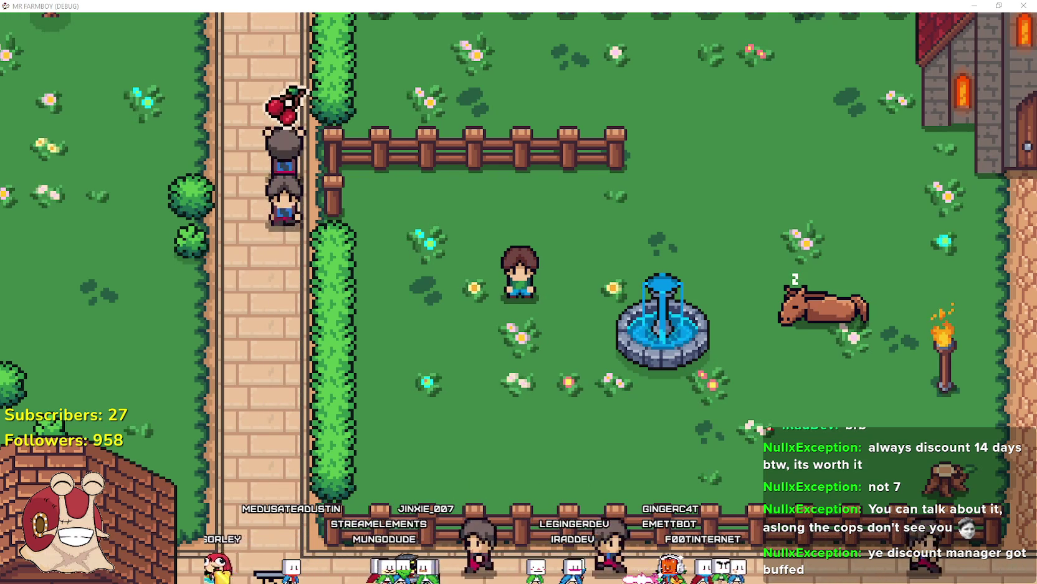
key(XF86Calculator)
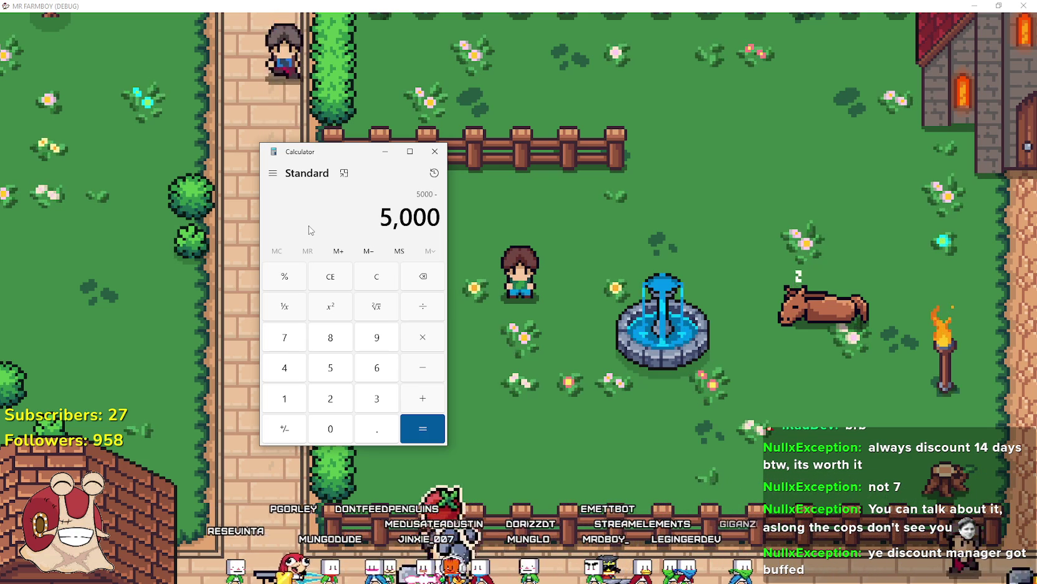
Compute 5000 − 3250 = 1,750, select the result, move the calculator aside, then close it
key(Return)
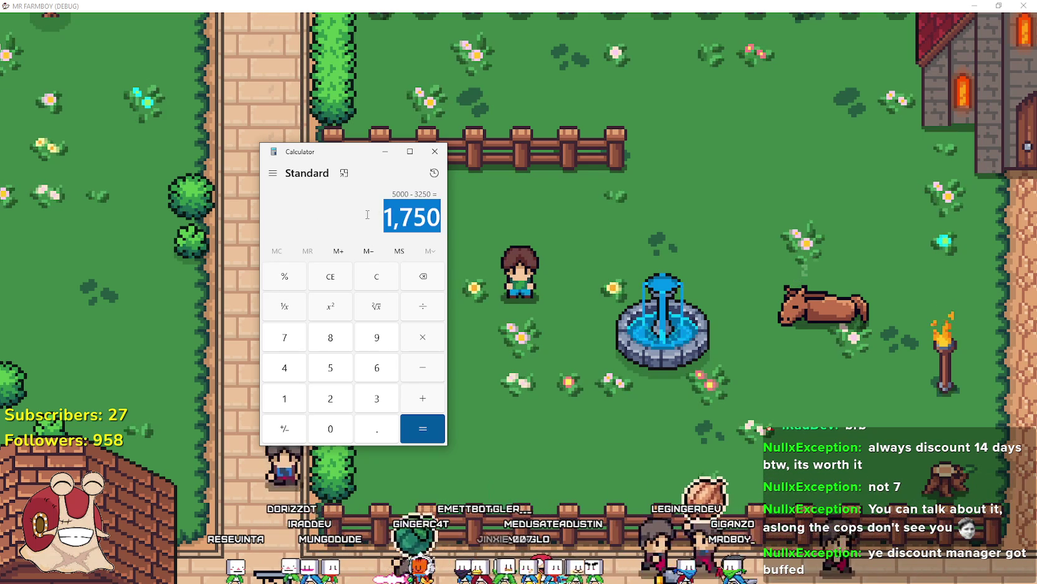
drag(385, 218, 427, 215)
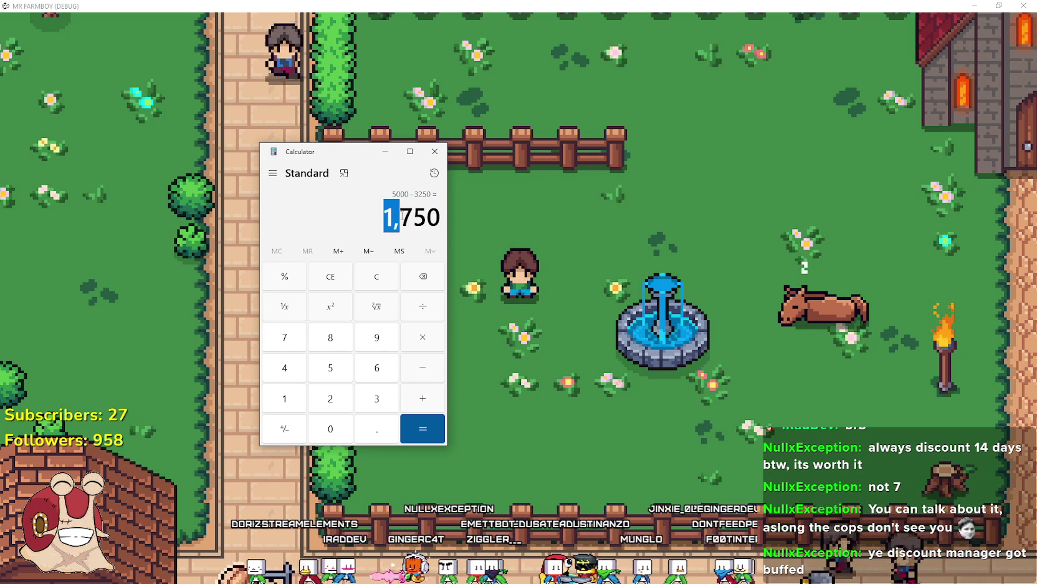
mouse_move(350, 150)
mouse_down()
mouse_move(464, 91)
mouse_move(440, 69)
mouse_move(369, 46)
mouse_move(176, 23)
mouse_up()
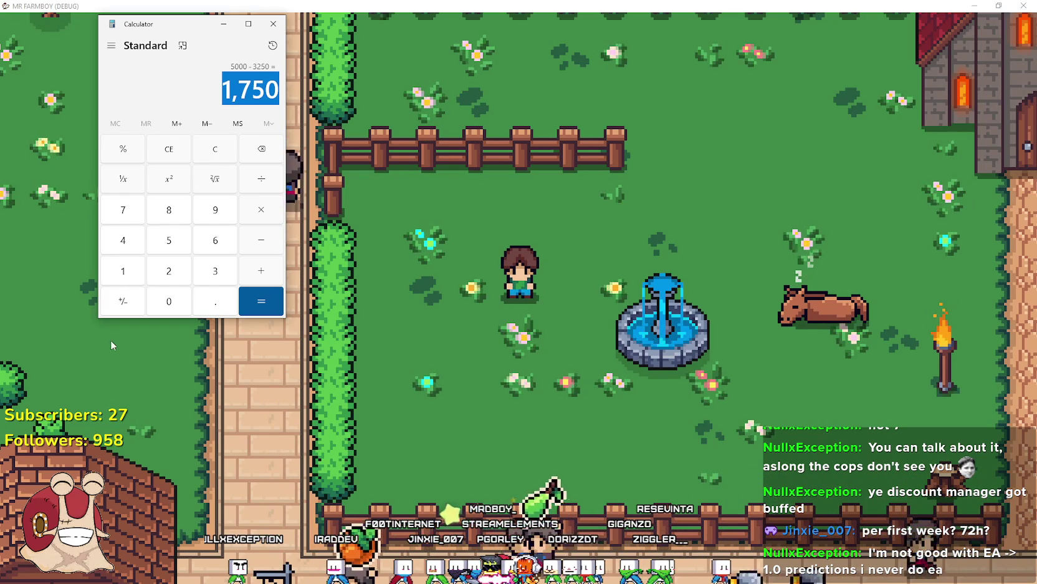
click(278, 73)
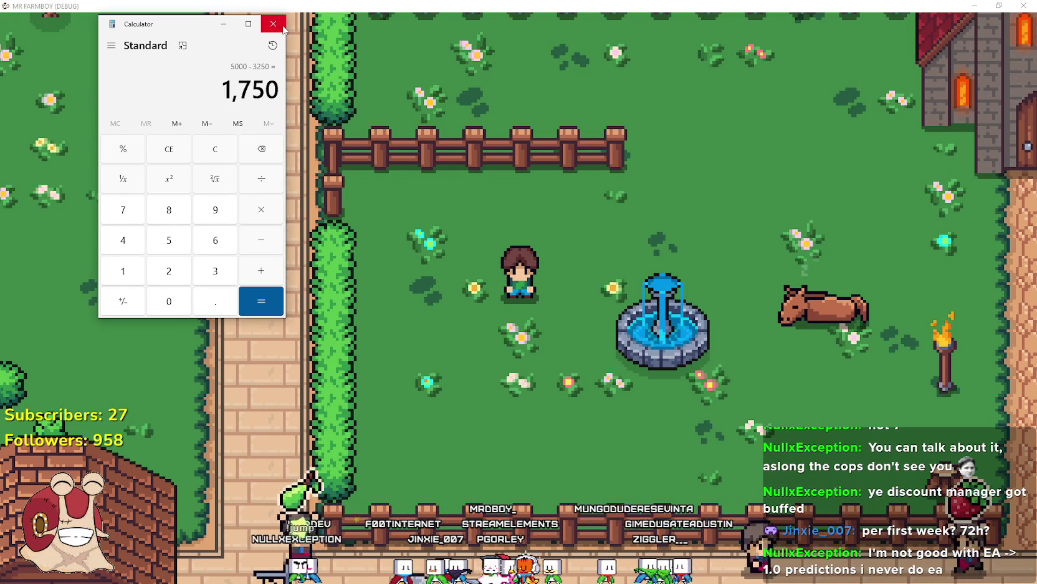
click(337, 194)
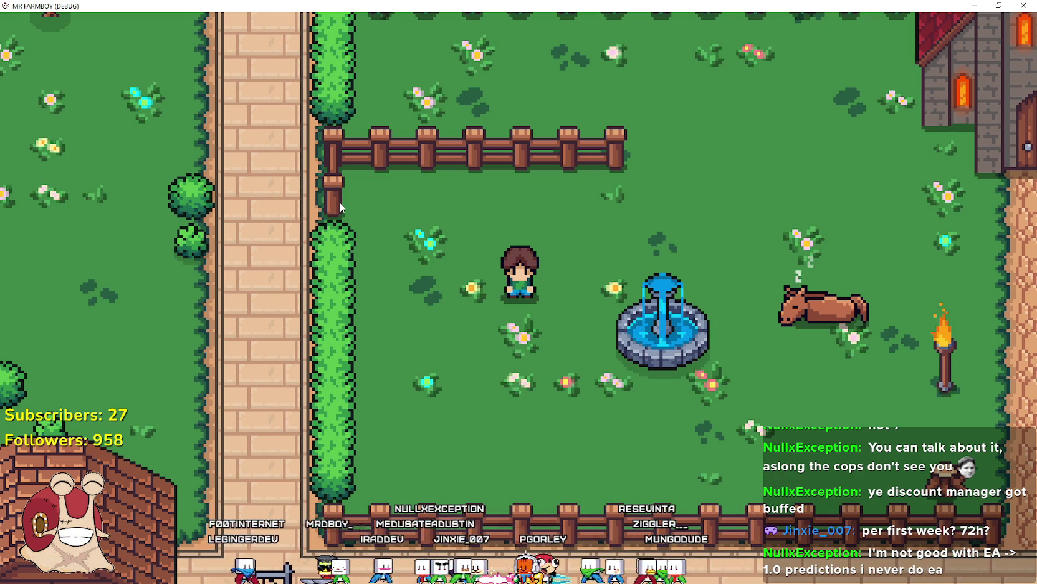
Walk the farmer right past the church, down to the lower fence, then back to the fountain
key(d)
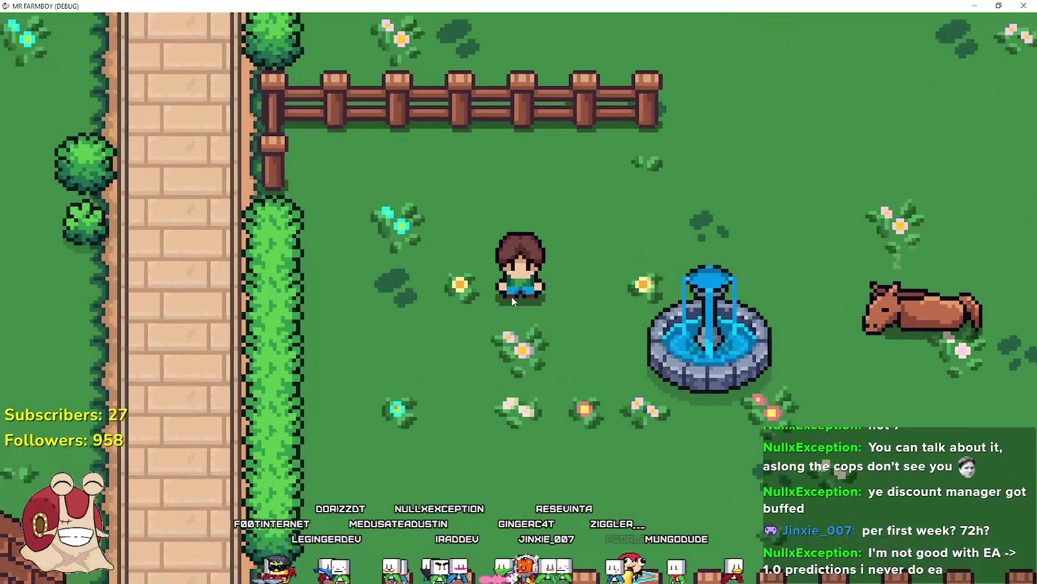
key(d)
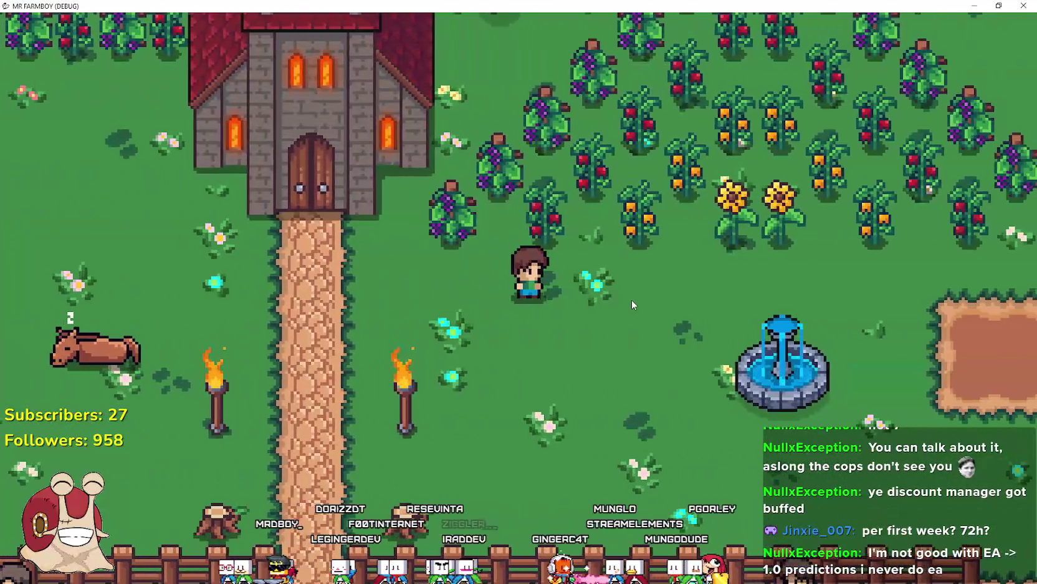
key(s)
key(a)
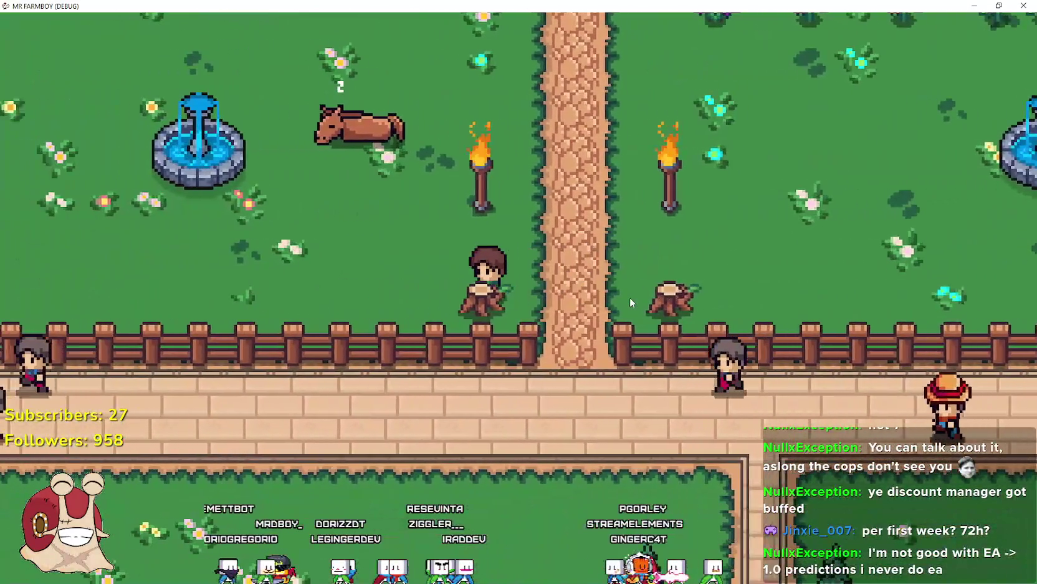
key(a)
key(w)
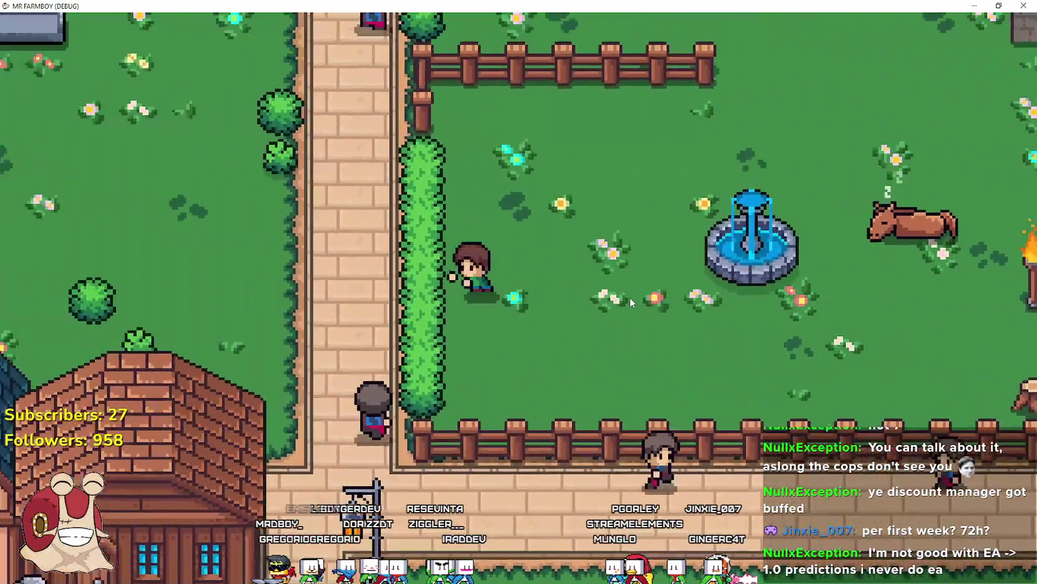
key(a)
key(d)
key(w)
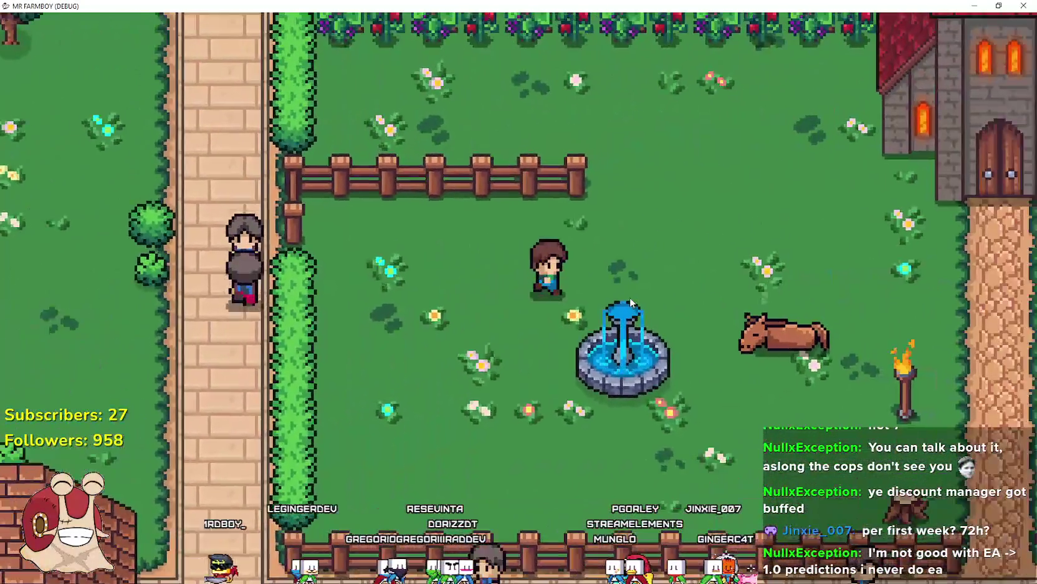
Walk the farmer by the chapel path, past the horse into the garden, then switch to Steam
key(d)
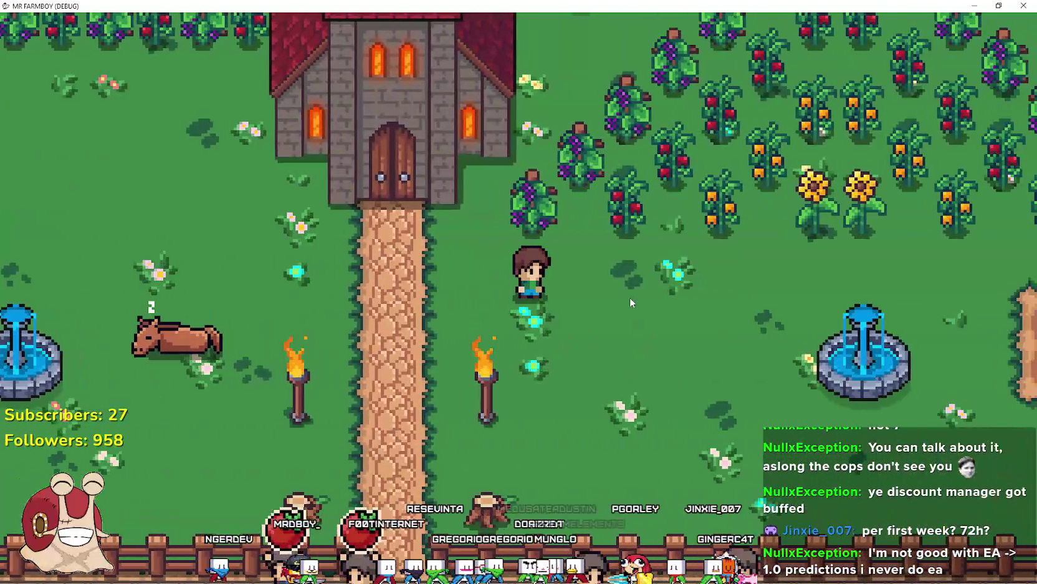
key(s)
key(a)
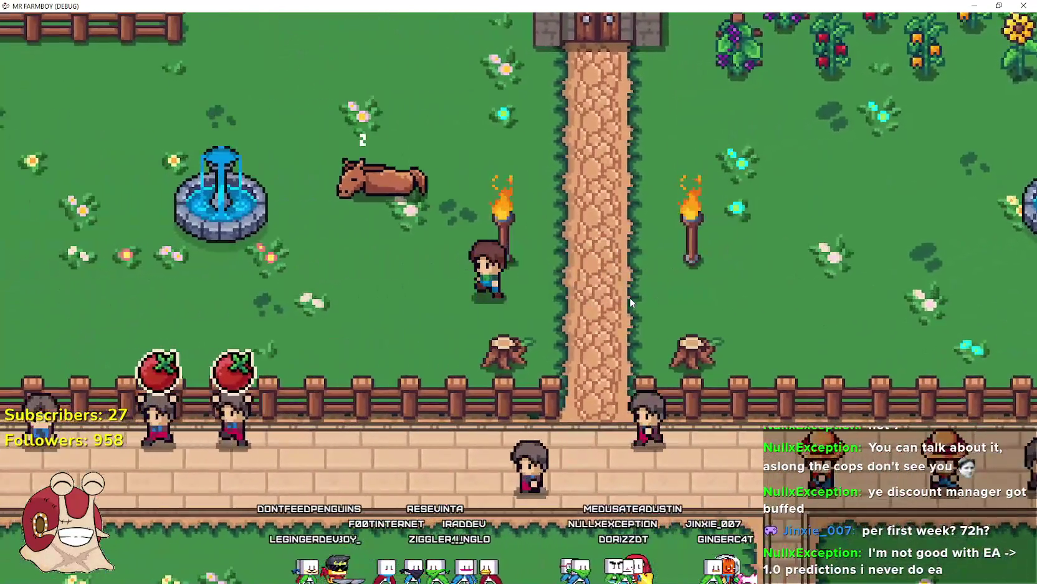
key(a)
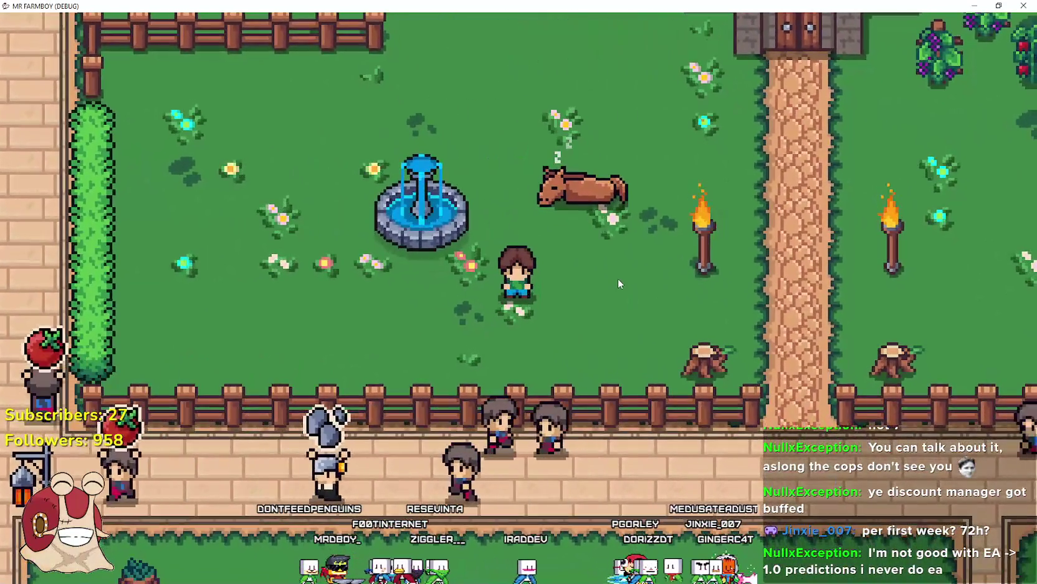
key(a)
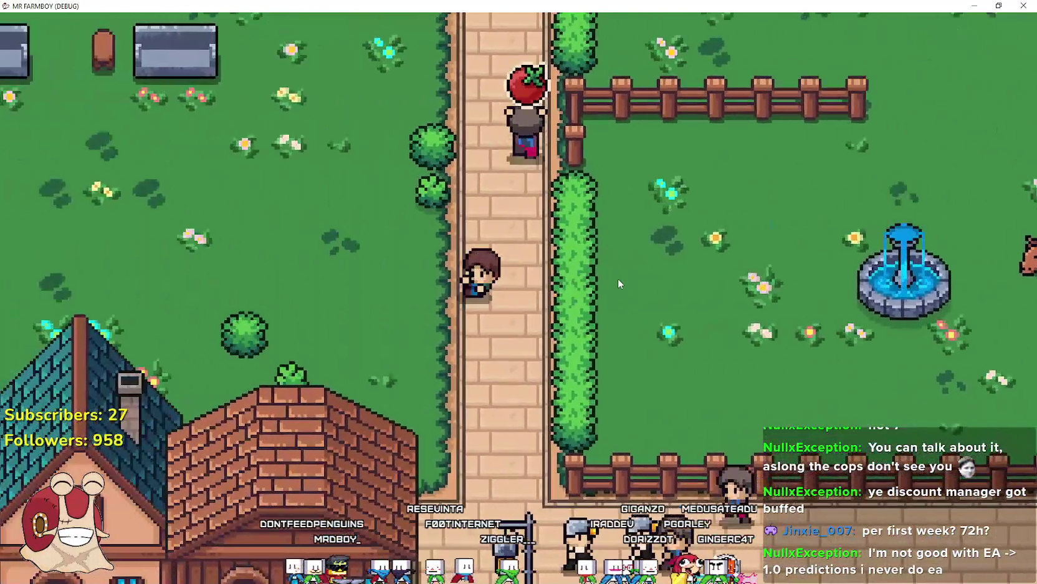
key(d)
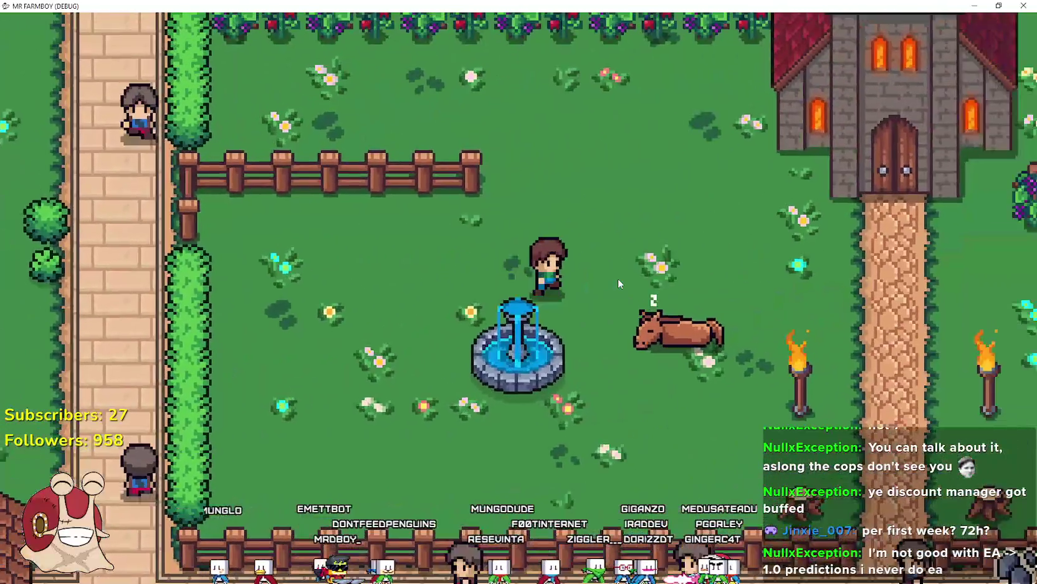
key(d)
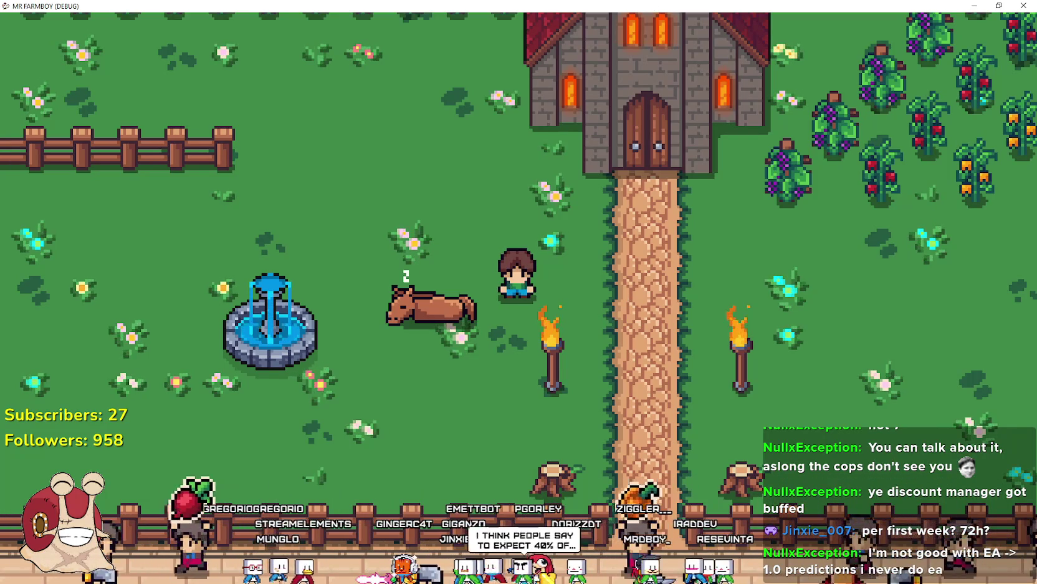
key(alt+Tab)
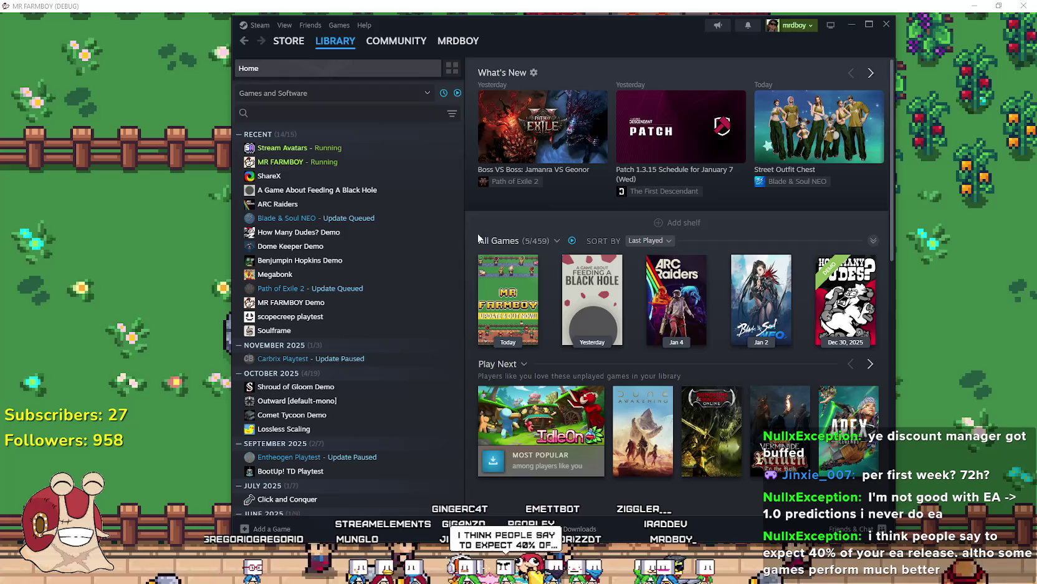
Open the MR FARMBOY game page in the Library and its community hub
click(322, 163)
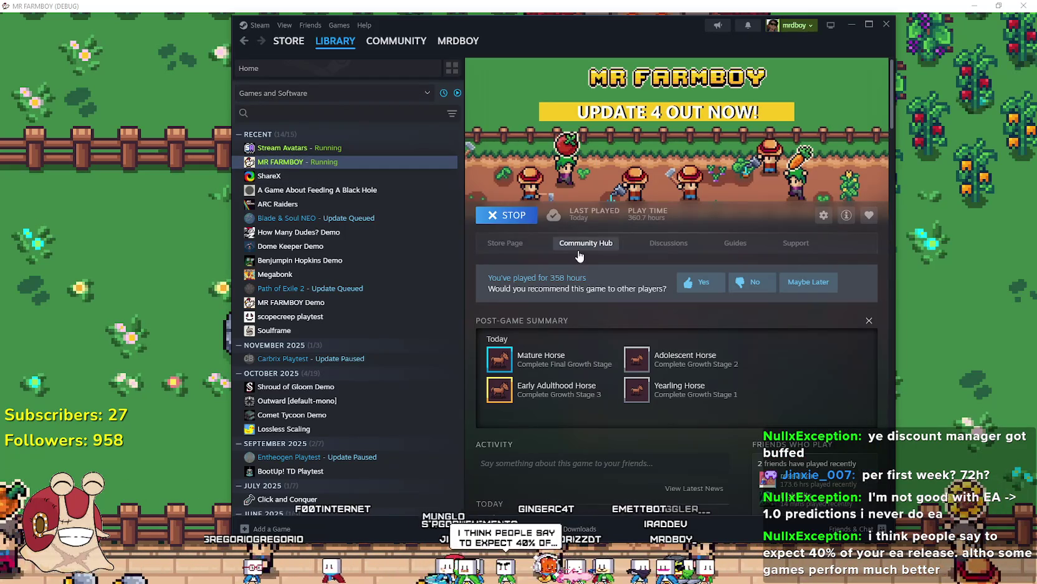
click(586, 238)
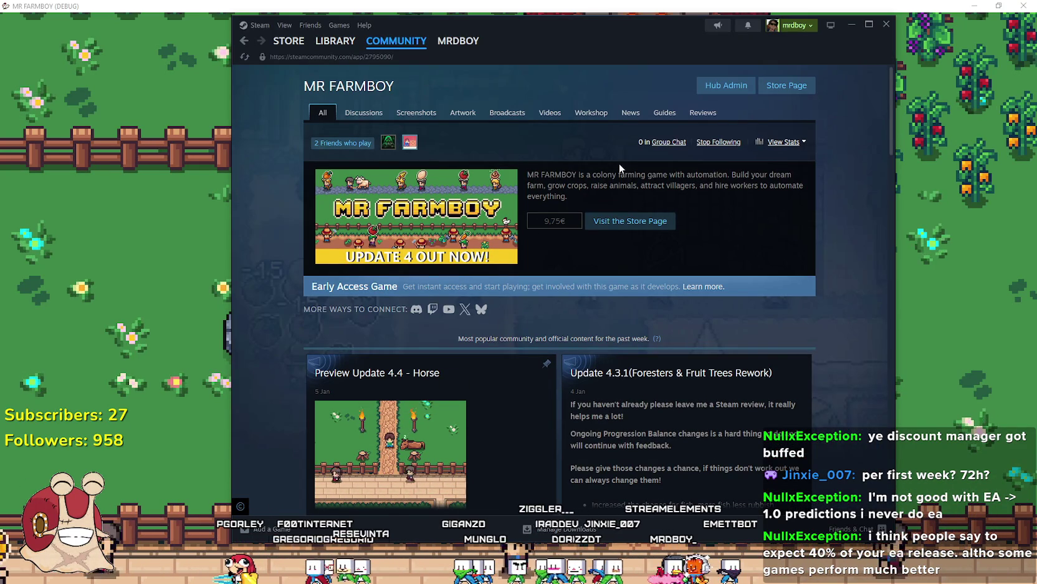
scroll(722, 256, down, 3)
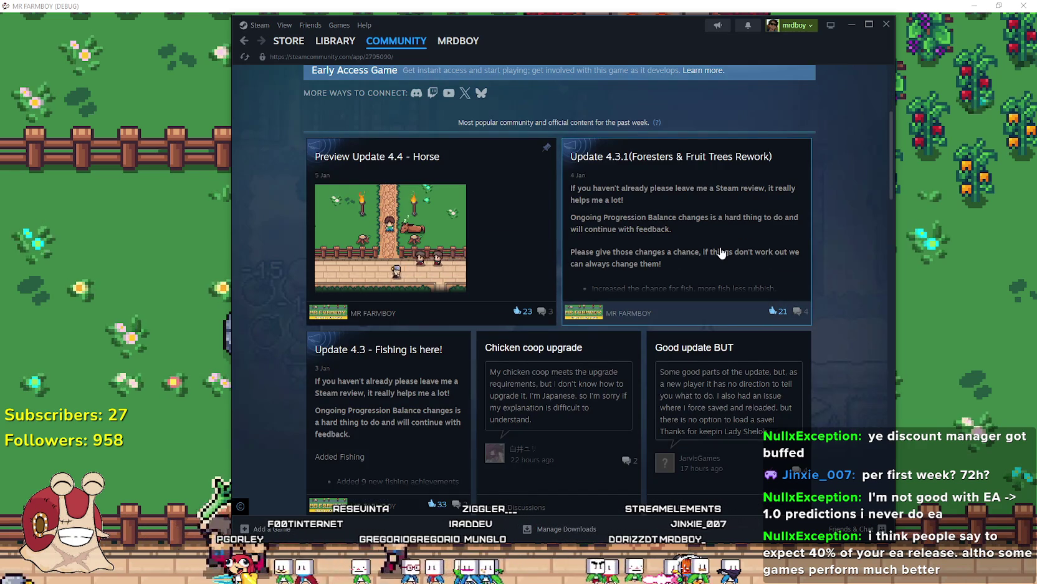
scroll(721, 252, up, 5)
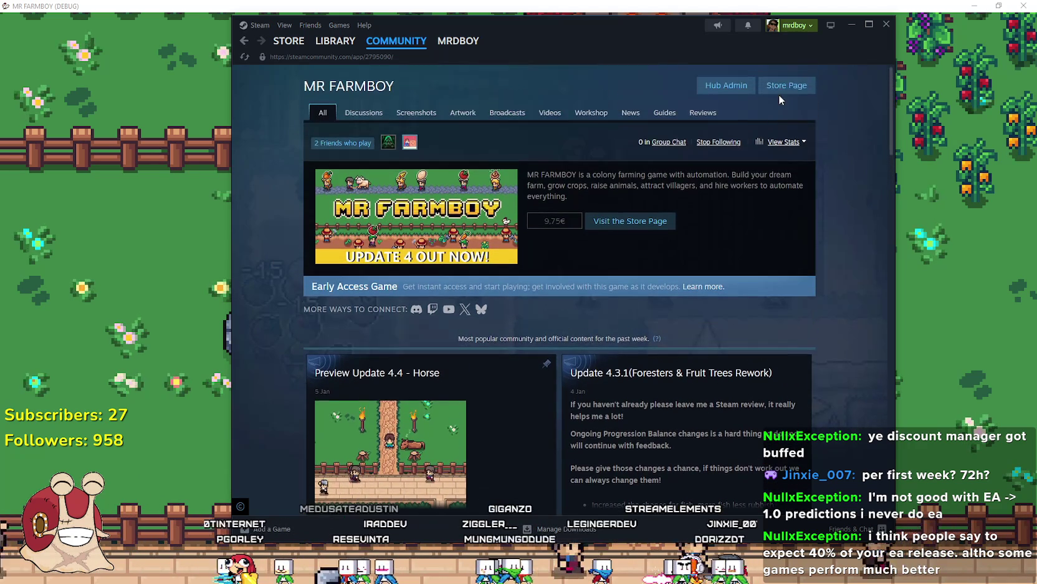
Go via the store page back to the hub, then open Hub Admin's Event/Announcement Dashboard
click(784, 85)
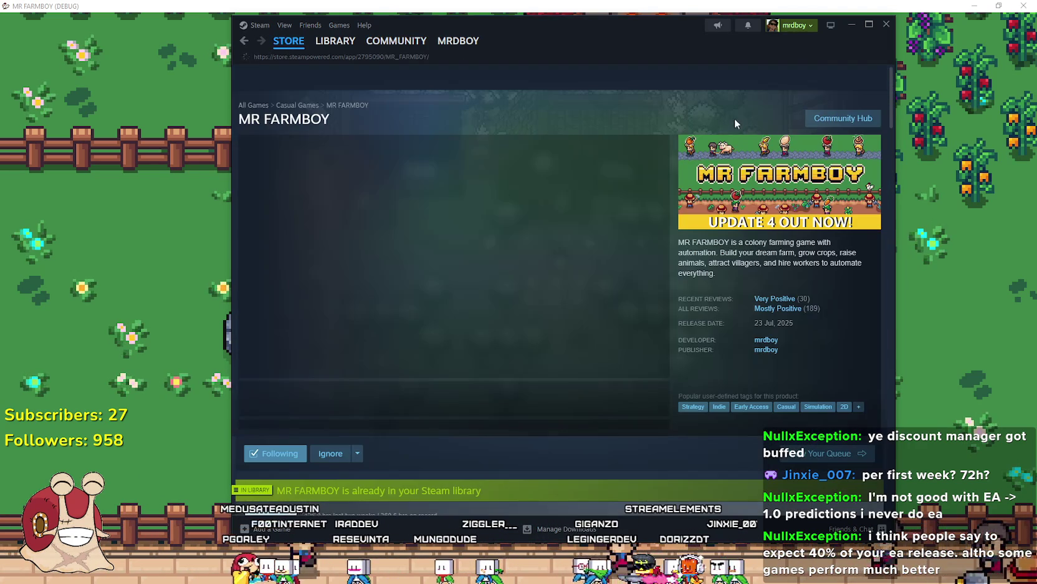
click(528, 396)
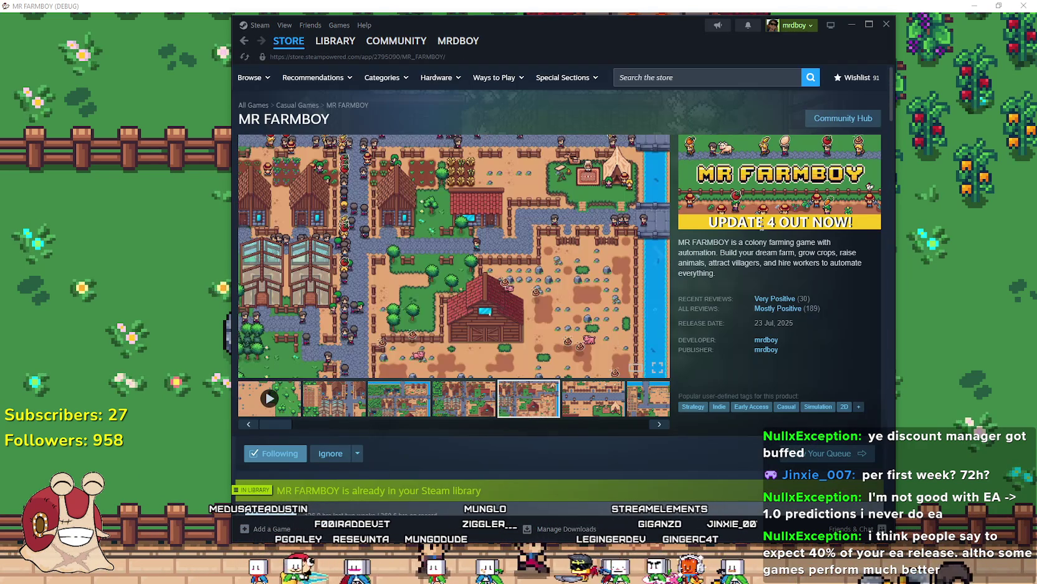
click(843, 118)
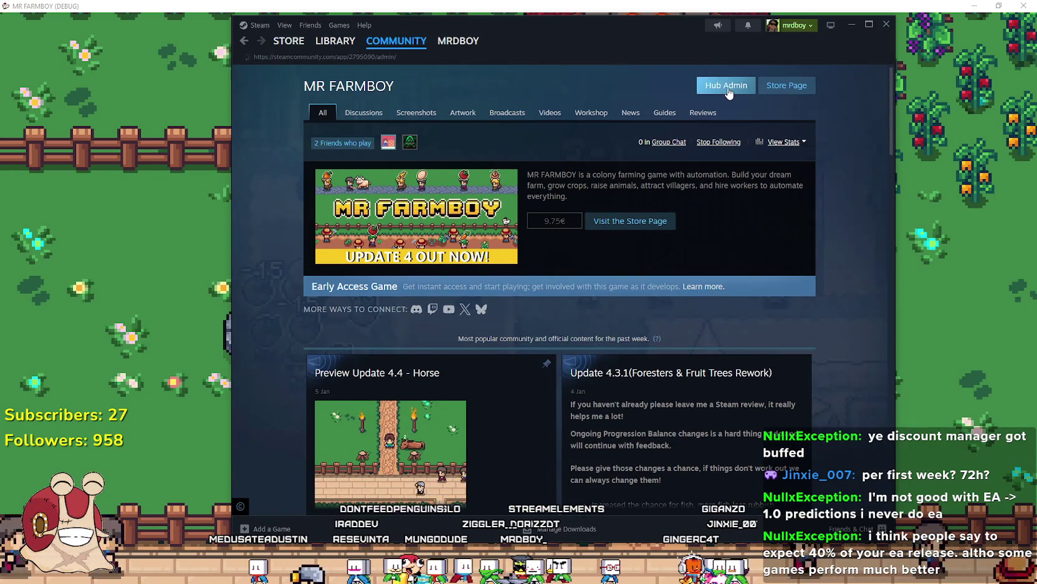
click(727, 88)
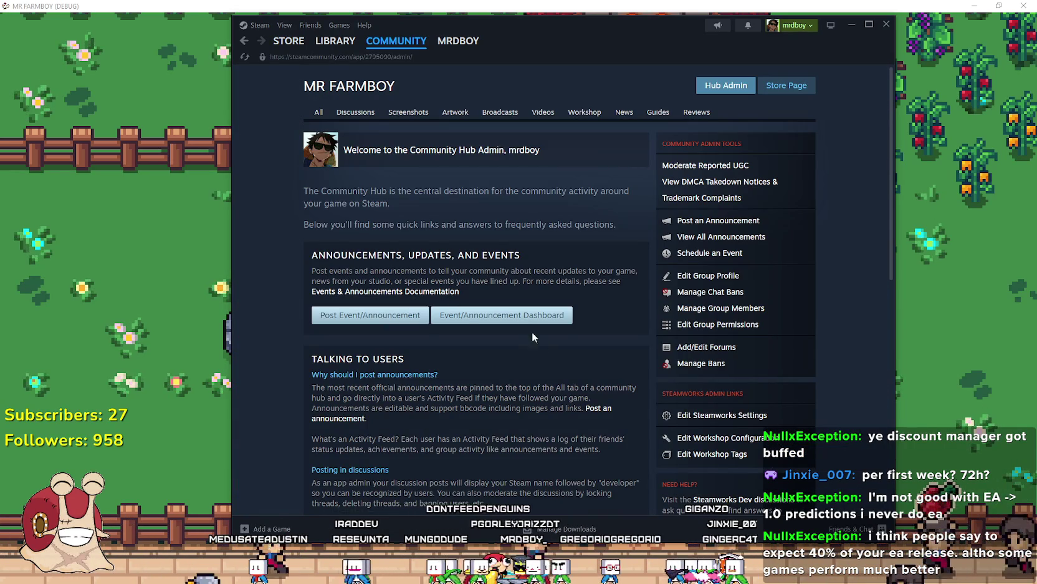
click(505, 315)
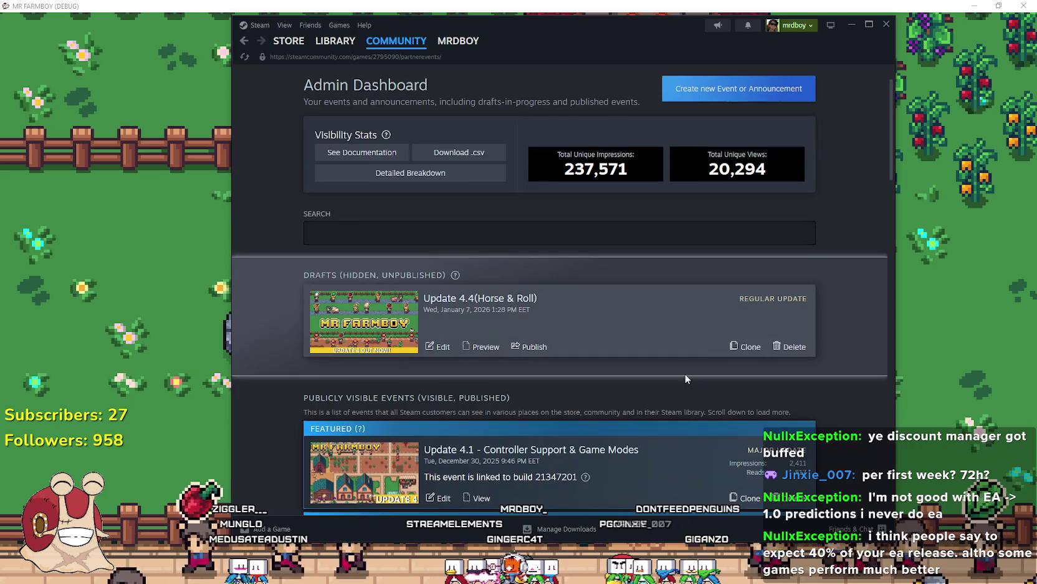
scroll(515, 222, down, 3)
Open the Update 4.4 (Horse & Roll) draft, select its decoration-prices bullet, then return to the game
click(449, 189)
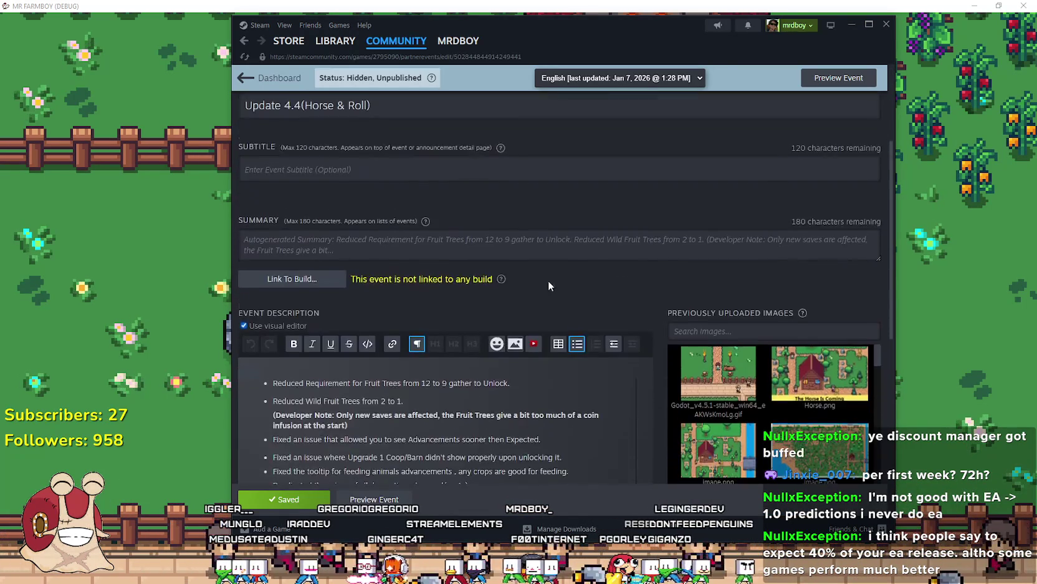
scroll(560, 280, down, 3)
drag(488, 328, 300, 326)
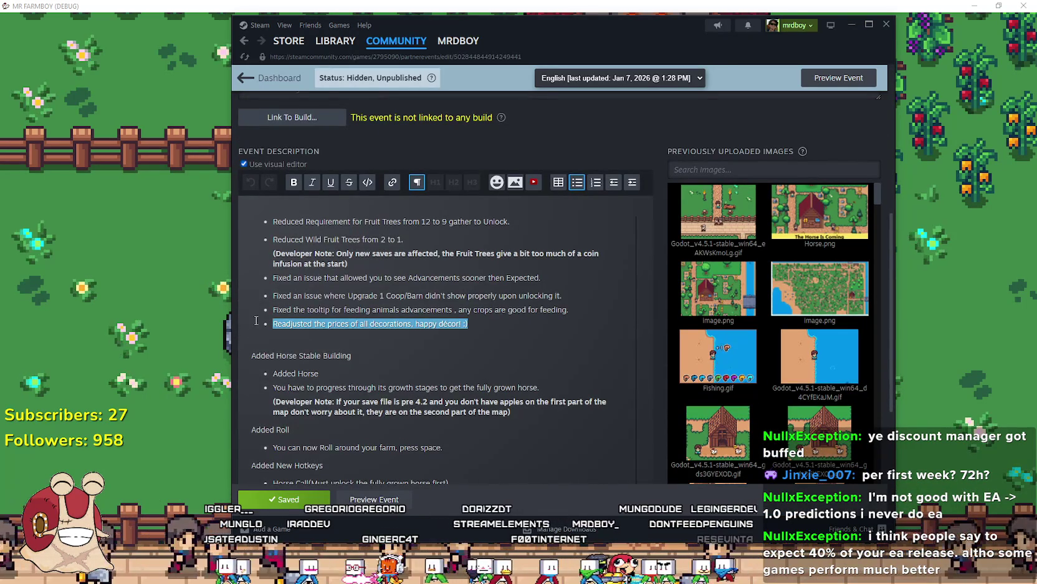
scroll(330, 318, down, 2)
click(495, 218)
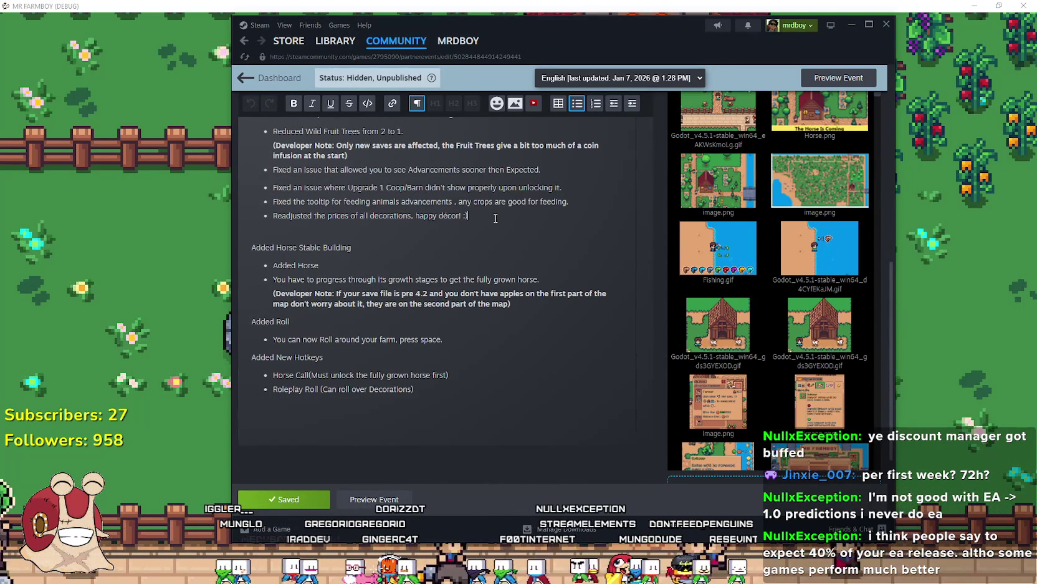
click(118, 297)
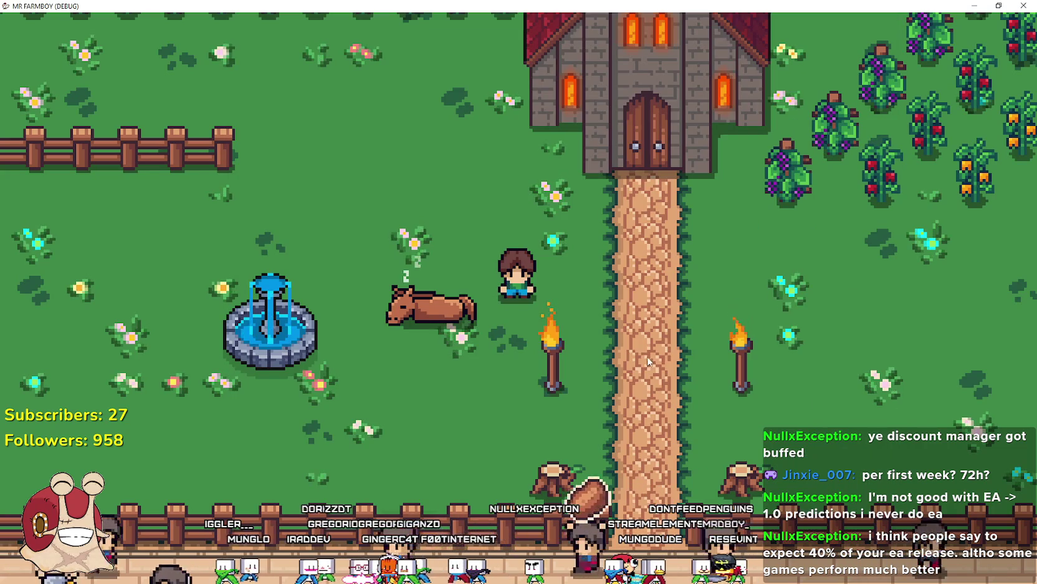
scroll(492, 247, down, 3)
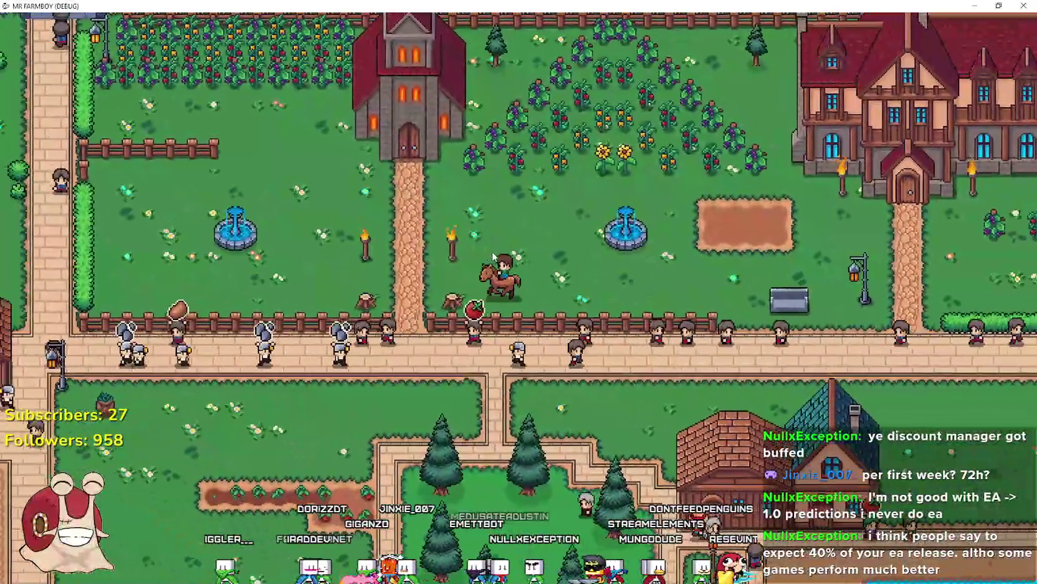
Zoom the view, then open and close the horse stable panel
scroll(493, 259, up, 3)
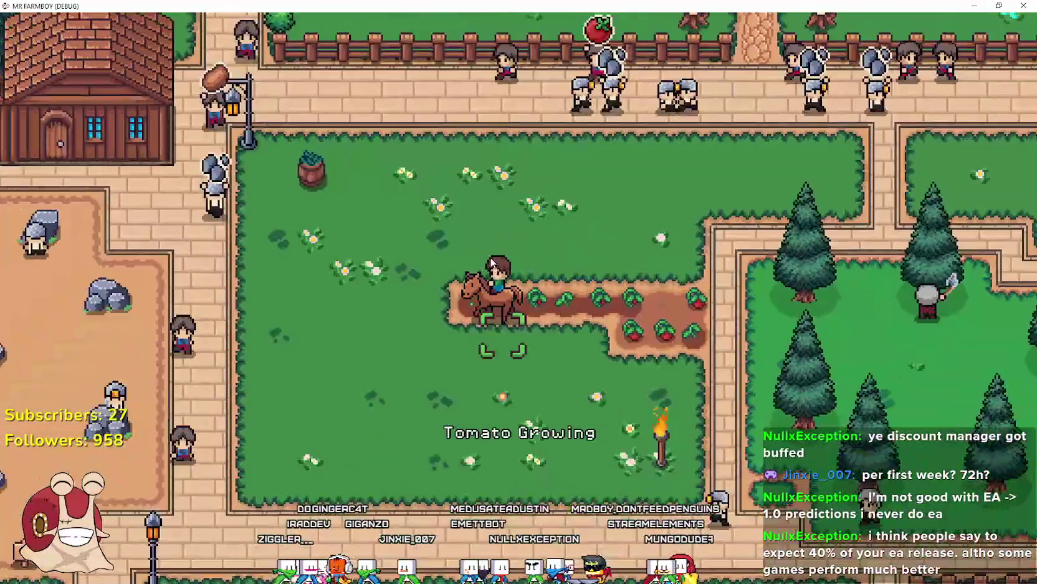
scroll(489, 260, down, 1)
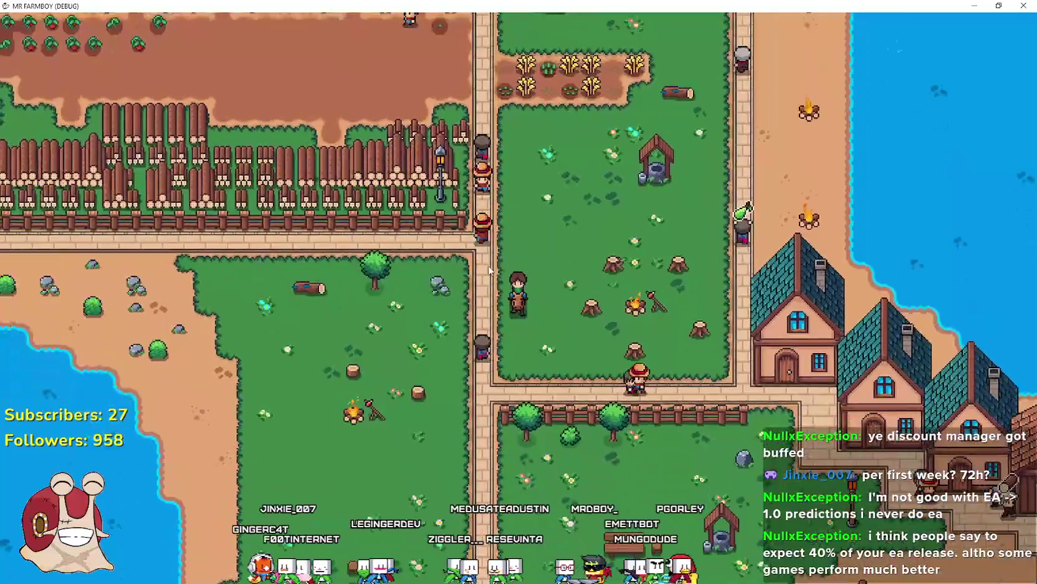
scroll(489, 269, up, 2)
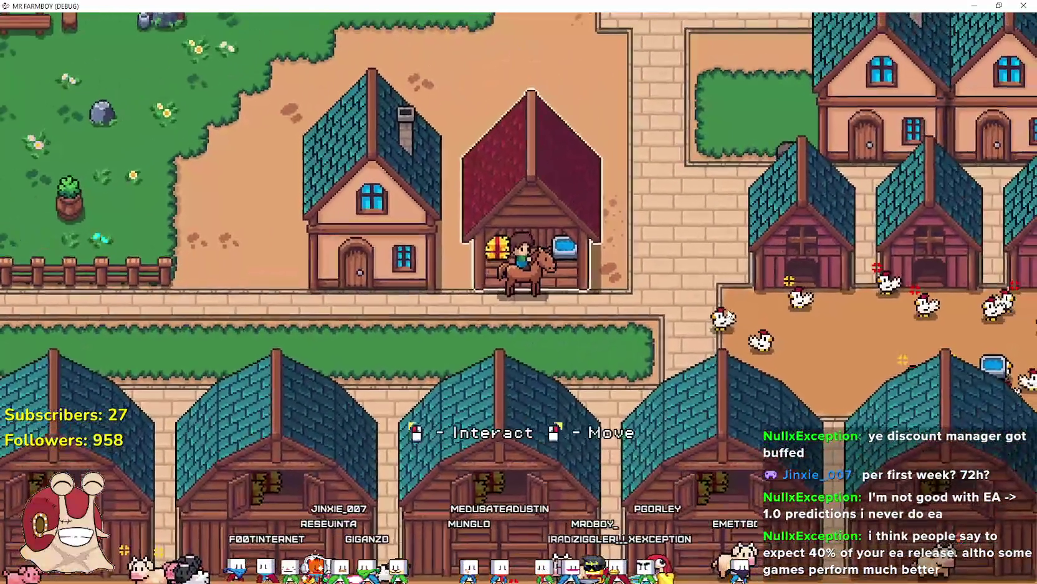
click(561, 211)
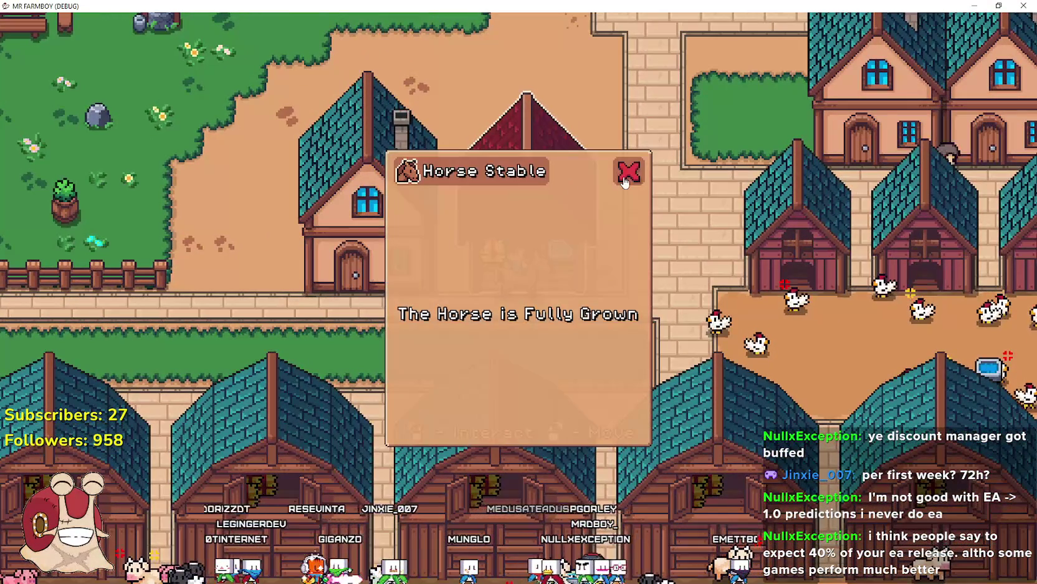
click(627, 166)
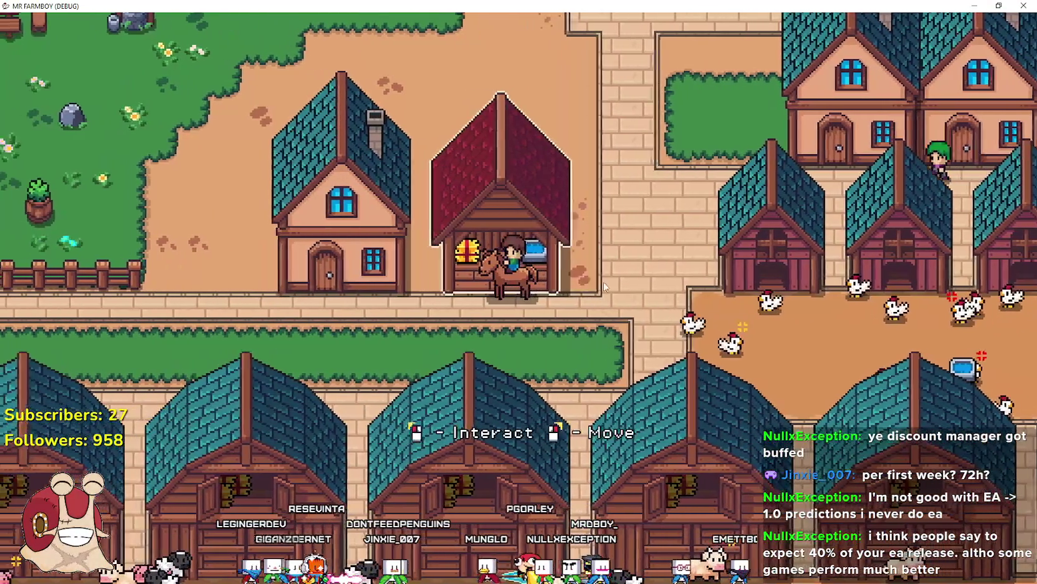
Move the horse stable so it sits right beside the teal house
right_click(614, 310)
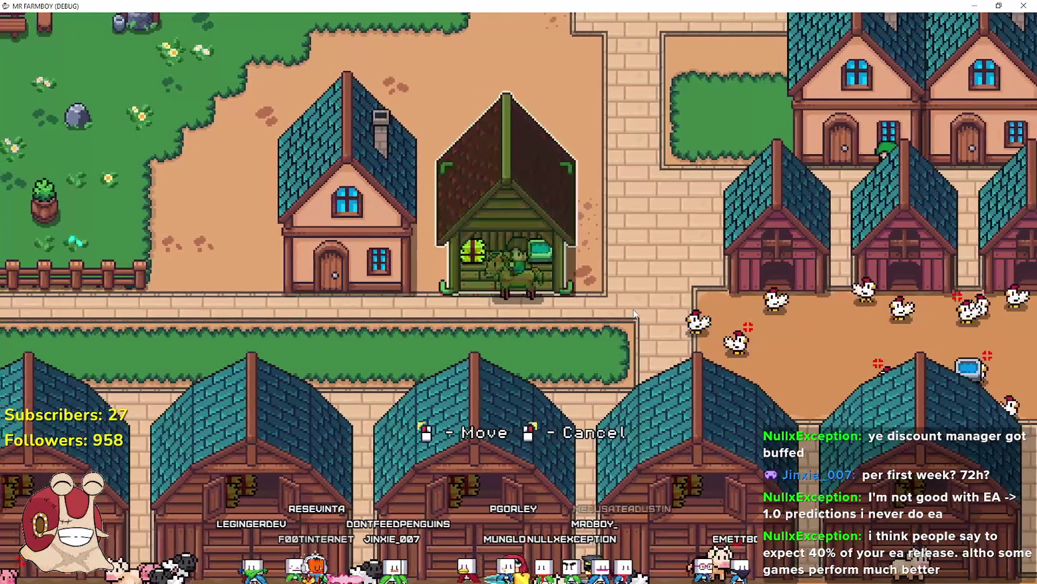
key(a)
click(678, 335)
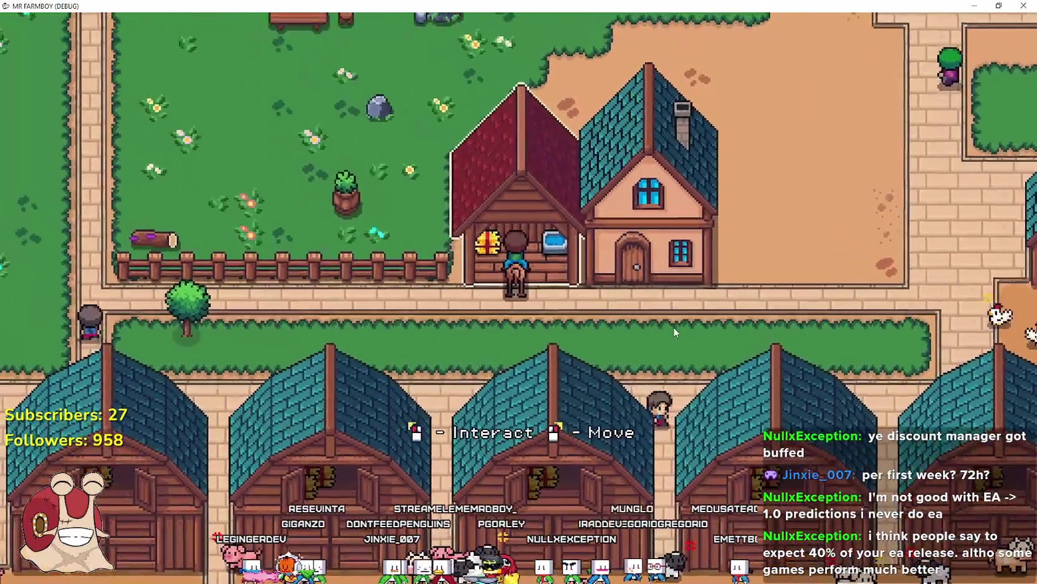
right_click(673, 327)
key(d)
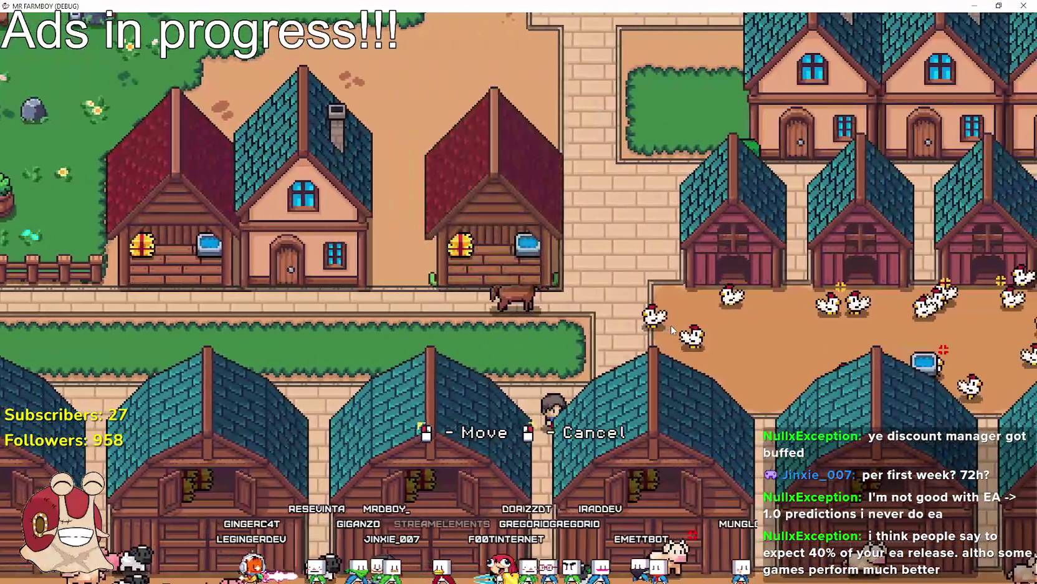
click(672, 331)
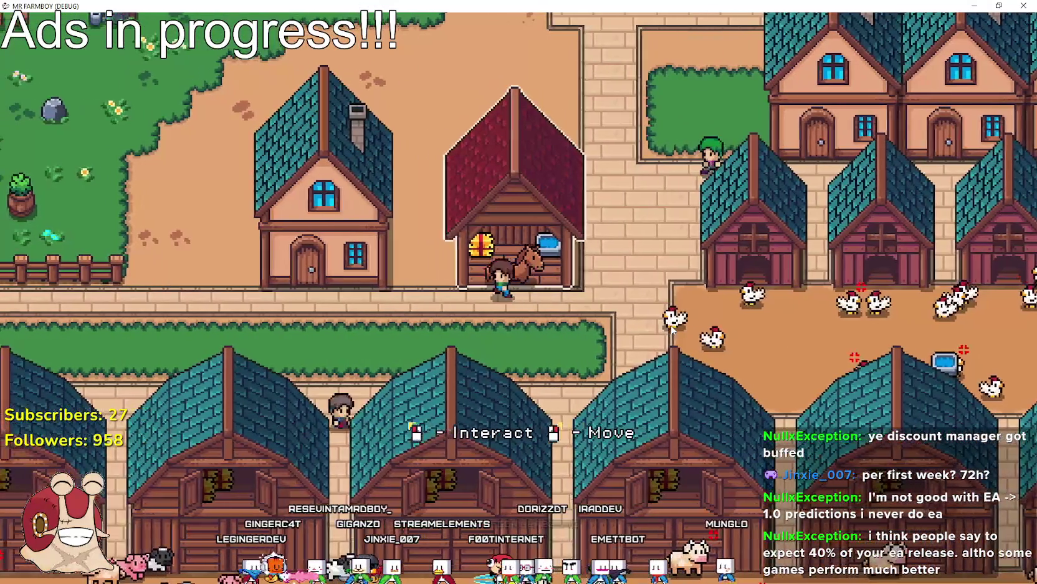
Mount the horse, ride along the road and interact with the stable to hit the breakpoint
key(e)
key(a)
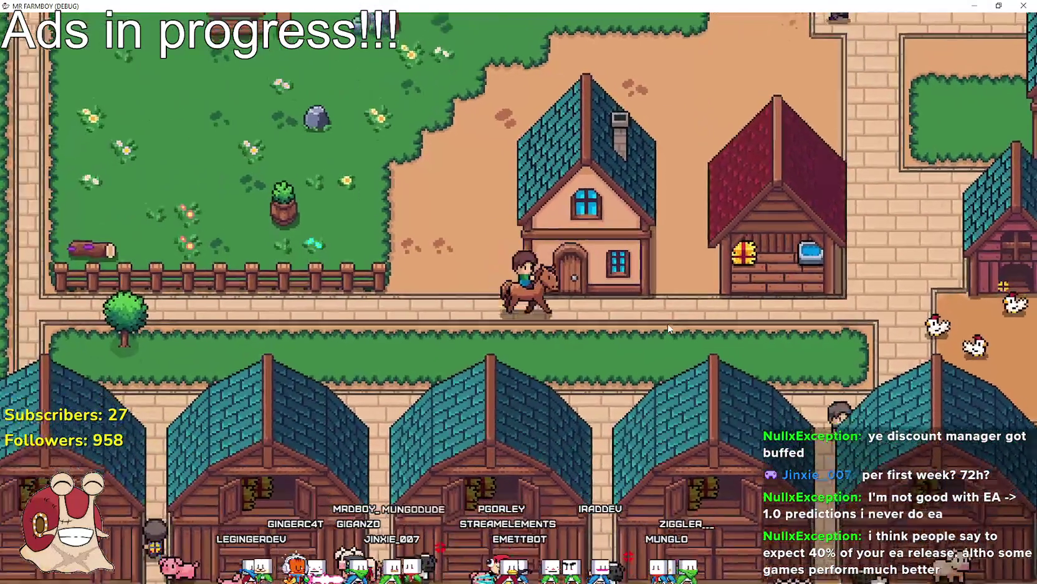
key(d)
key(e)
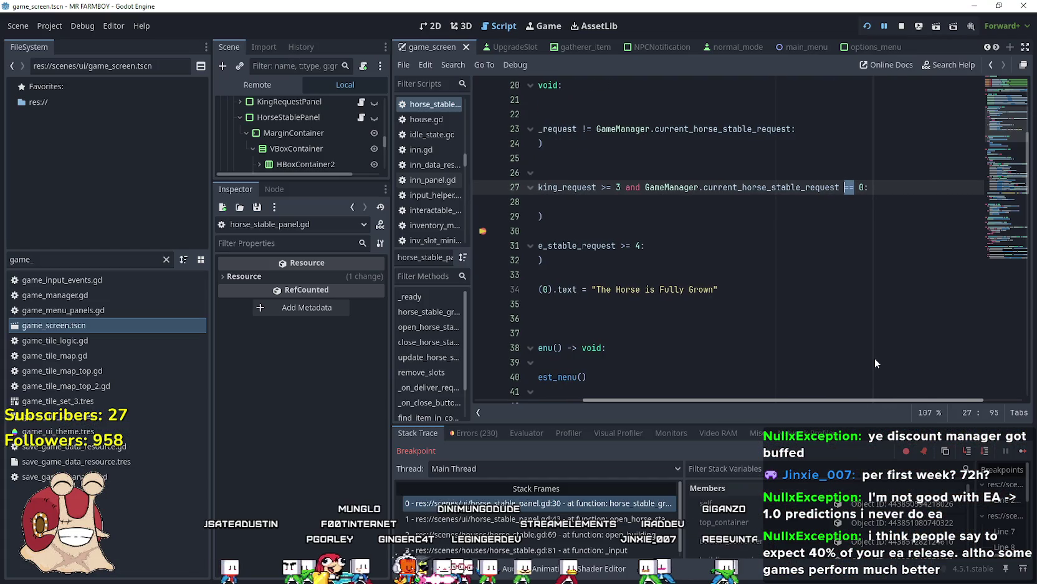
scroll(875, 363, right, 2)
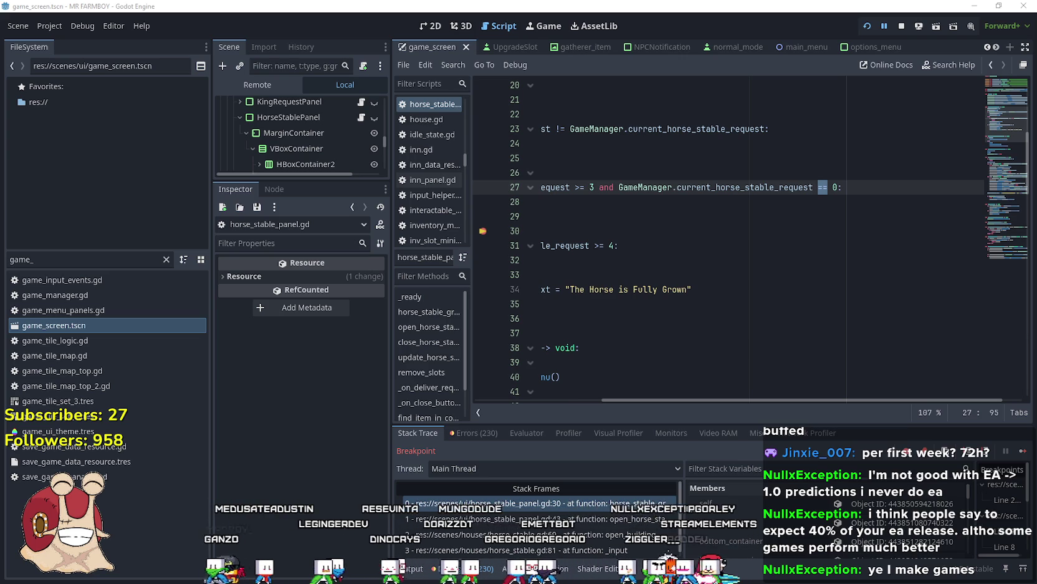
click(692, 248)
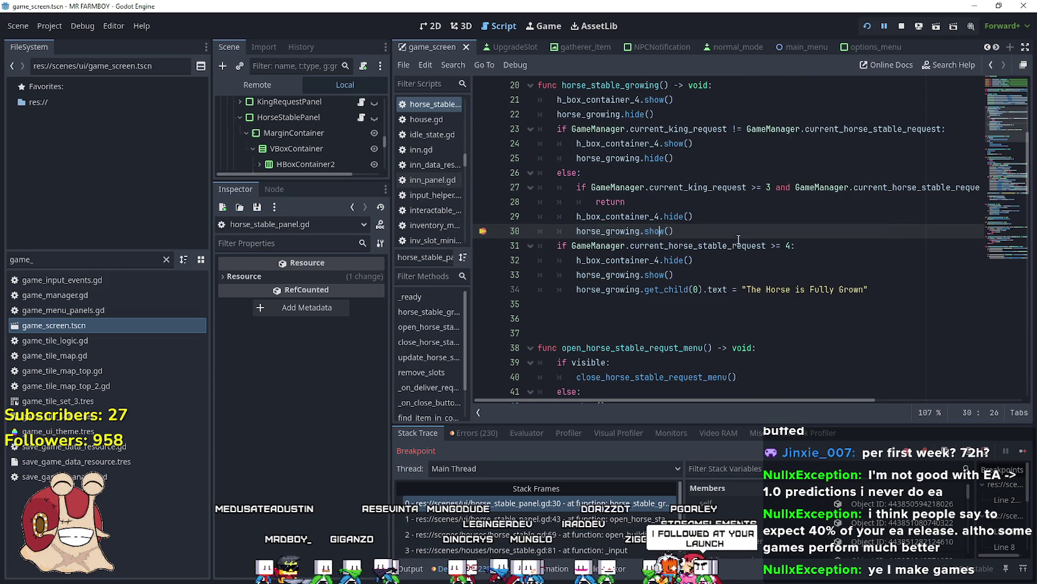
mouse_move(693, 229)
mouse_down()
mouse_move(574, 232)
mouse_move(547, 216)
mouse_up()
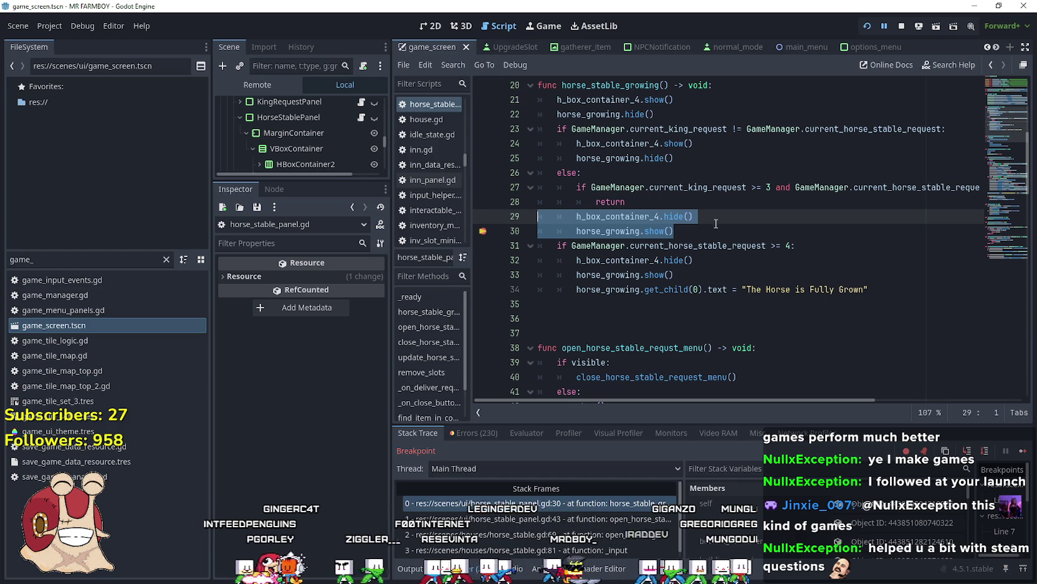
click(734, 219)
scroll(695, 198, down, 2)
click(692, 140)
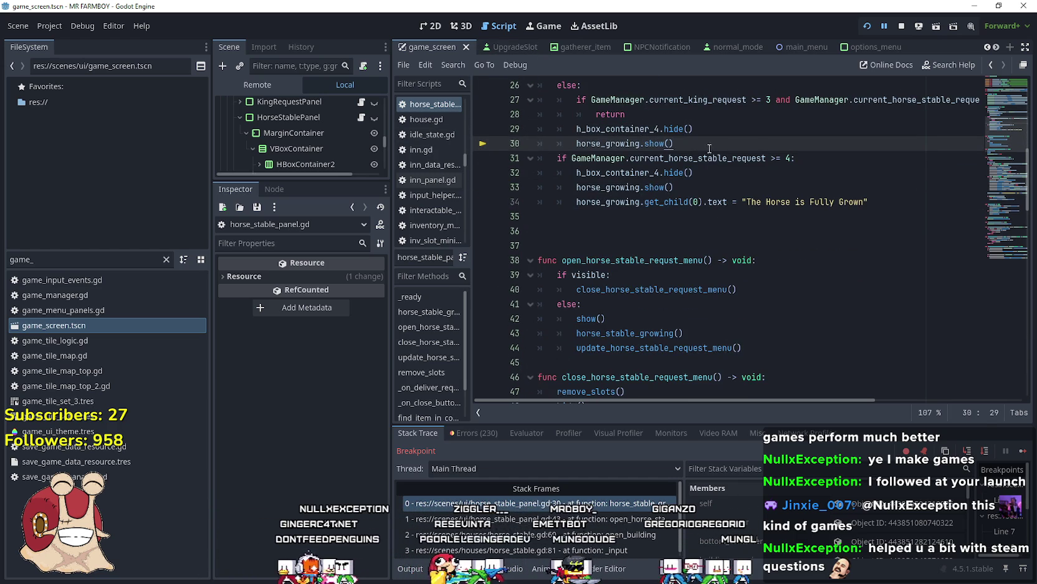
scroll(718, 134, up, 2)
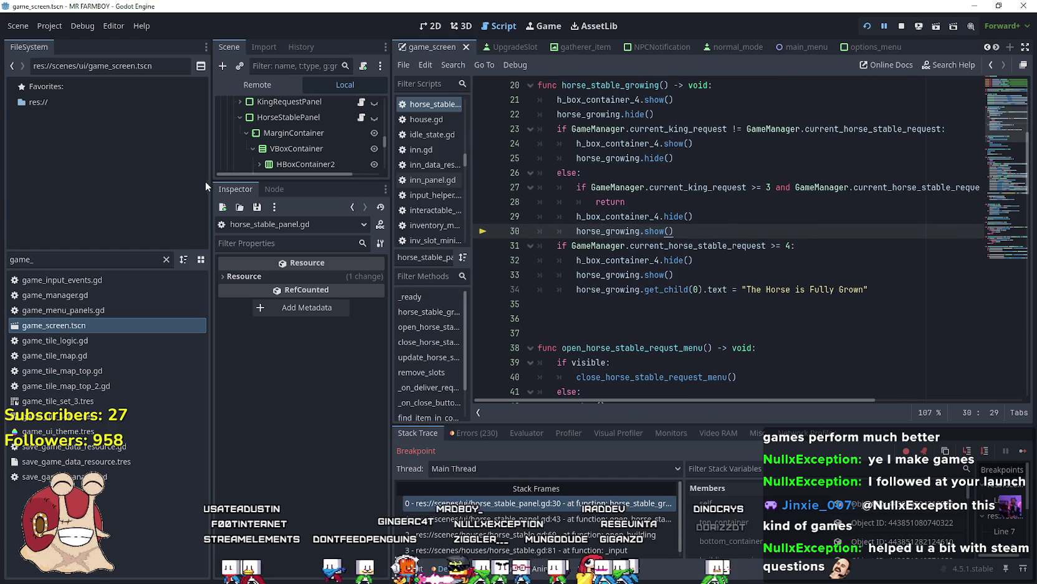
Widen the code area and delete the extra blank lines 36–37 after the function
drag(210, 177, 138, 187)
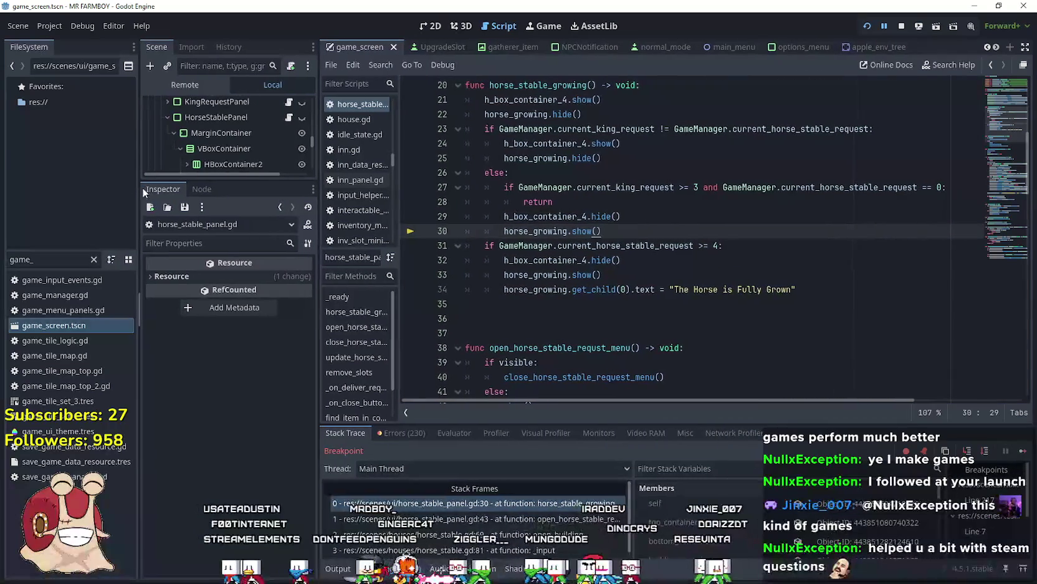
drag(547, 333, 549, 347)
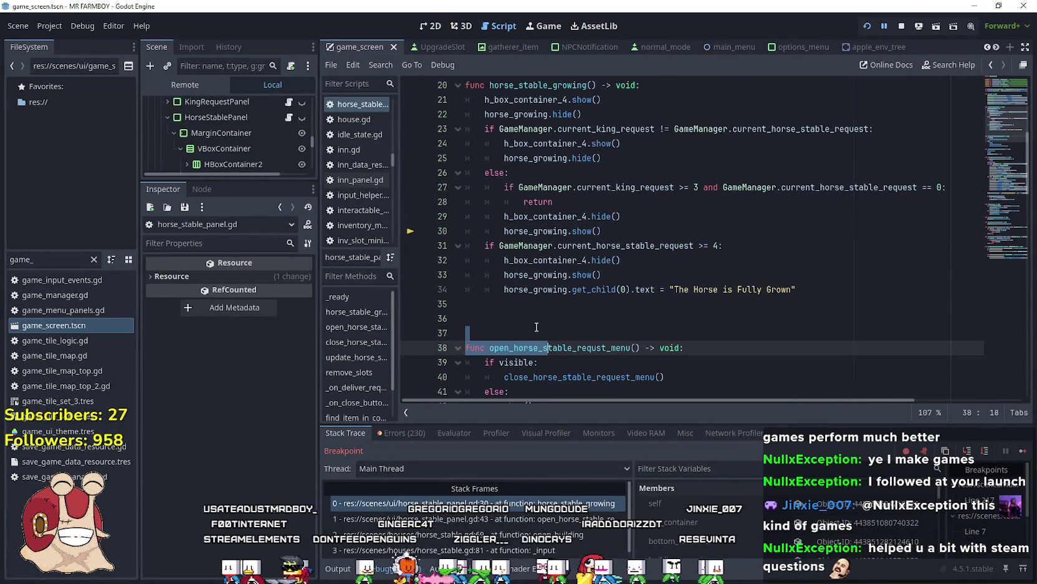
click(537, 328)
click(489, 322)
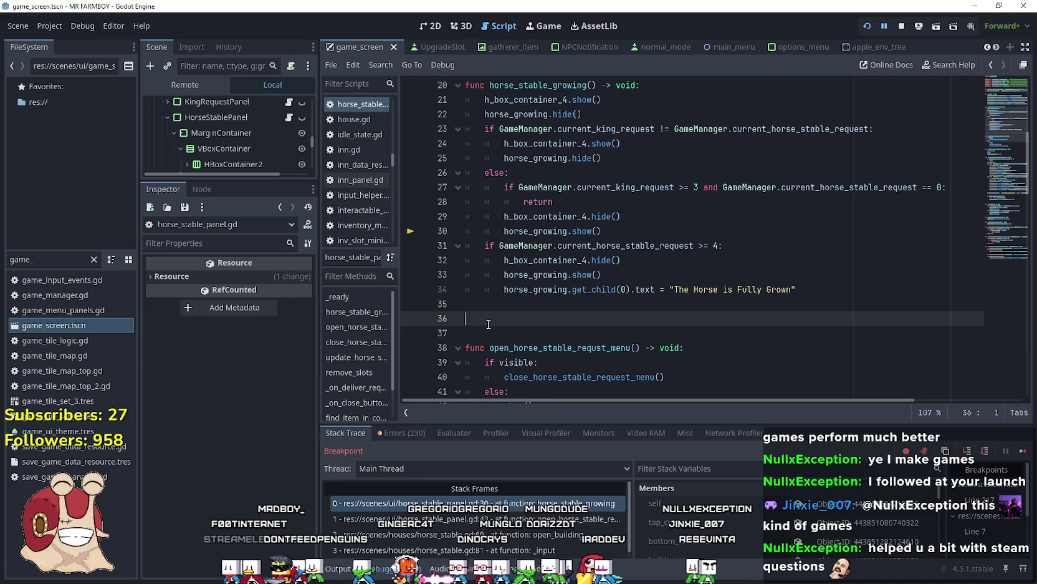
click(508, 332)
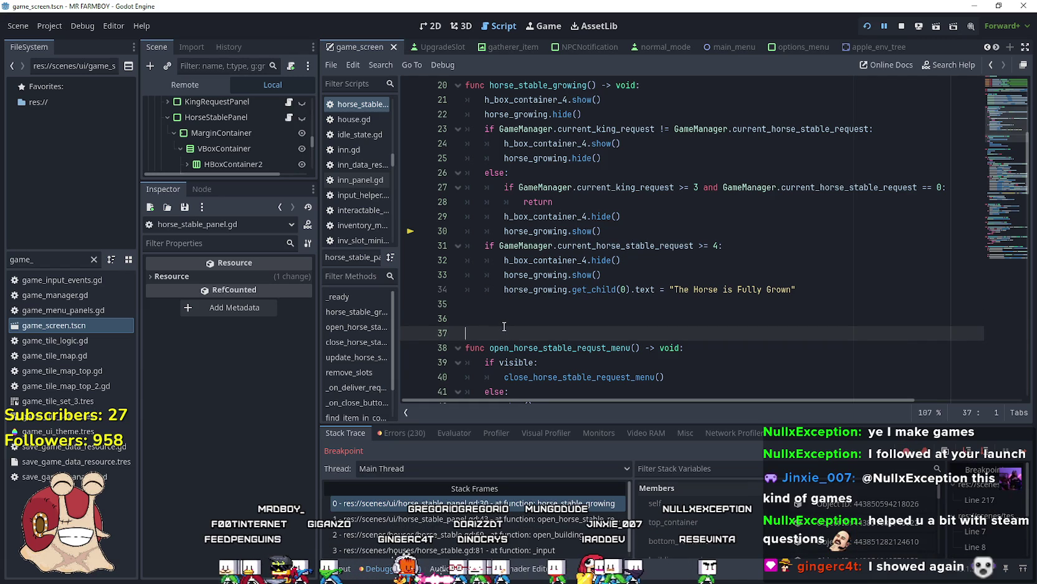
click(458, 305)
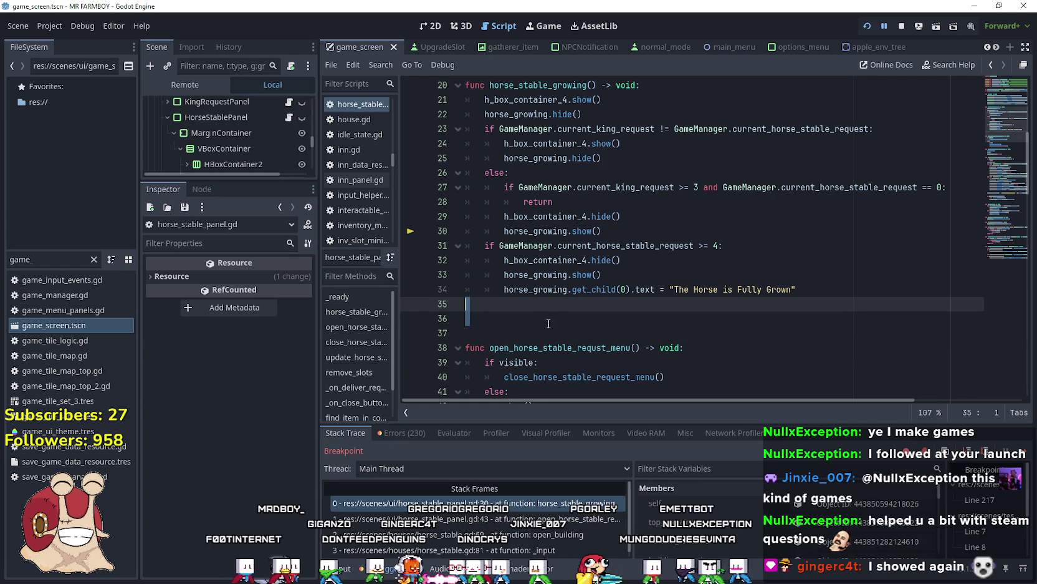
click(467, 306)
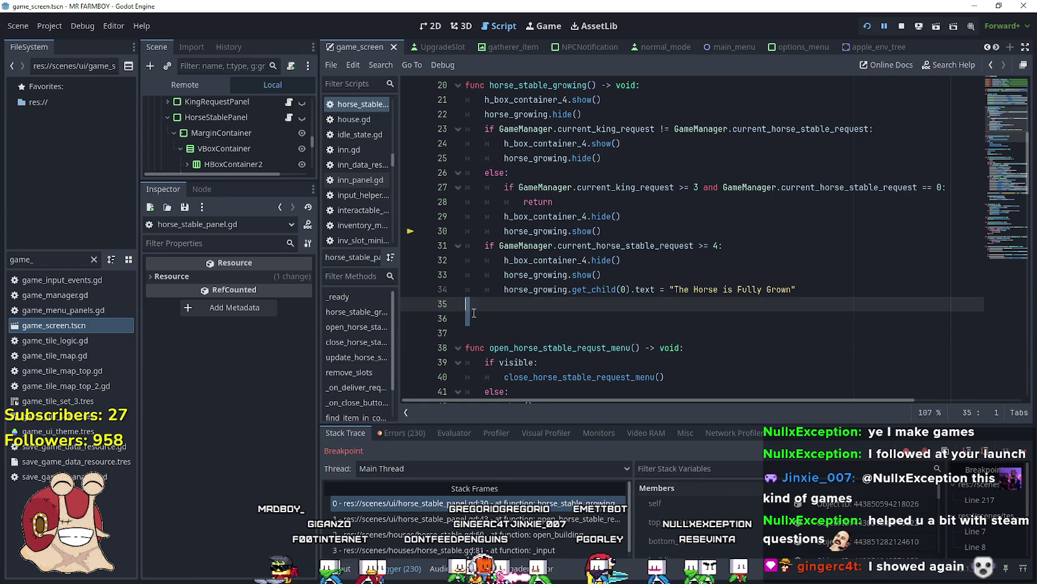
key(Delete)
key(Delete)
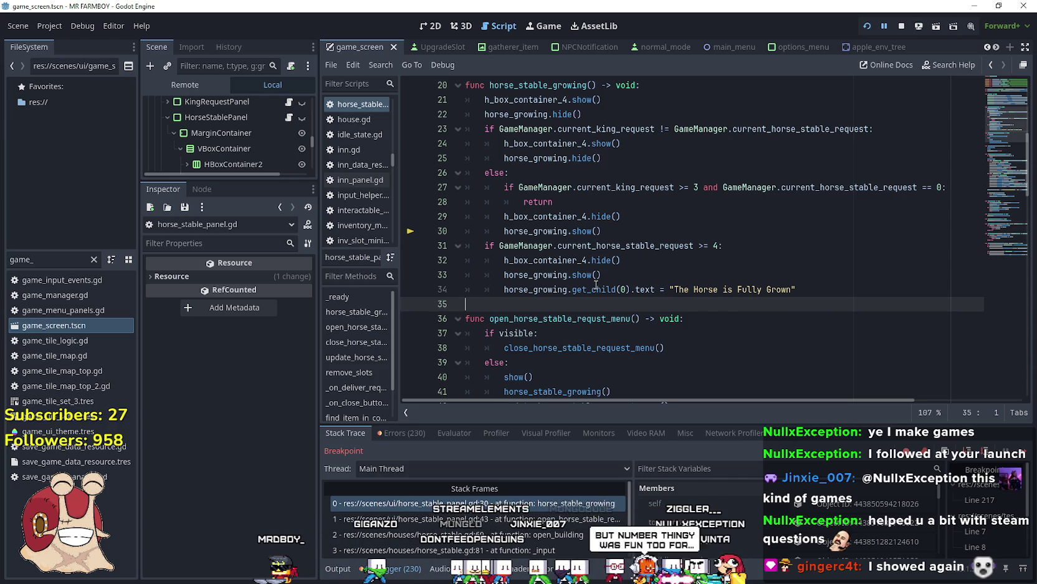
Save horse_stable_panel.gd and resume the paused game, bringing it back to the front
click(623, 231)
scroll(622, 262, up, 2)
click(621, 289)
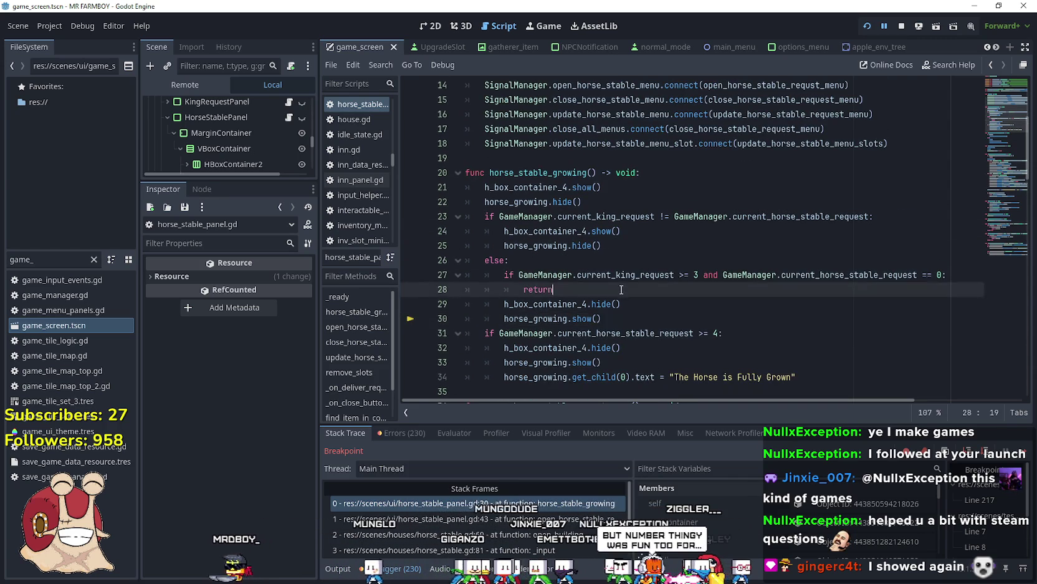
scroll(630, 312, up, 3)
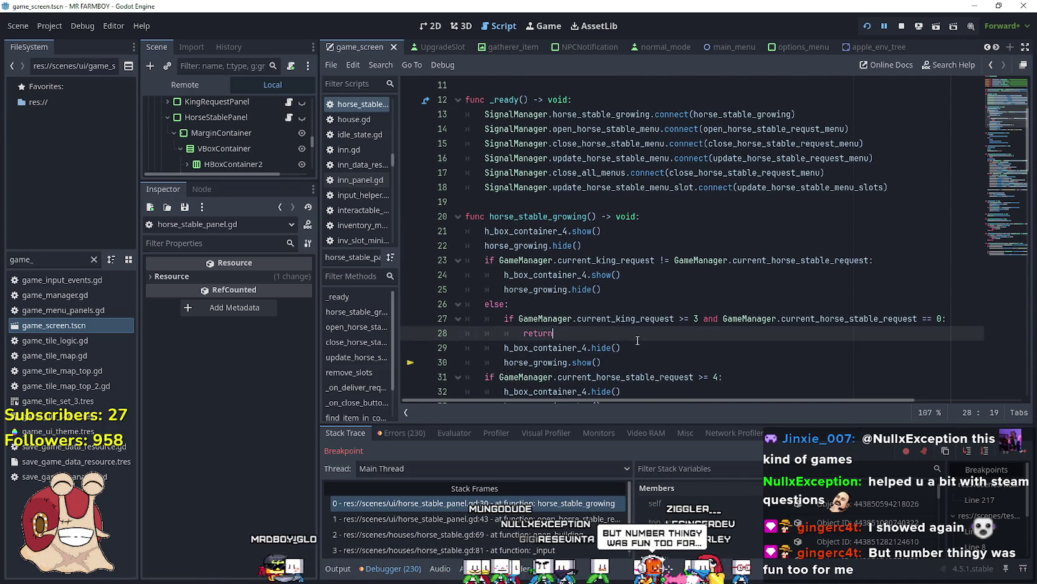
scroll(637, 341, down, 1)
scroll(592, 324, down, 2)
click(544, 304)
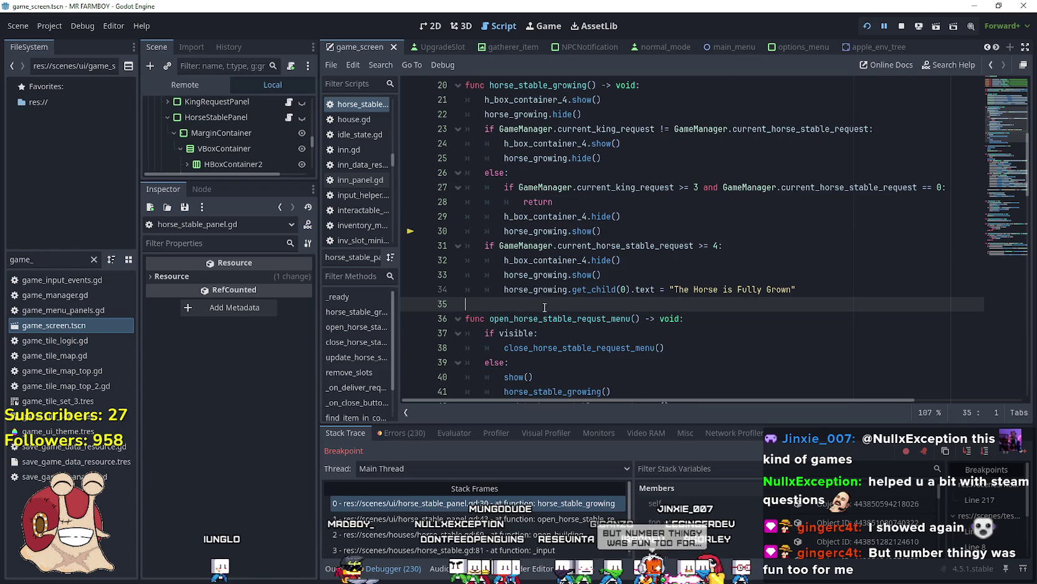
key(ctrl+s)
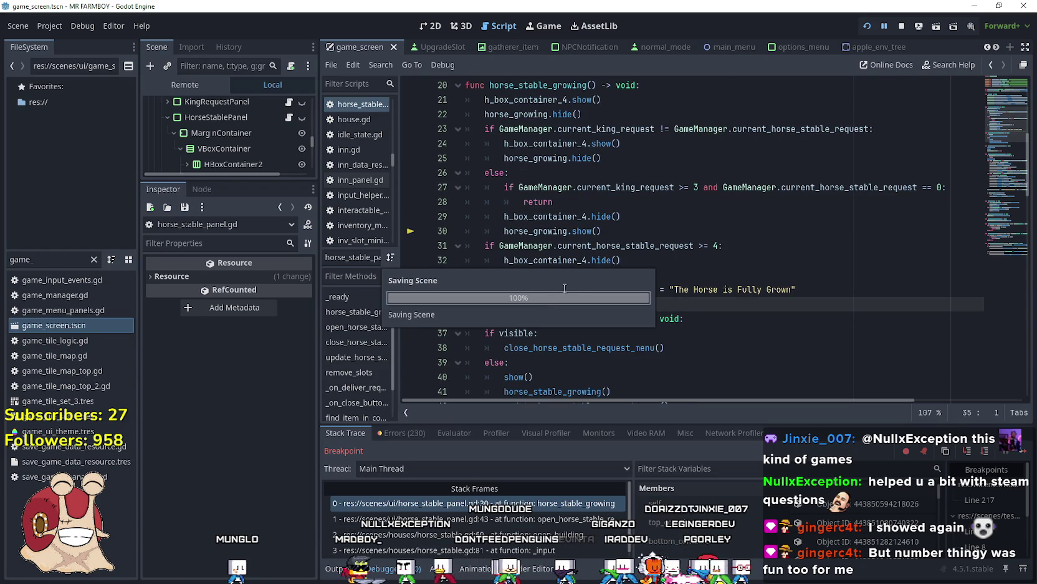
click(1021, 451)
click(663, 374)
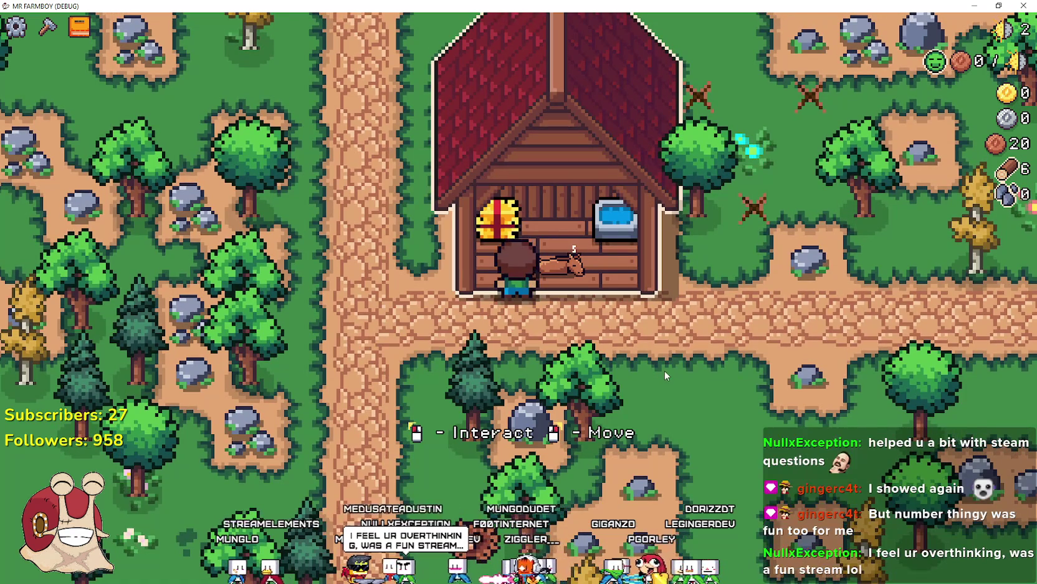
Open and close the horse stable panel twice to confirm the baby horse is still growing
right_click(664, 371)
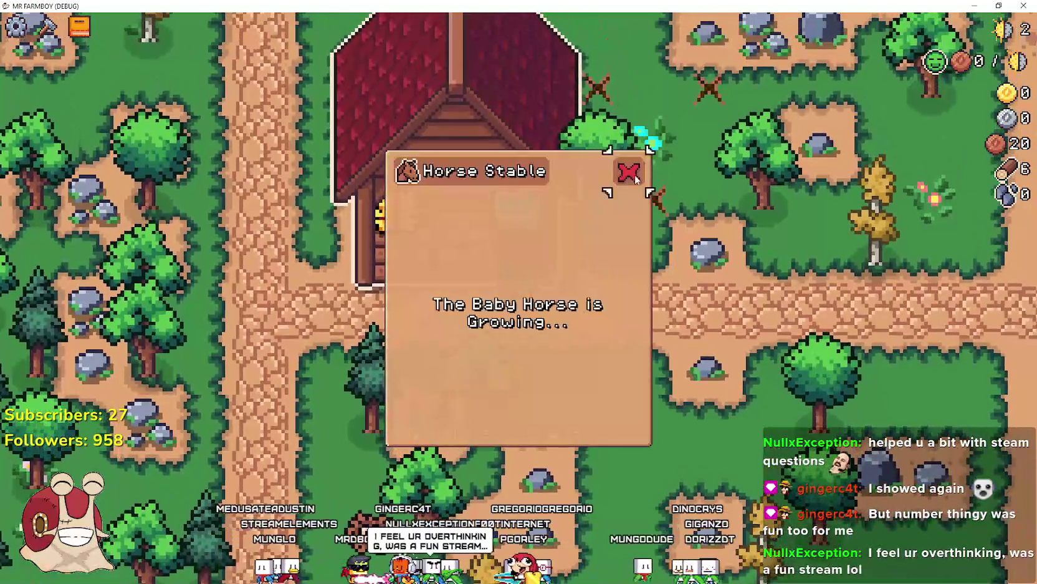
click(631, 173)
key(d)
key(w)
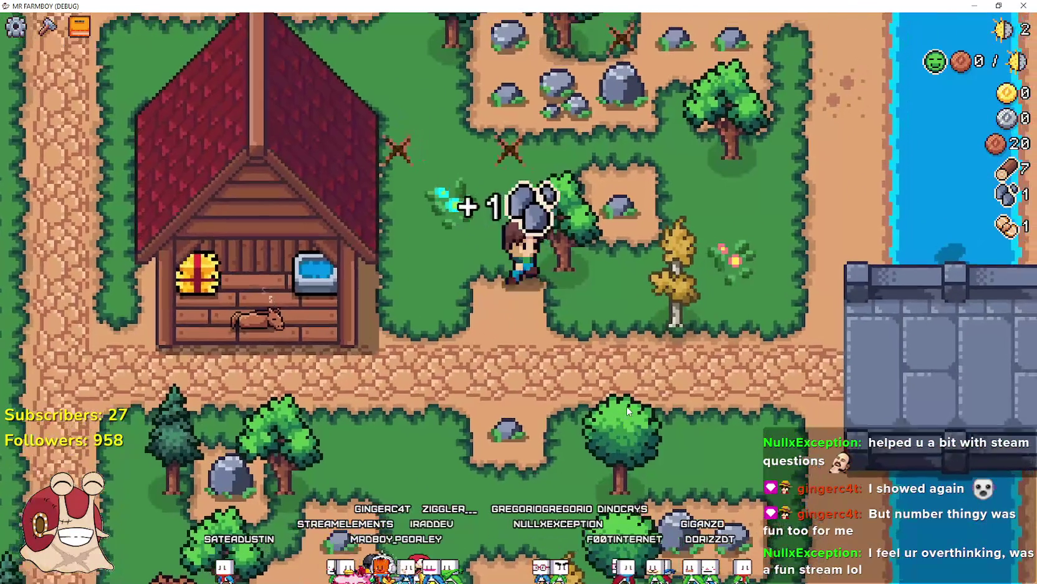
key(s)
key(a)
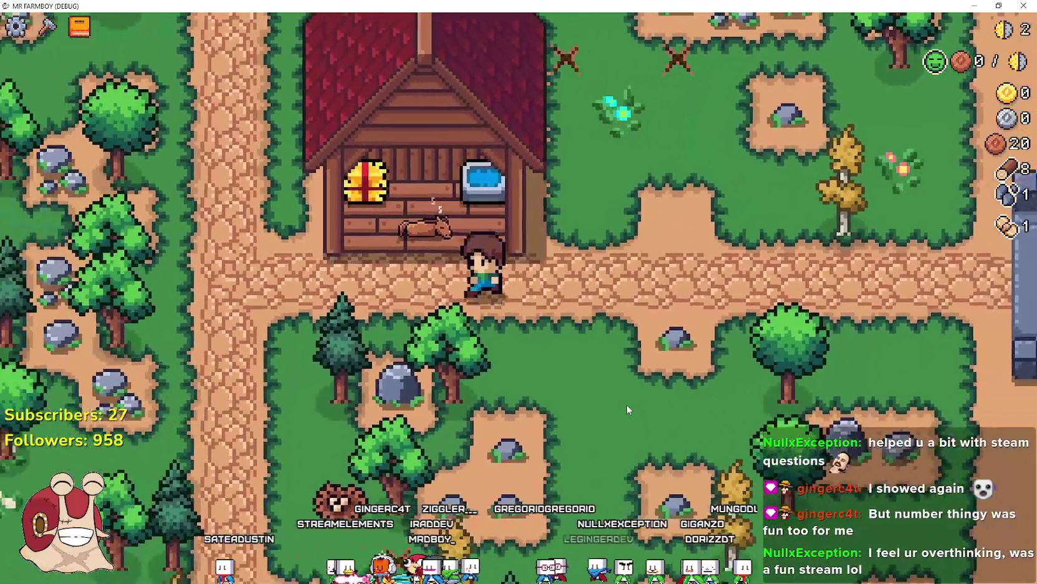
key(e)
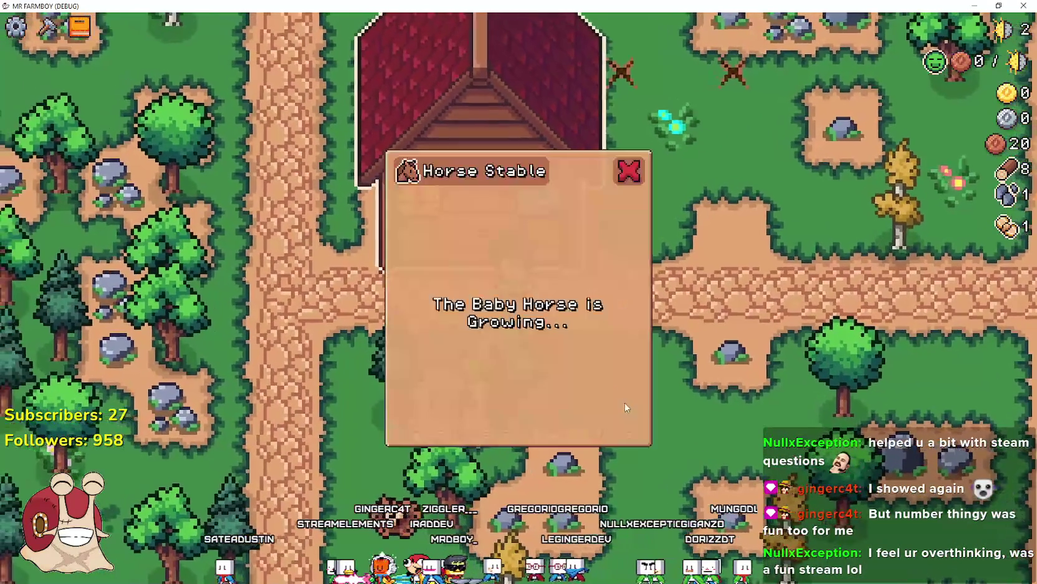
key(s)
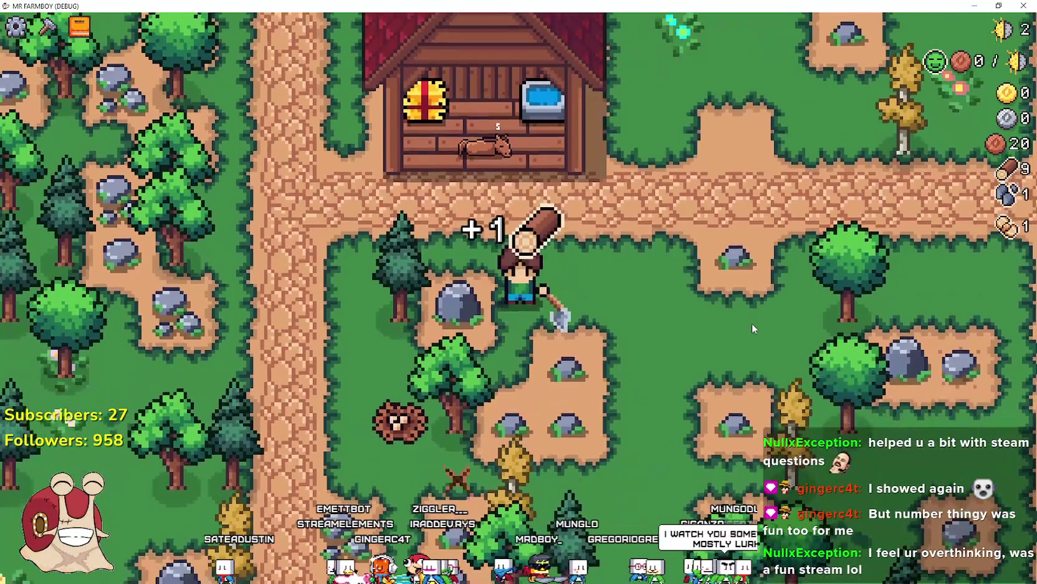
Chop trees for logs, mine a rock and harvest an acorn around the house
key(a)
key(w)
key(a)
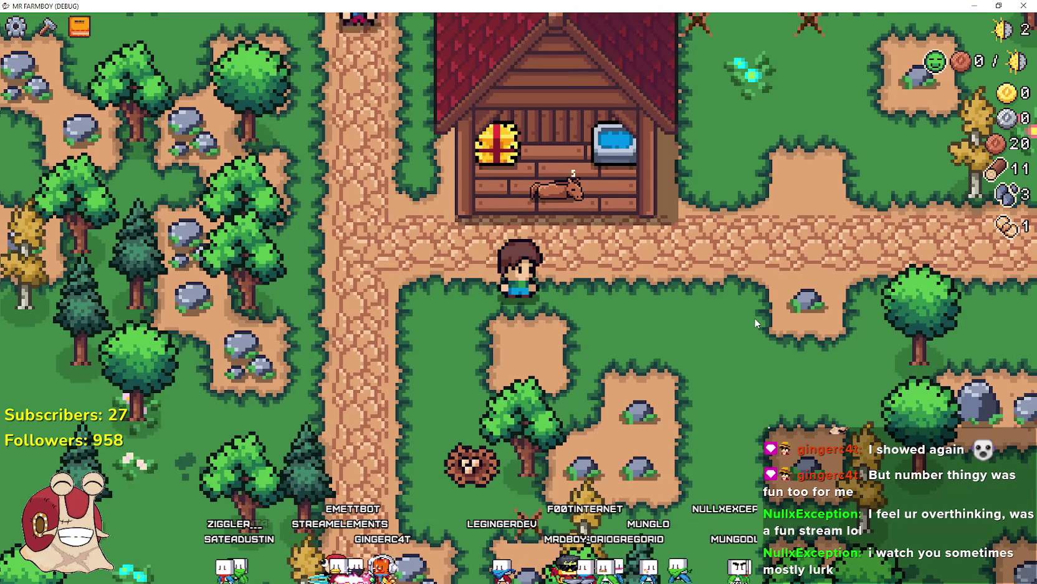
key(d)
key(a)
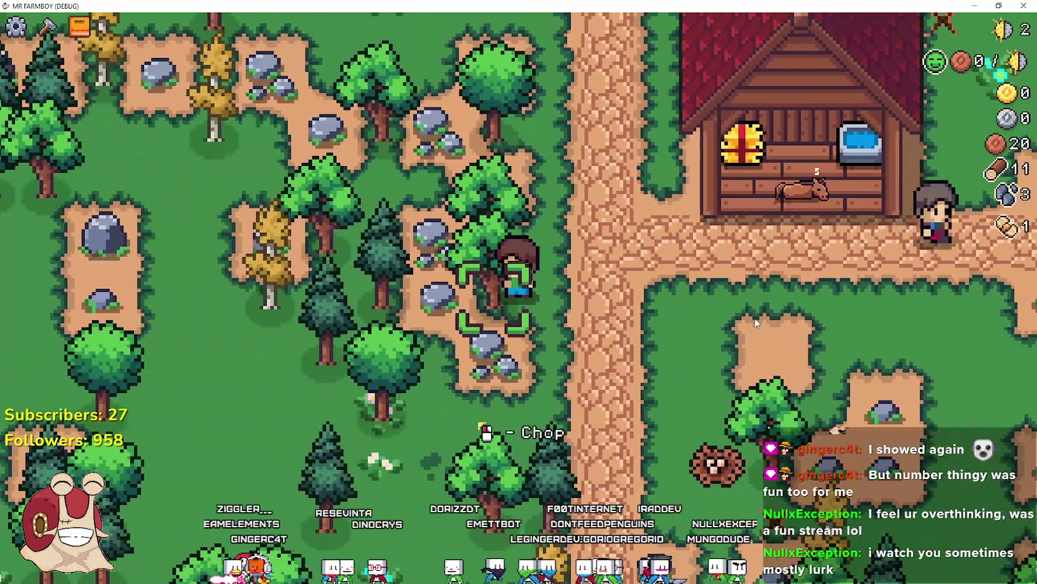
click(578, 337)
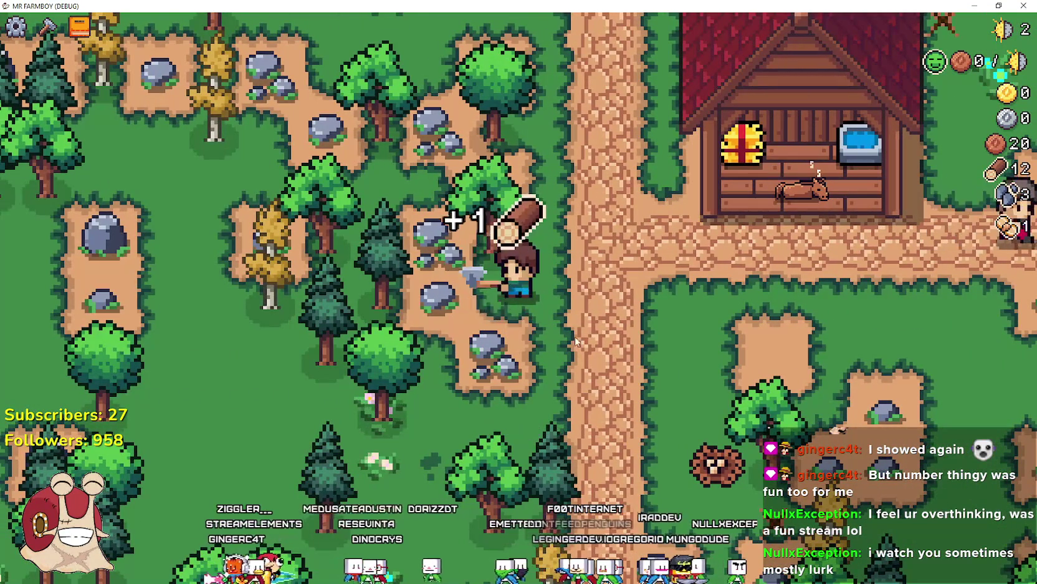
key(w)
click(579, 337)
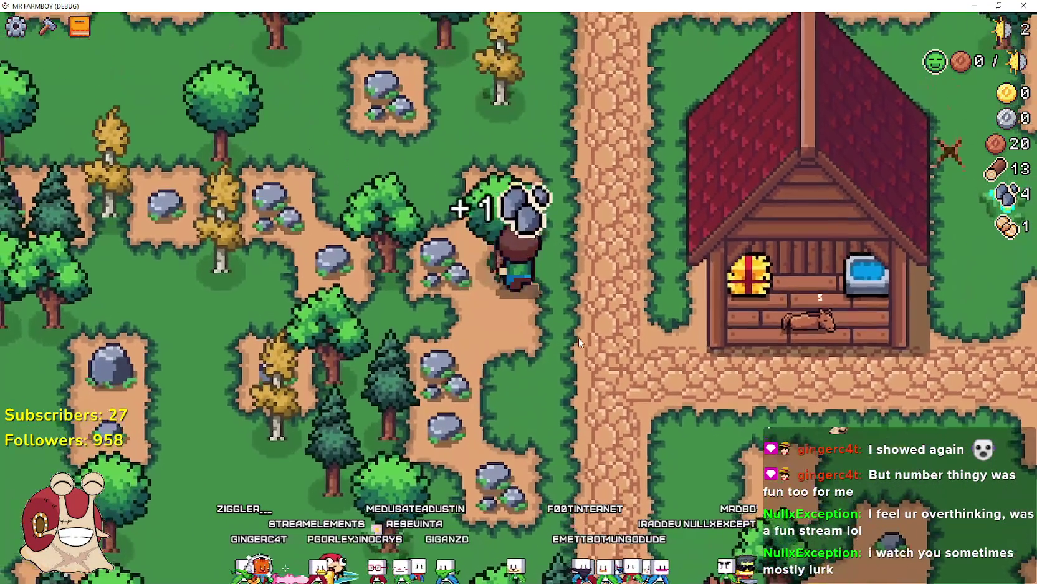
click(578, 337)
key(d)
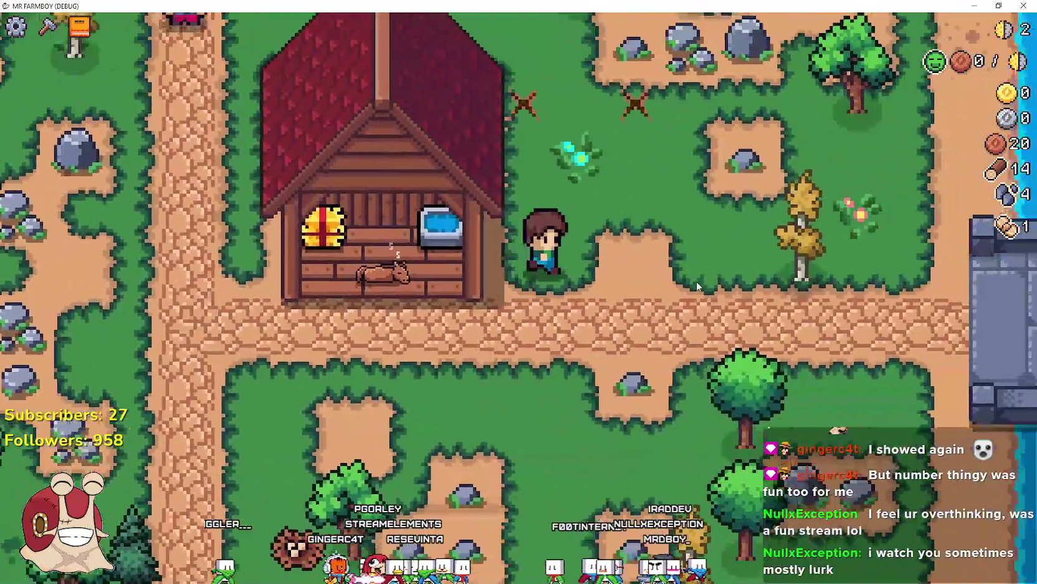
key(w)
click(695, 281)
key(d)
key(s)
key(s)
key(a)
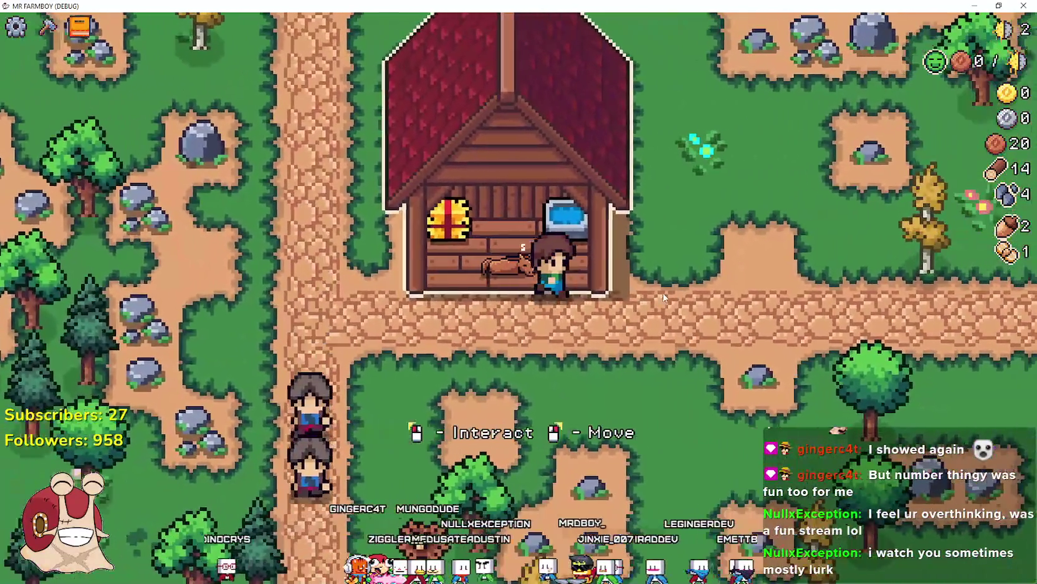
key(d)
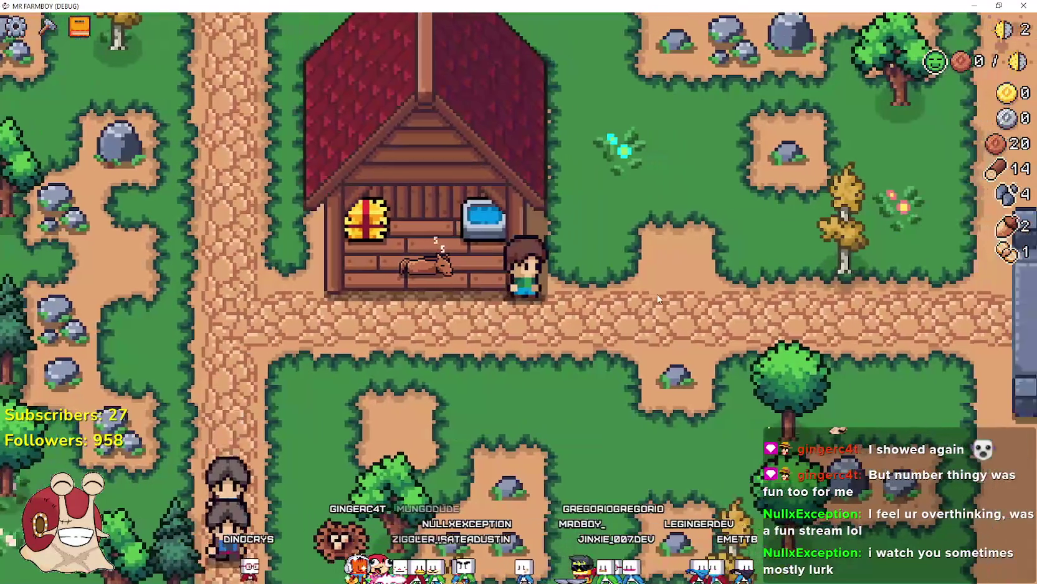
Chop a tree, mine the nearby rocks and cut a sapling for a stick
scroll(648, 297, up, 2)
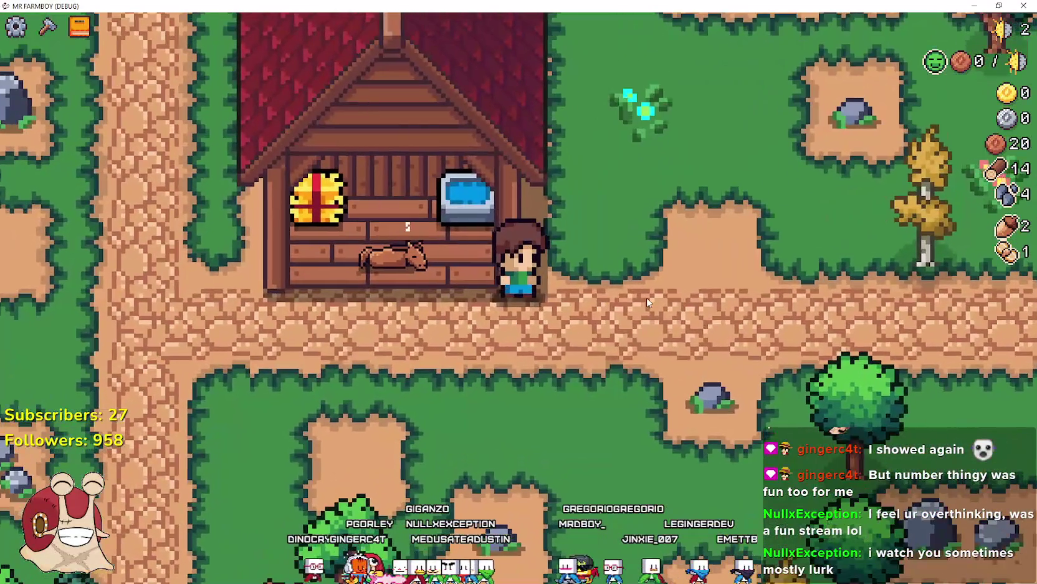
scroll(647, 303, down, 2)
key(a)
scroll(597, 443, up, 2)
key(d)
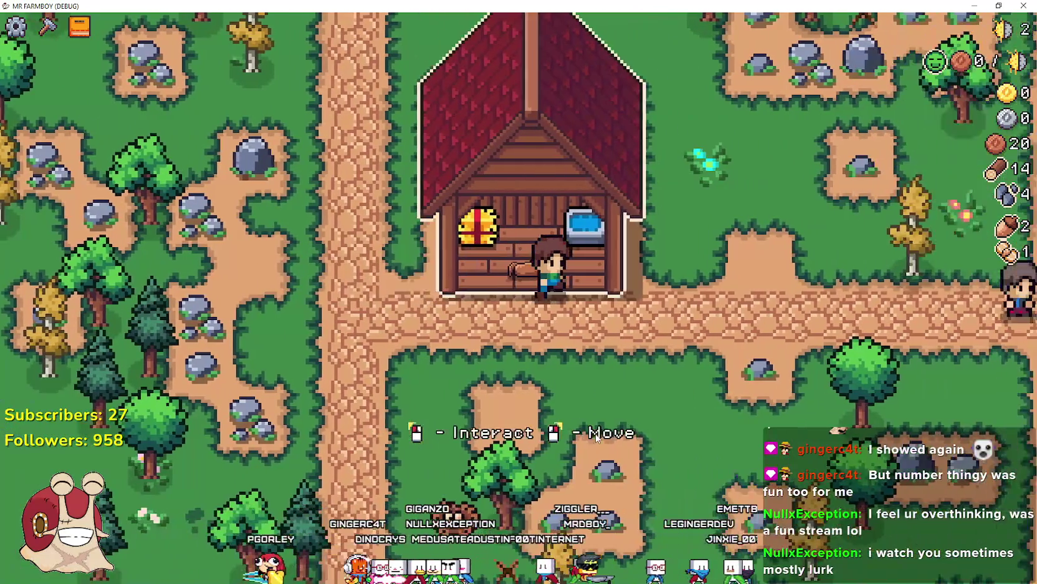
key(w)
click(596, 404)
key(w)
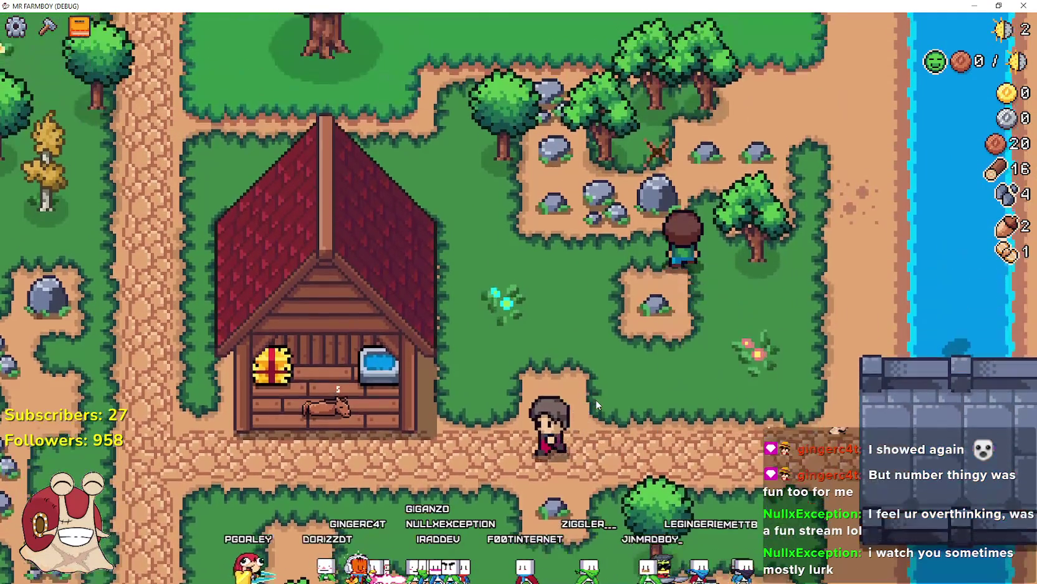
click(596, 404)
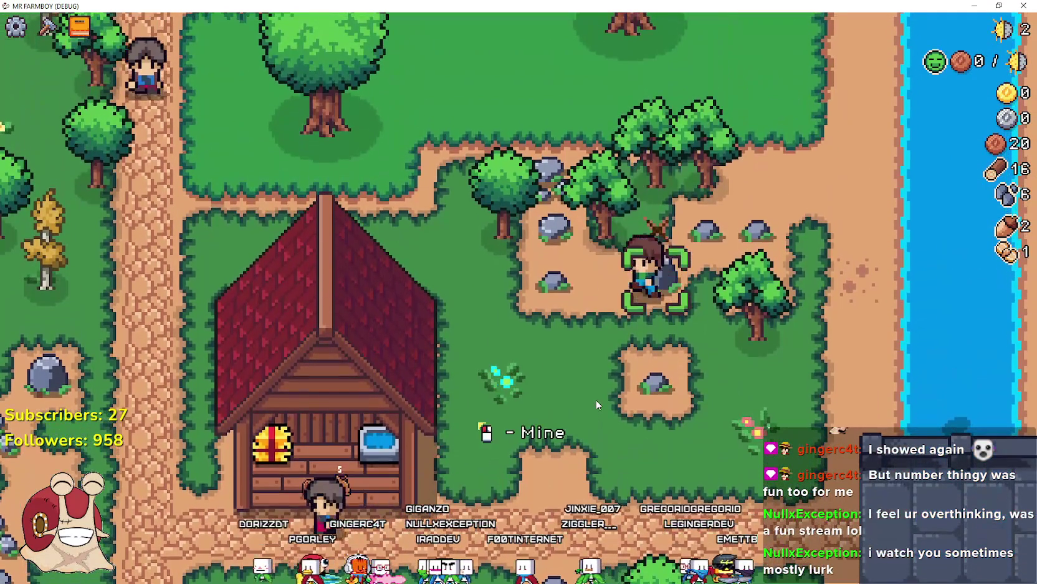
click(596, 400)
key(a)
key(w)
click(596, 398)
click(596, 397)
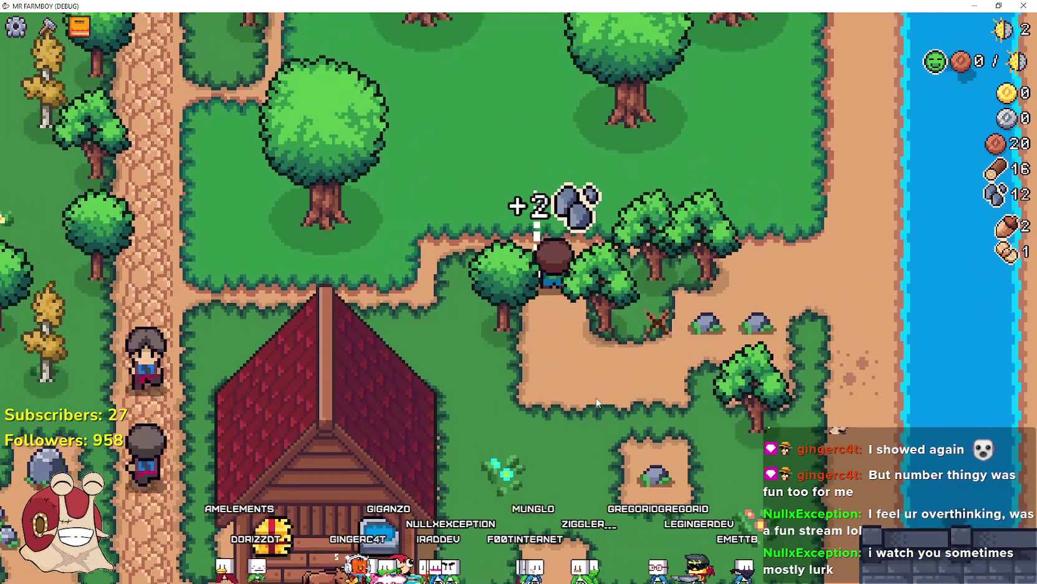
key(s)
key(d)
click(596, 402)
click(596, 402)
click(596, 397)
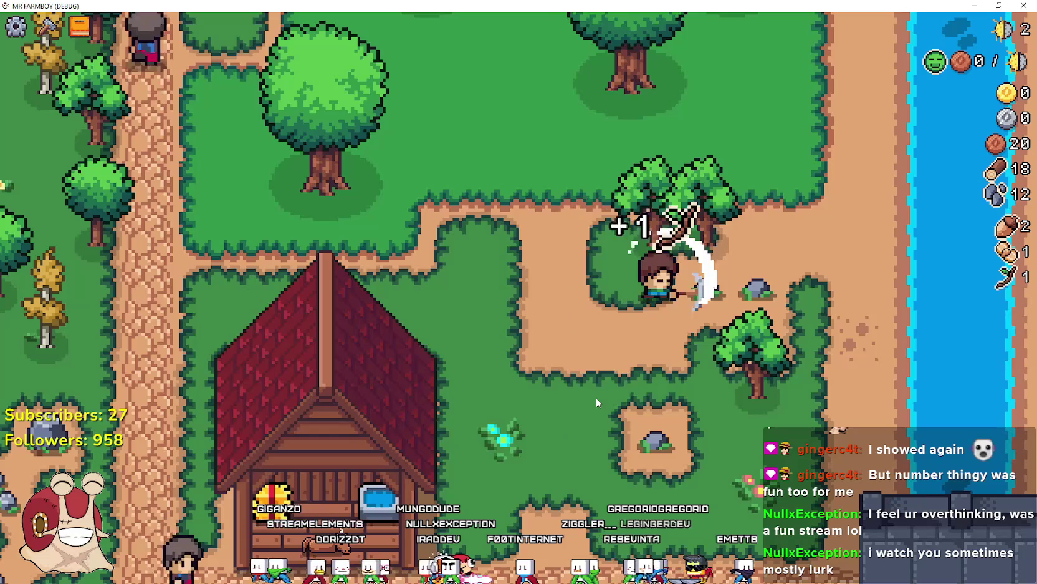
Mine rocks, chop trees and collect eggs until wood reaches 25 and stone 26
key(s)
key(a)
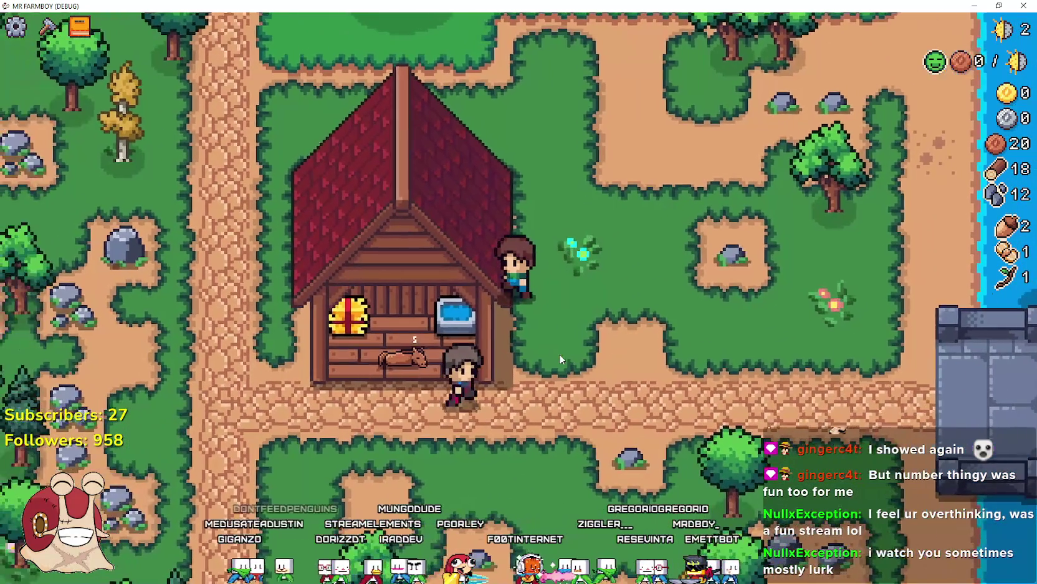
key(s)
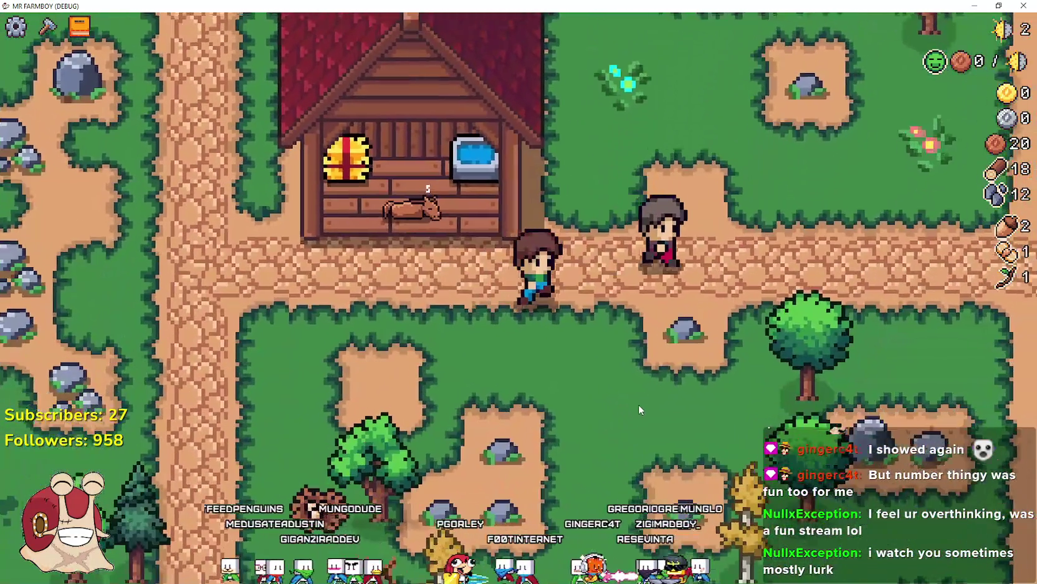
key(d)
click(637, 403)
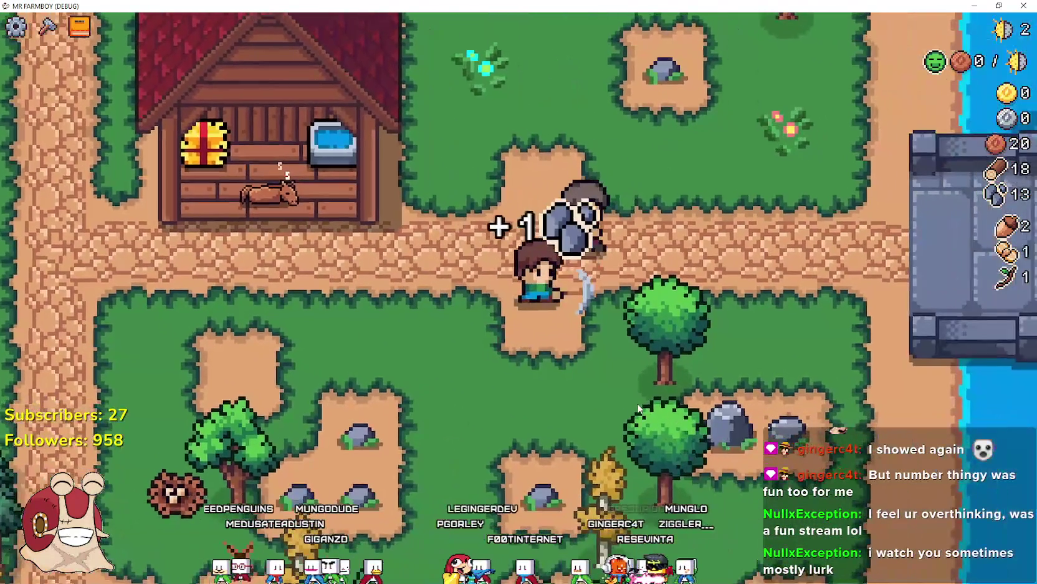
key(s)
click(635, 404)
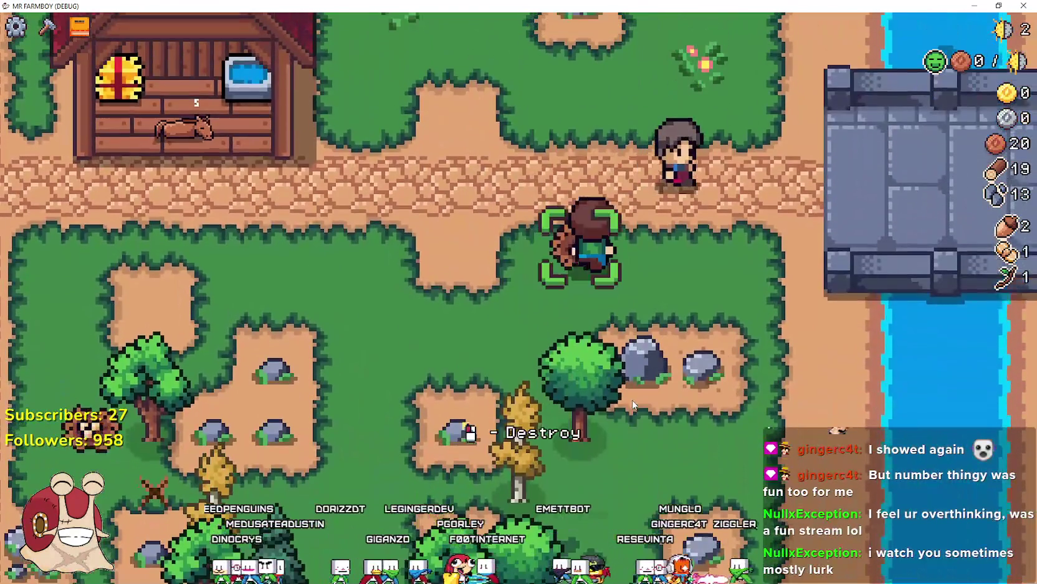
key(s)
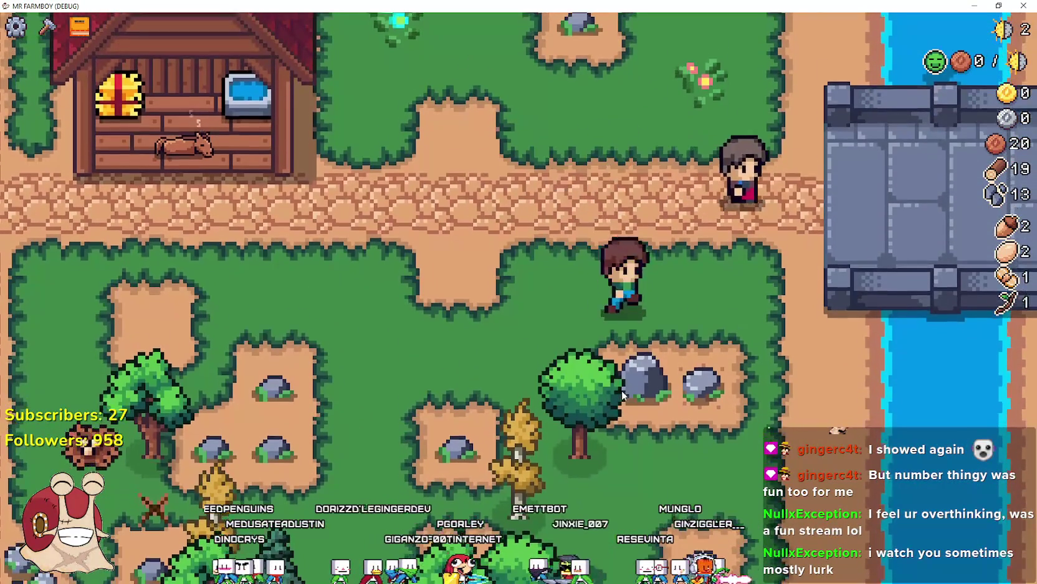
click(564, 348)
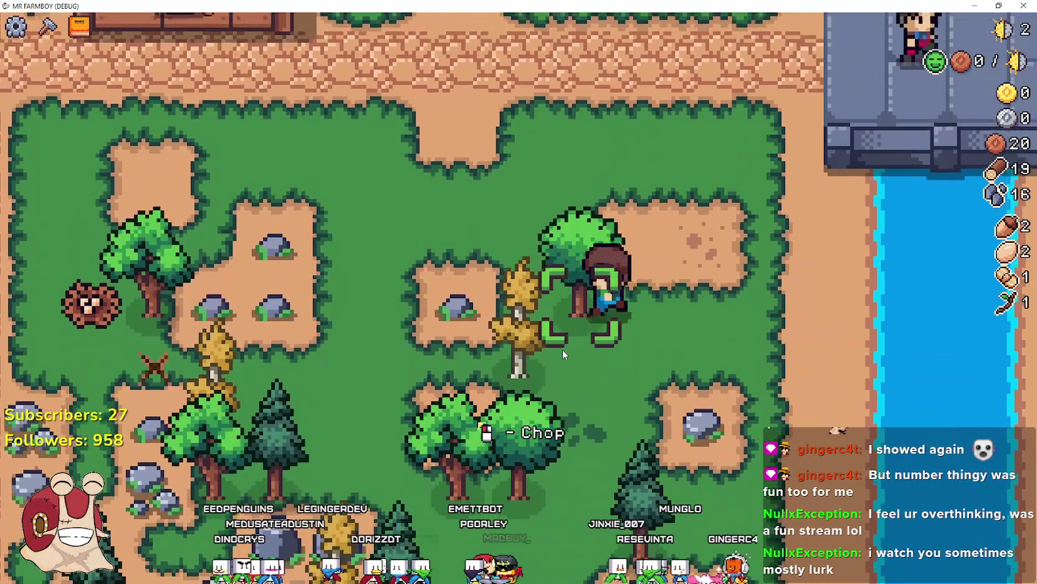
click(562, 349)
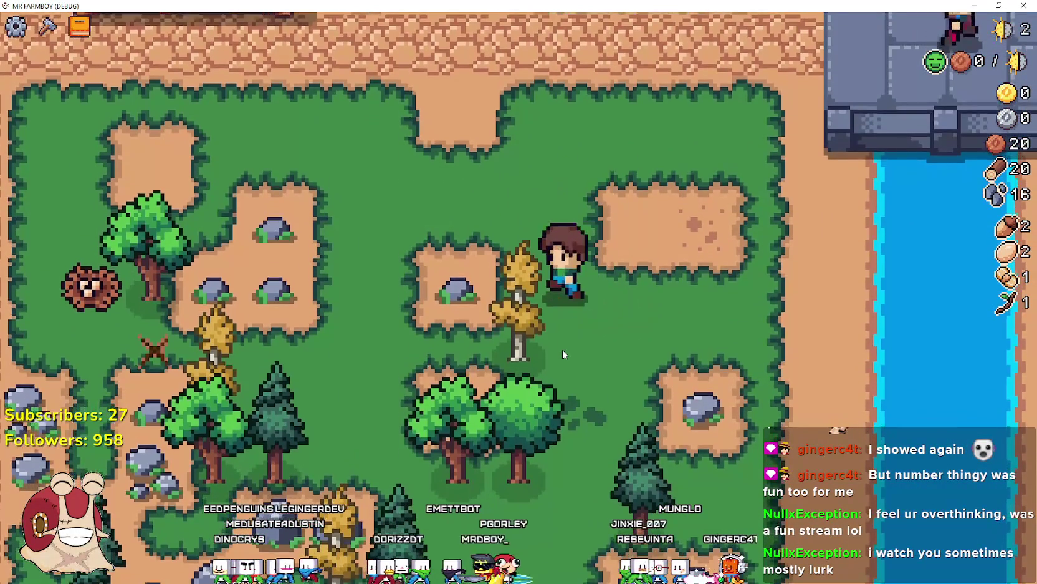
key(a)
click(563, 349)
click(562, 349)
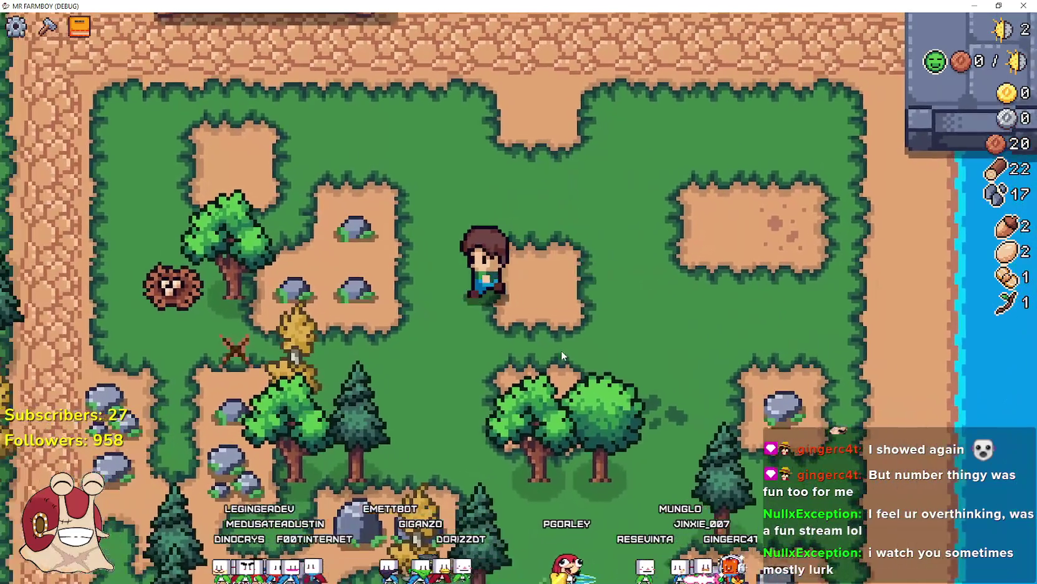
key(a)
click(560, 351)
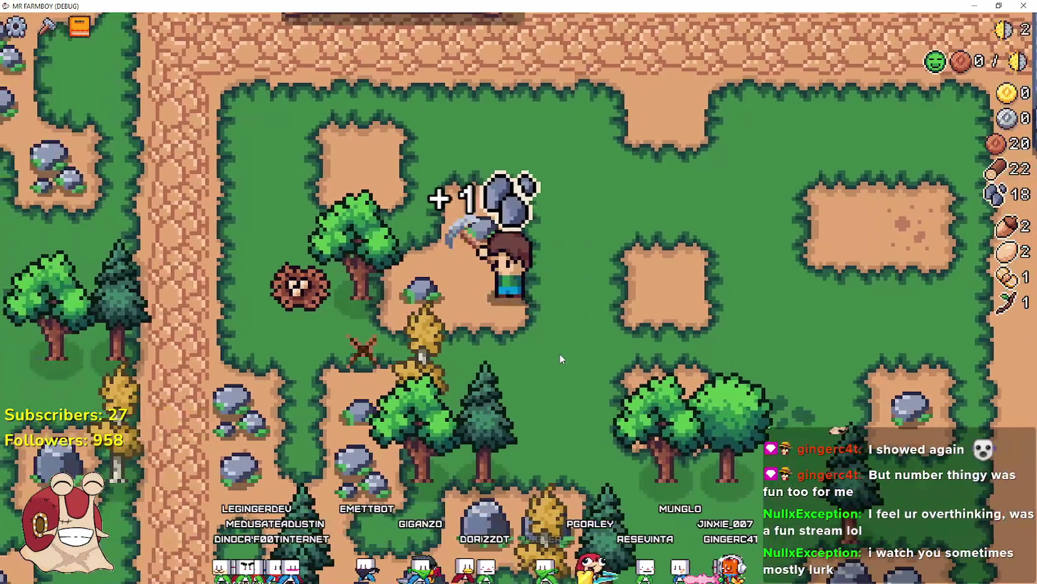
click(559, 353)
click(559, 353)
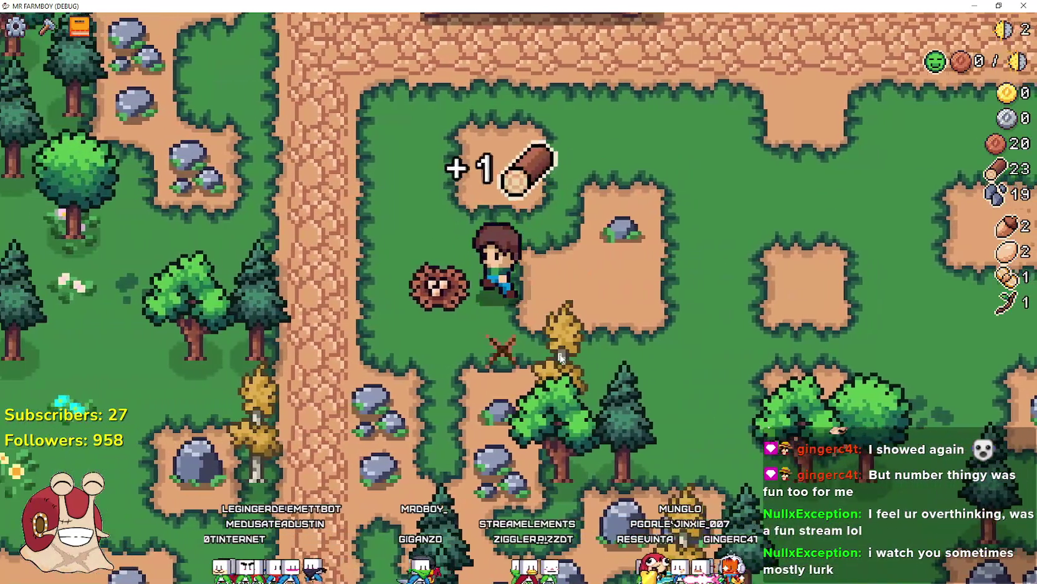
key(a)
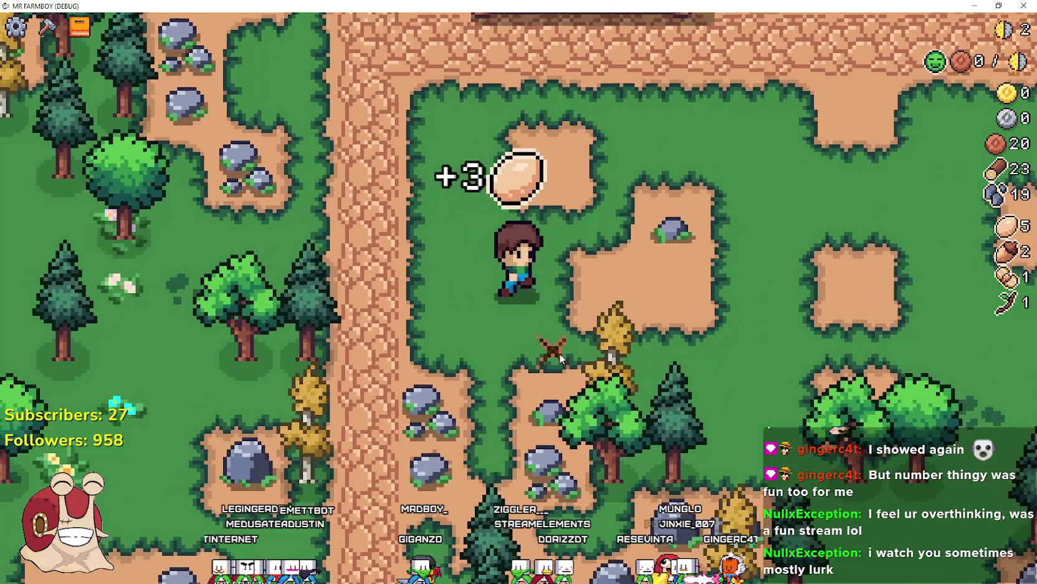
click(559, 353)
click(559, 353)
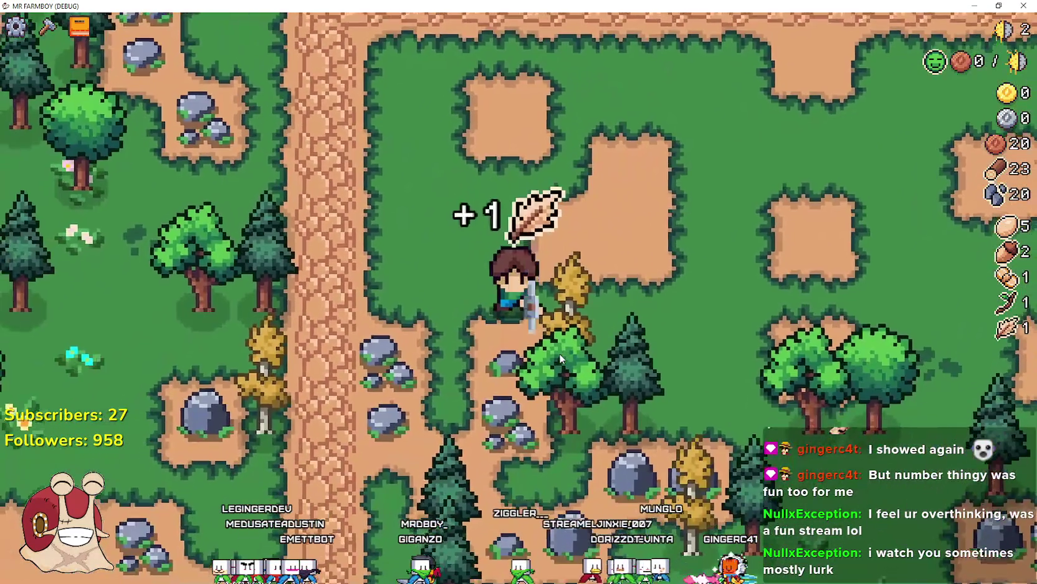
click(559, 353)
key(a)
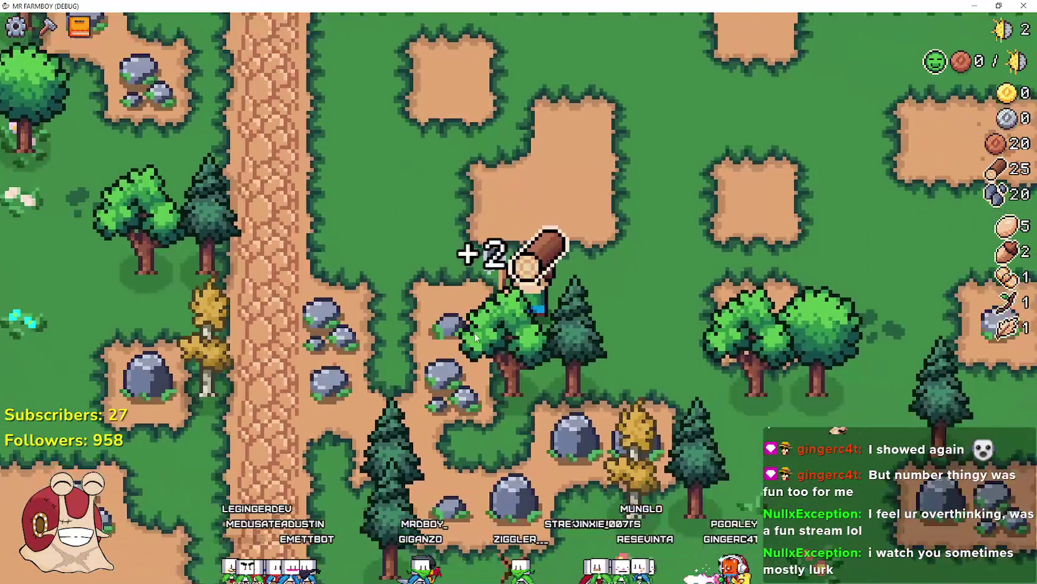
click(415, 294)
click(466, 273)
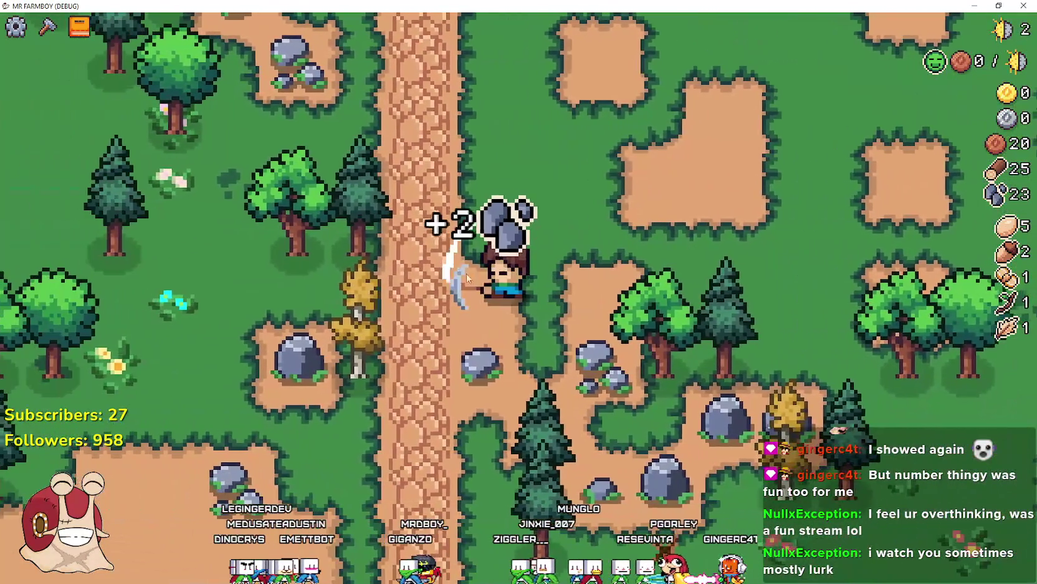
key(w)
click(466, 273)
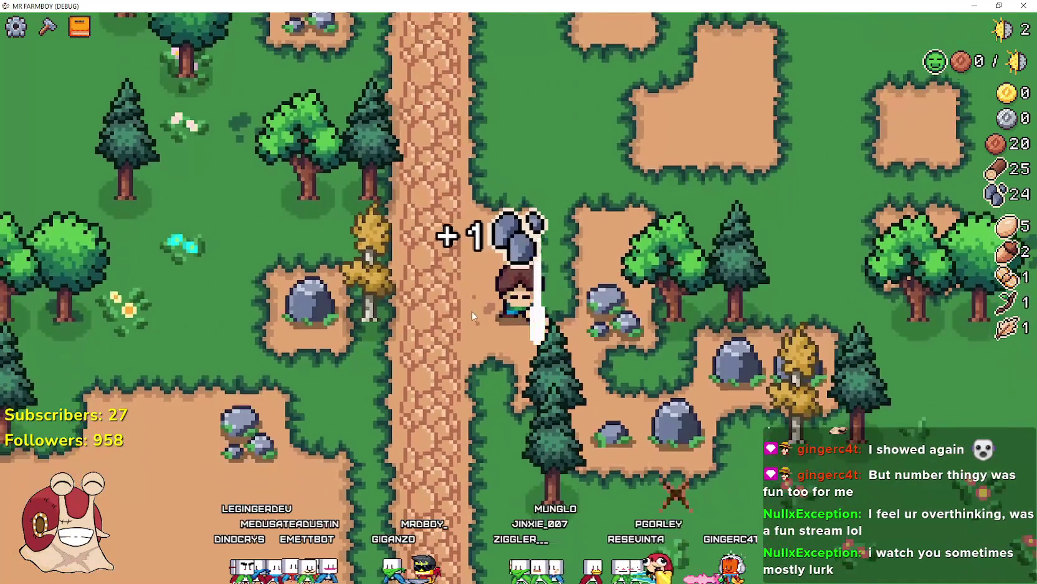
click(505, 317)
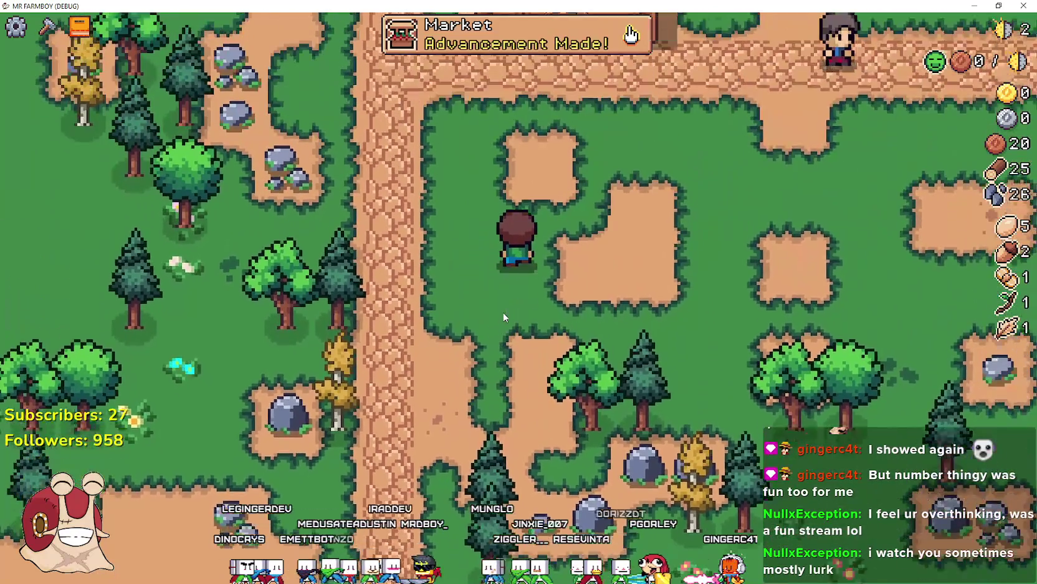
Open the Market advancement notice and browse the crops and buildings advancements
key(w)
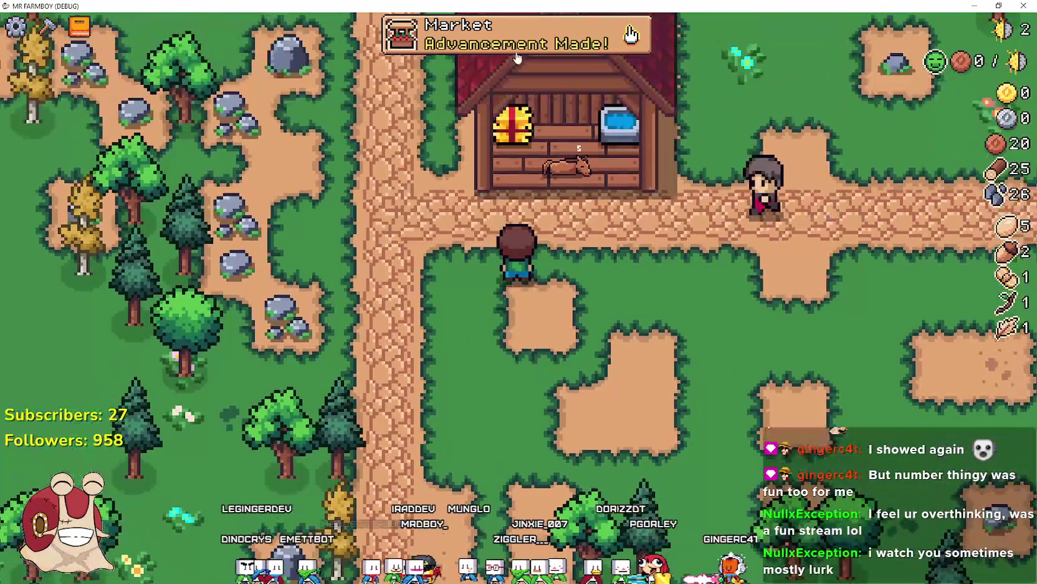
click(513, 38)
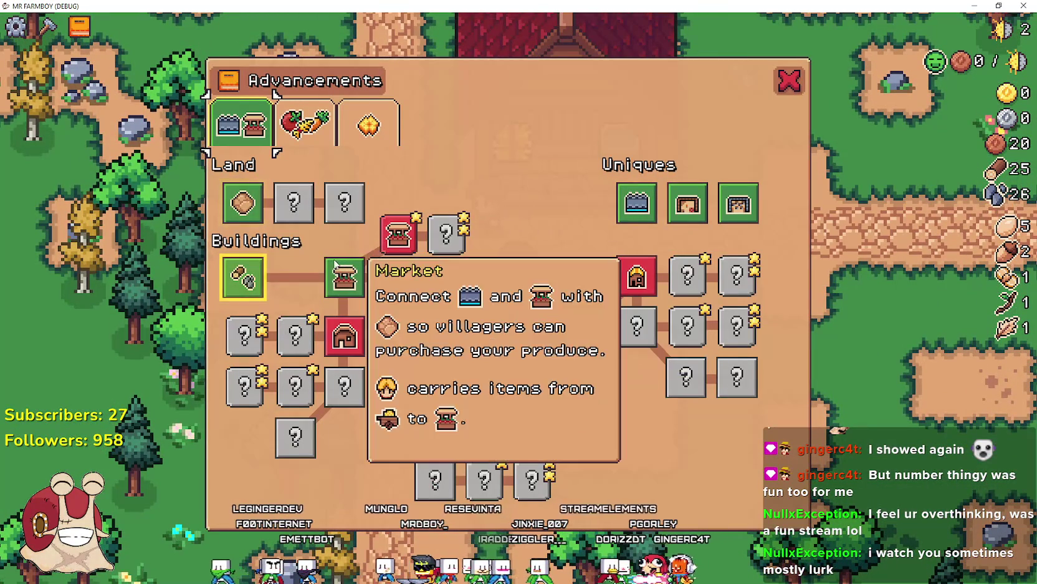
click(306, 123)
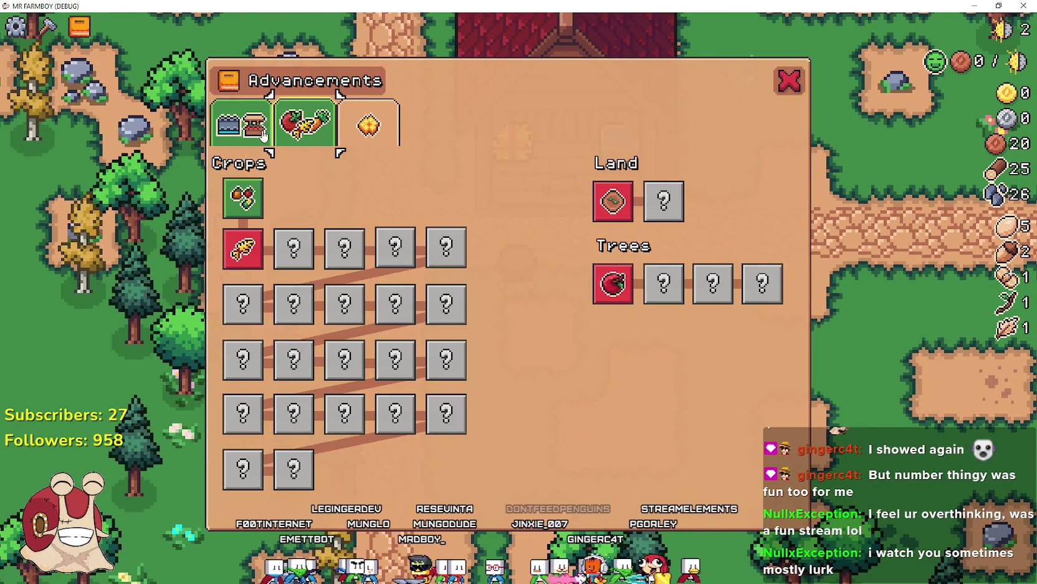
click(250, 128)
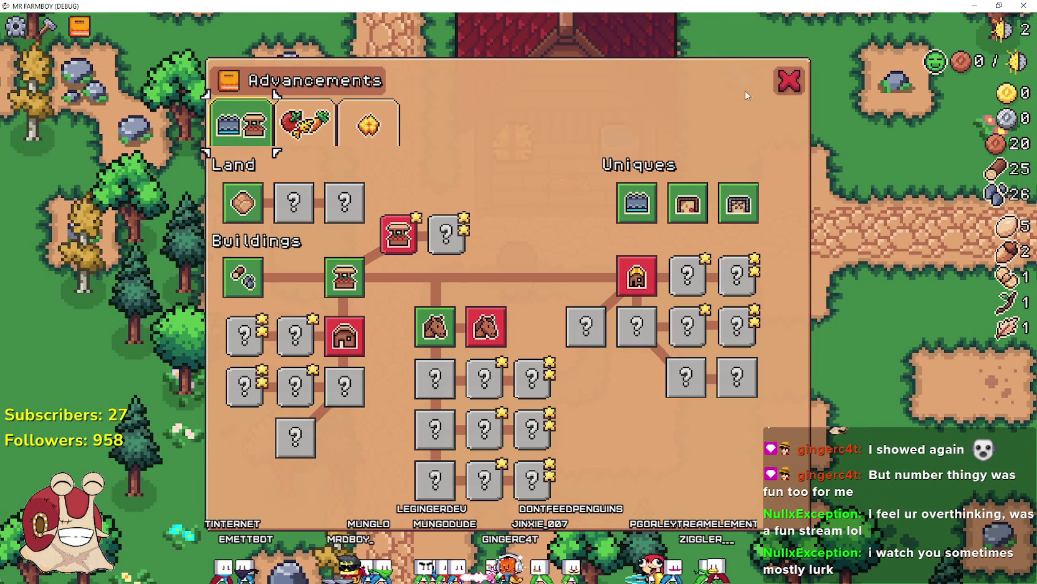
Close advancements, check the stable panel shows the baby horse growing, and return to Godot
click(791, 81)
key(e)
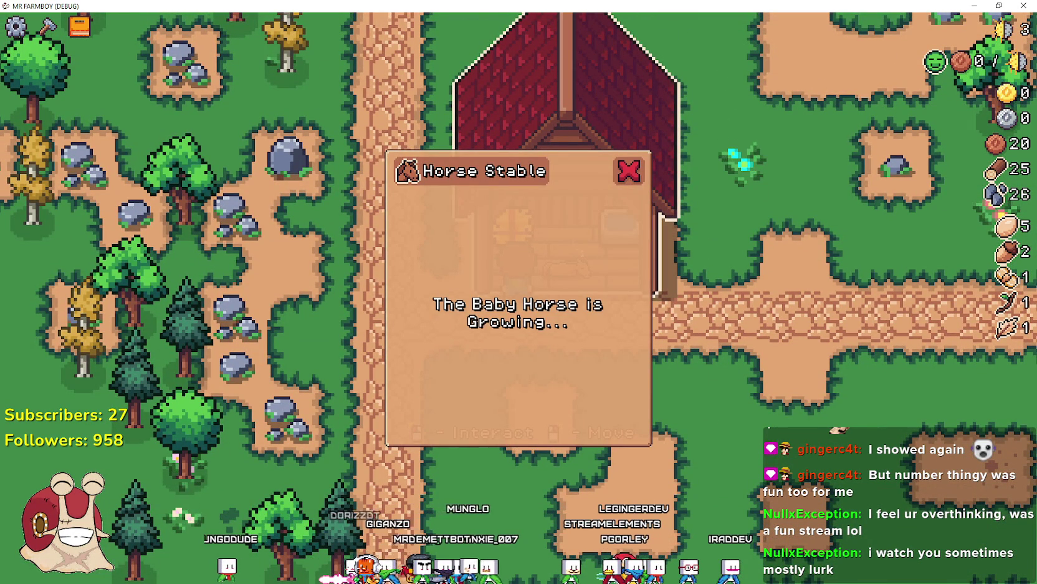
key(alt+Tab)
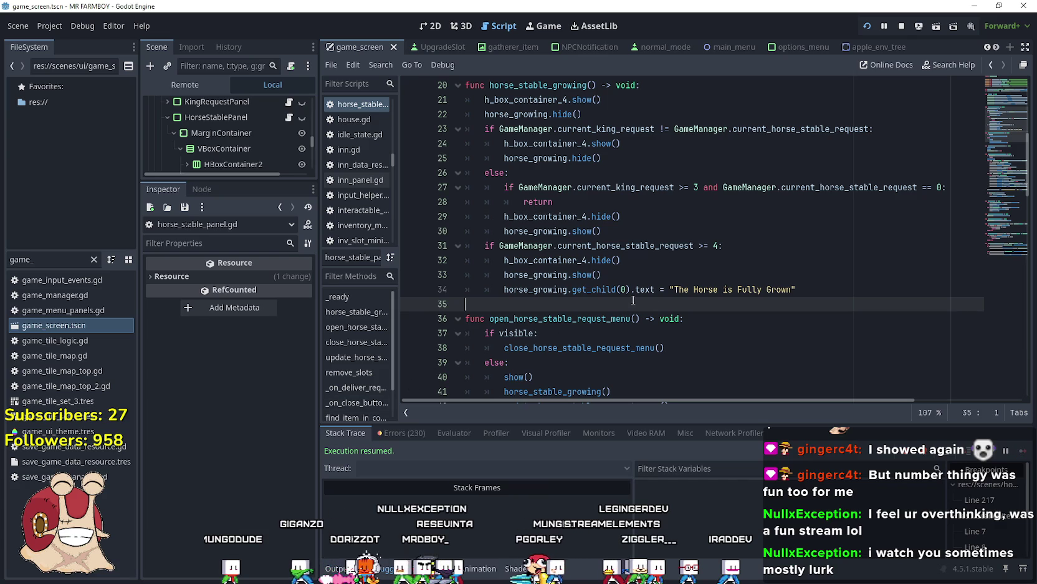
Delete 'and GameManager.current_horse_stable_request == 0' from the line 27 condition
scroll(803, 274, up, 3)
click(587, 301)
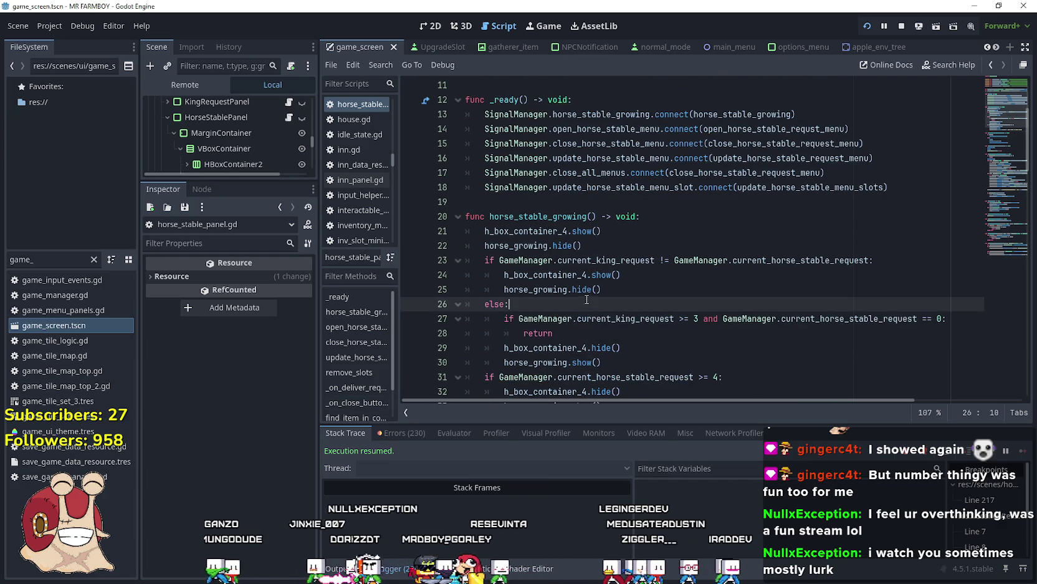
scroll(587, 300, down, 1)
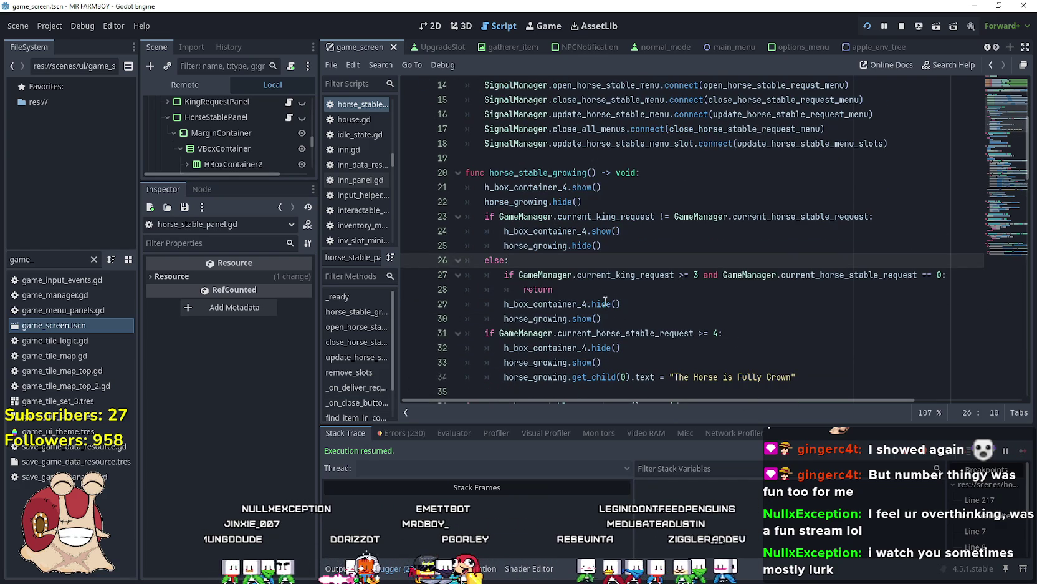
drag(562, 287, 407, 273)
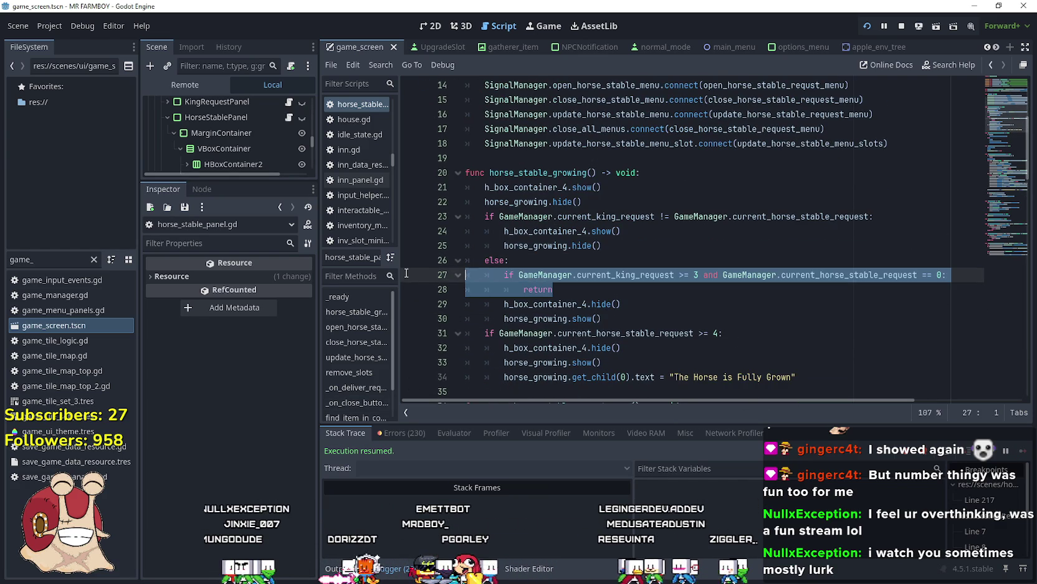
click(609, 289)
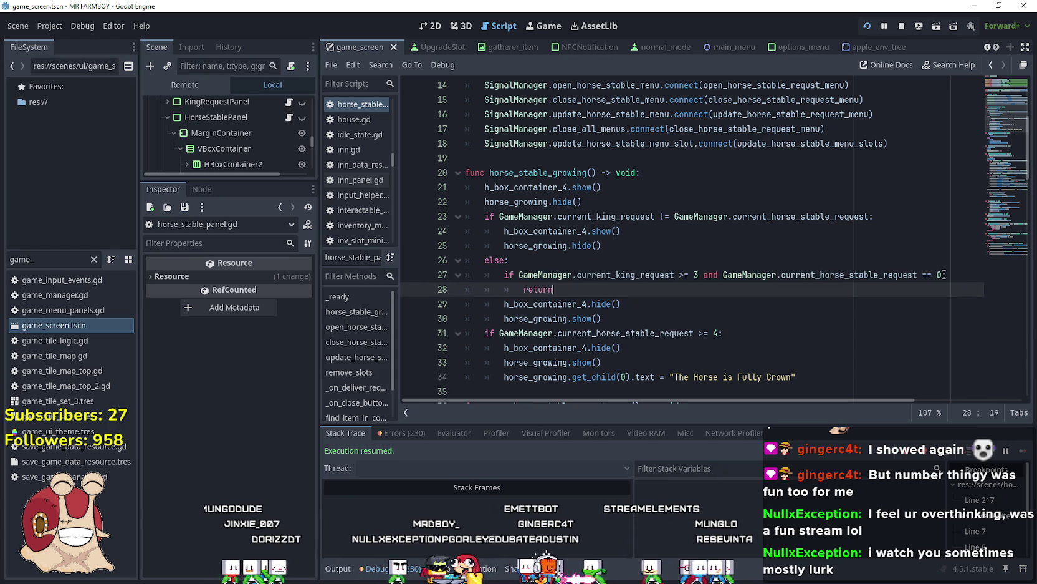
click(943, 275)
mouse_move(941, 274)
mouse_down()
mouse_move(697, 274)
mouse_move(724, 274)
mouse_up()
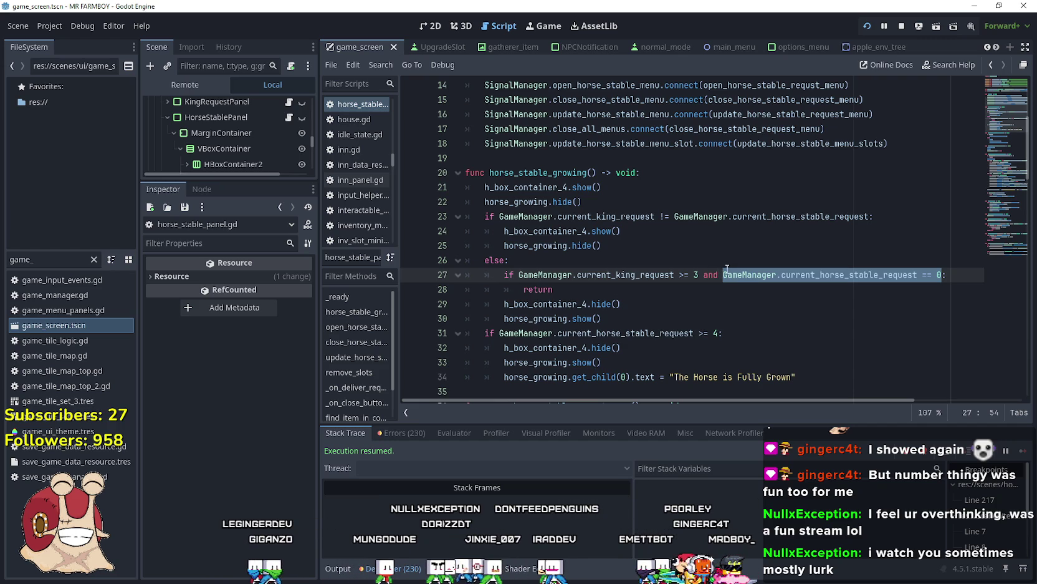
double_click(713, 274)
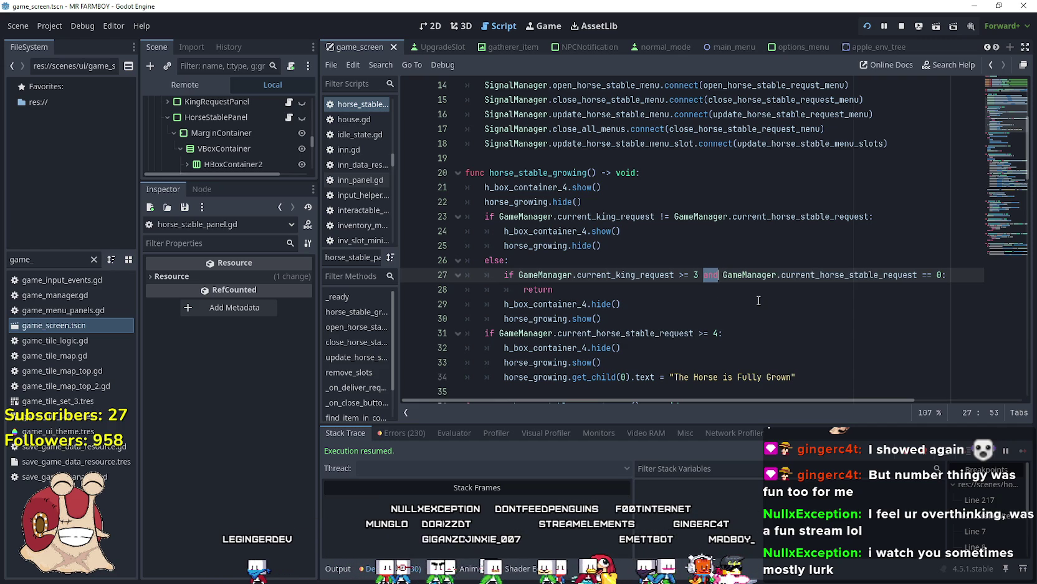
drag(943, 275, 701, 274)
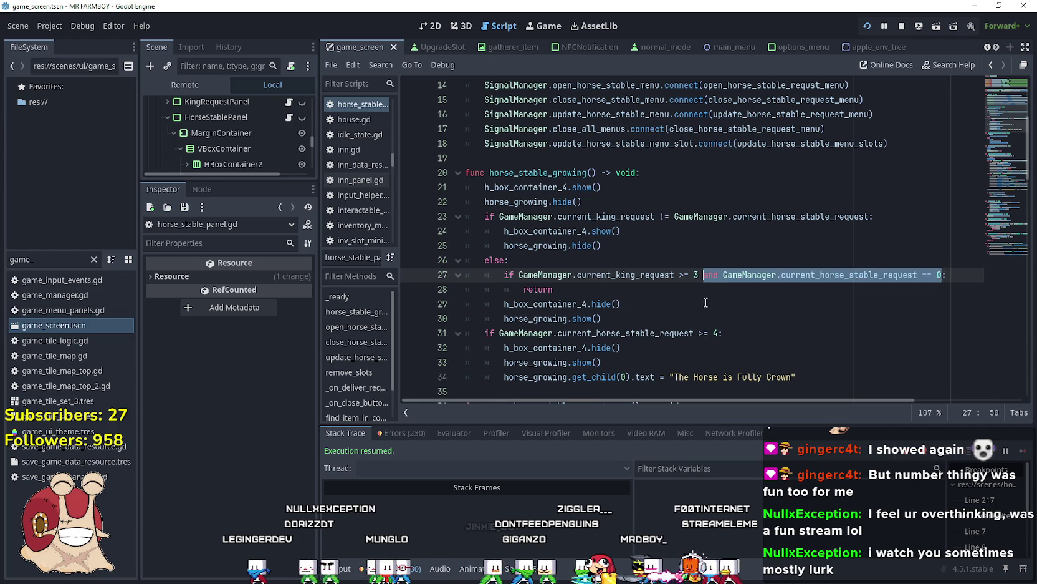
key(BackSpace)
Save the script, review the if/else block on lines 23–34, and switch back to the game
click(692, 292)
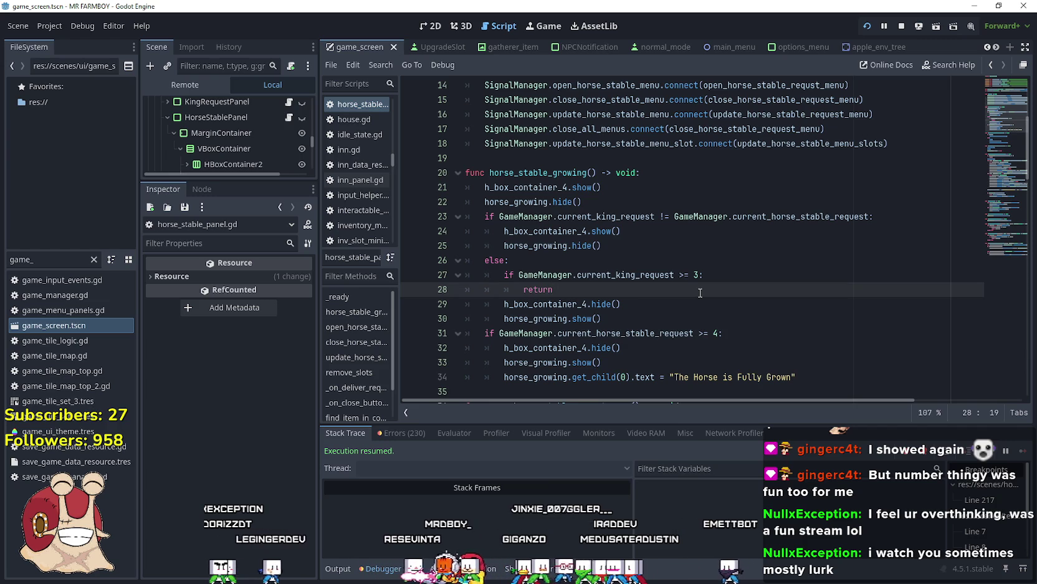
key(ctrl+s)
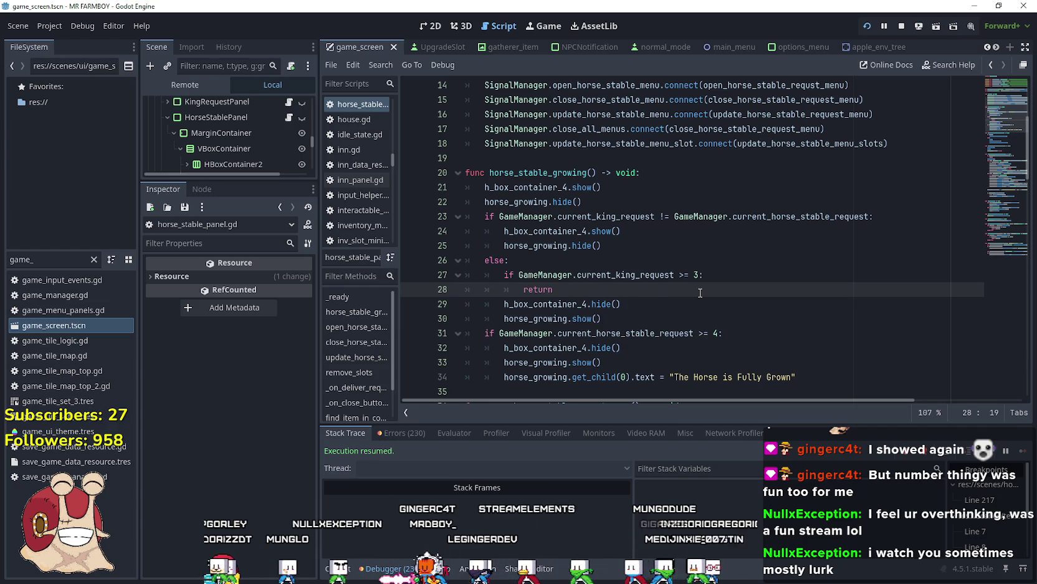
click(653, 250)
scroll(655, 250, down, 1)
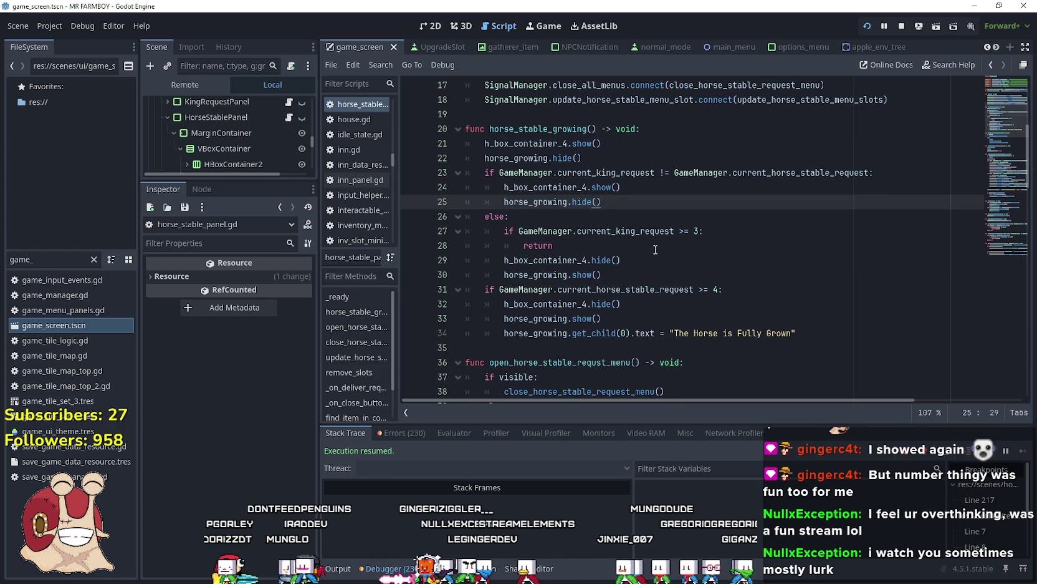
click(755, 343)
scroll(755, 343, down, 1)
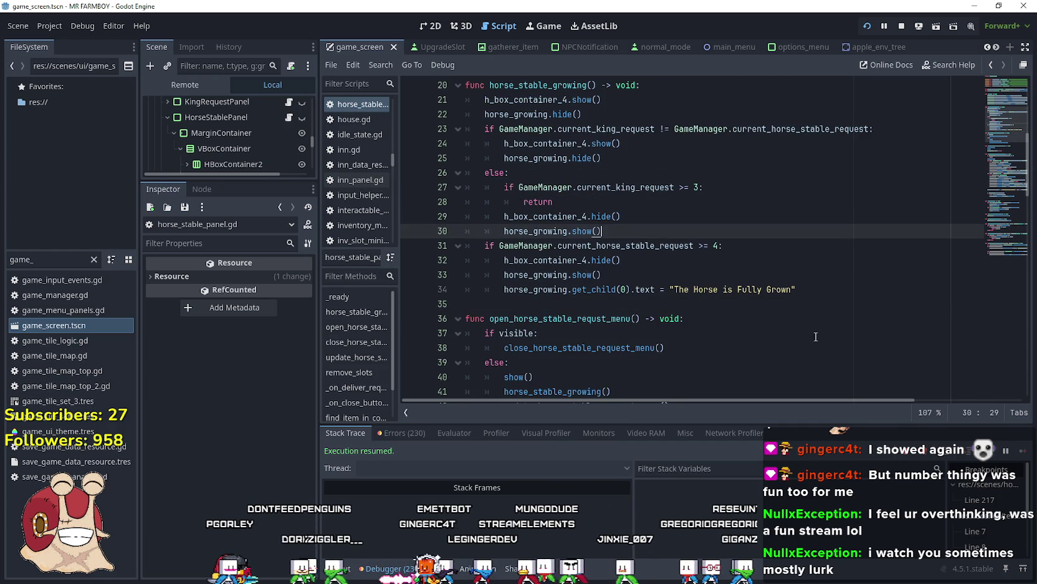
mouse_move(834, 297)
mouse_down()
mouse_move(486, 172)
mouse_move(457, 126)
mouse_up()
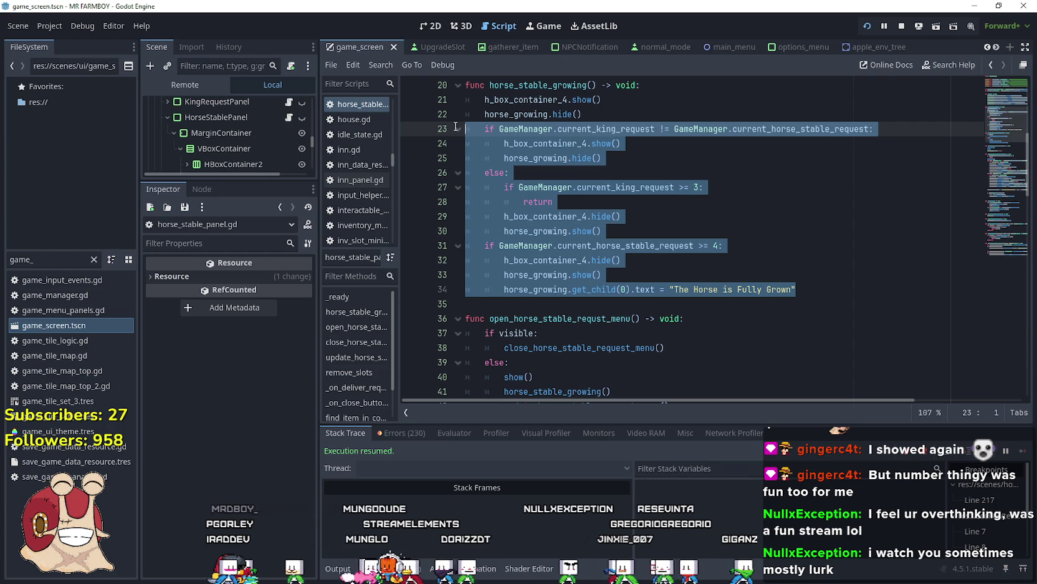
click(628, 267)
mouse_move(827, 288)
mouse_down()
mouse_move(508, 186)
mouse_move(469, 127)
mouse_up()
mouse_move(636, 229)
mouse_down()
mouse_move(499, 170)
mouse_move(459, 131)
mouse_up()
key(Right)
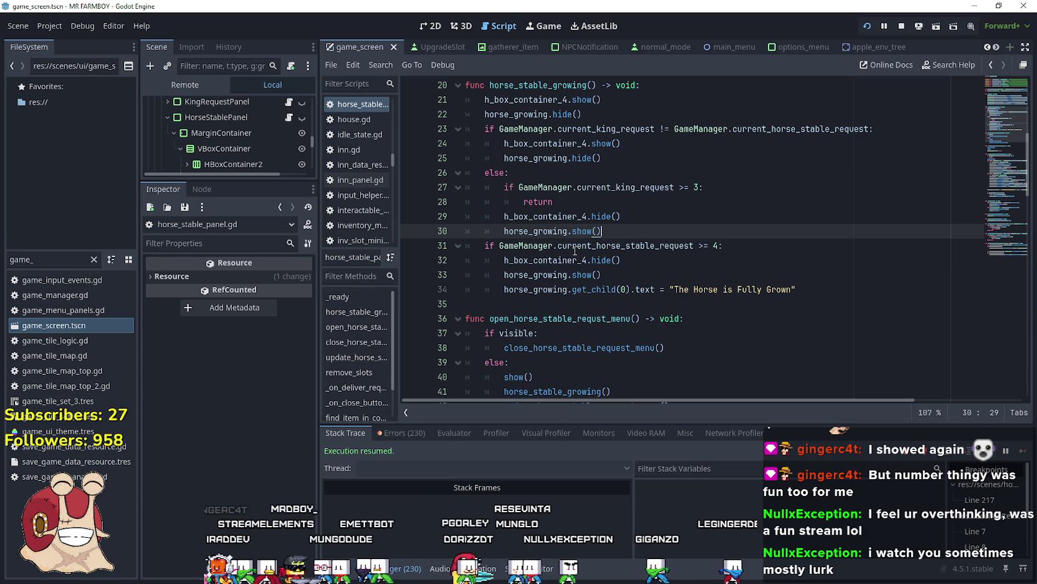
key(alt+Tab)
click(630, 177)
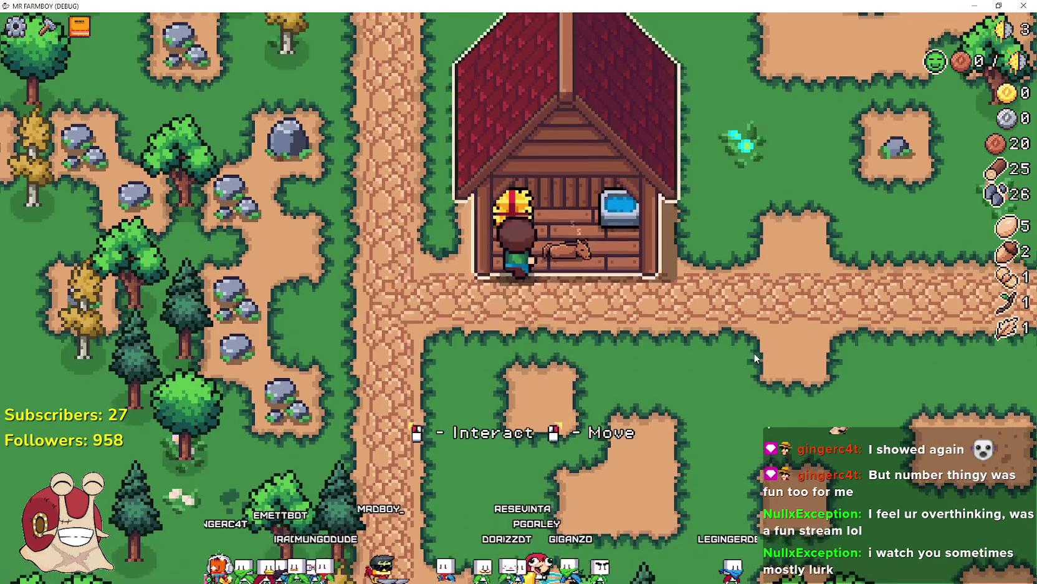
Recheck the Horse Stable panel's growing message and glance at the Advancements panel
click(754, 352)
key(Escape)
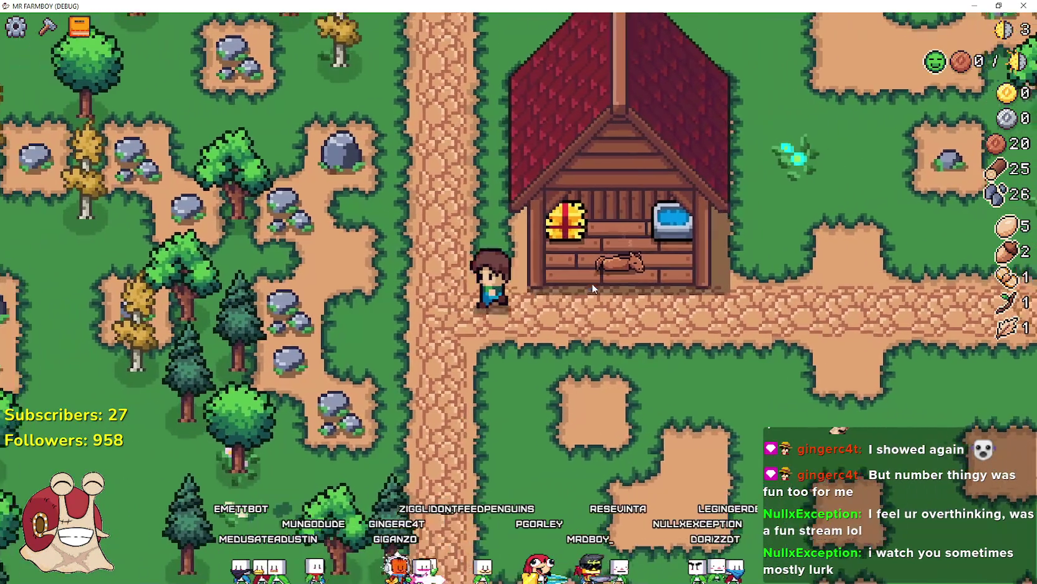
key(Tab)
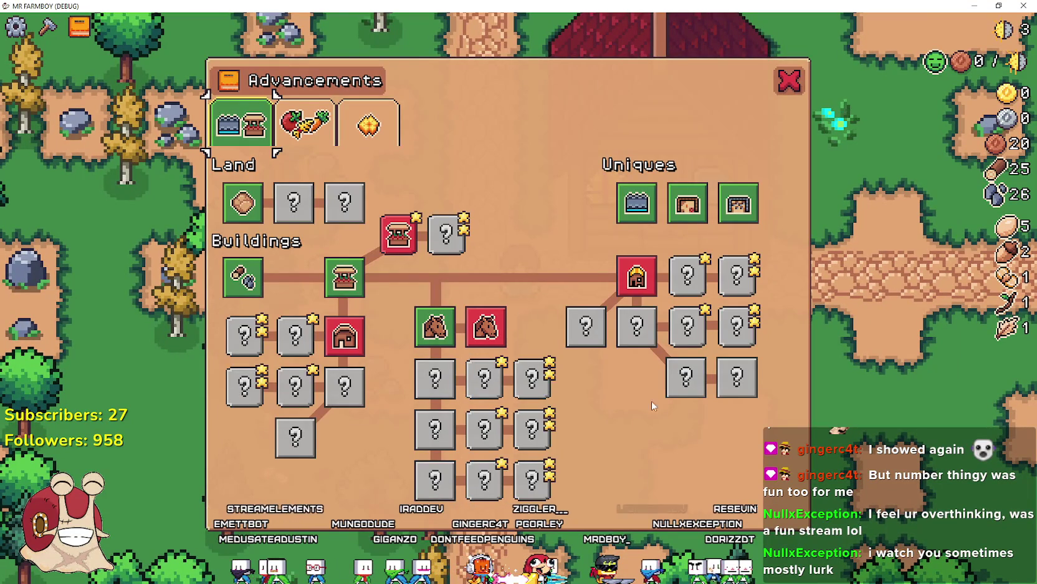
key(Escape)
Toggle the whole-world map on and off, then close the debug game with F8
key(m)
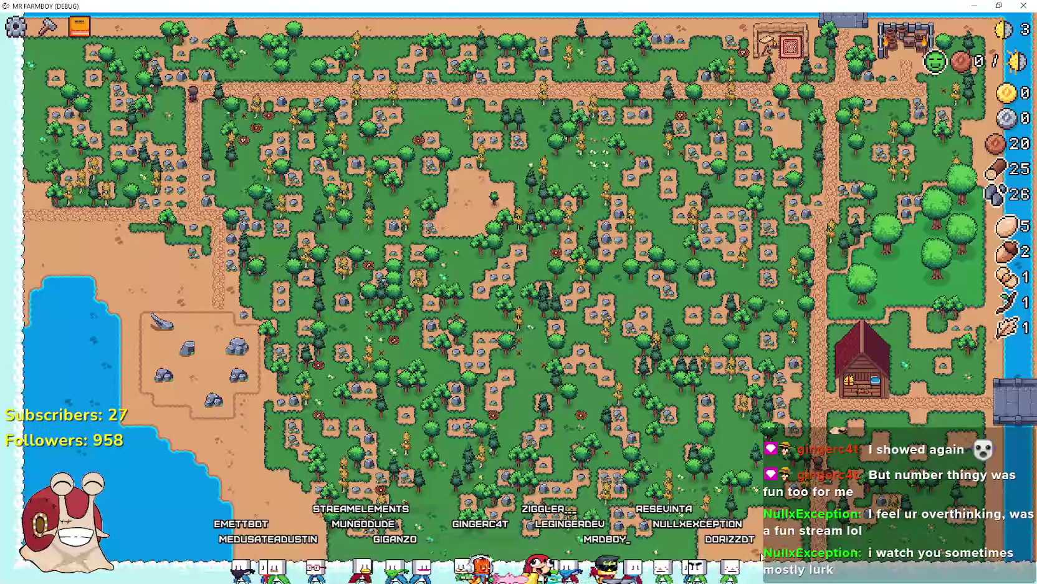
key(m)
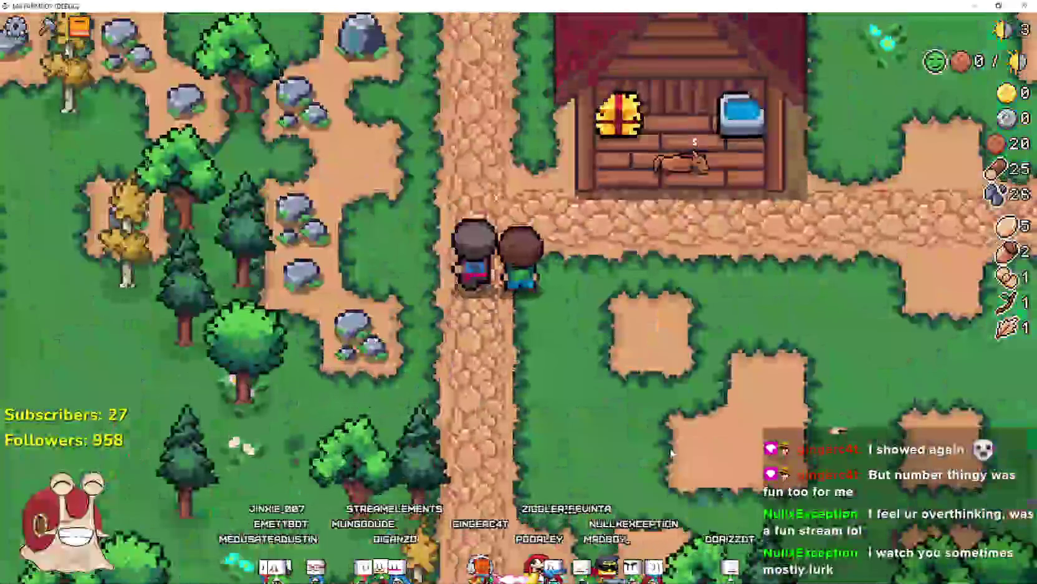
key(F8)
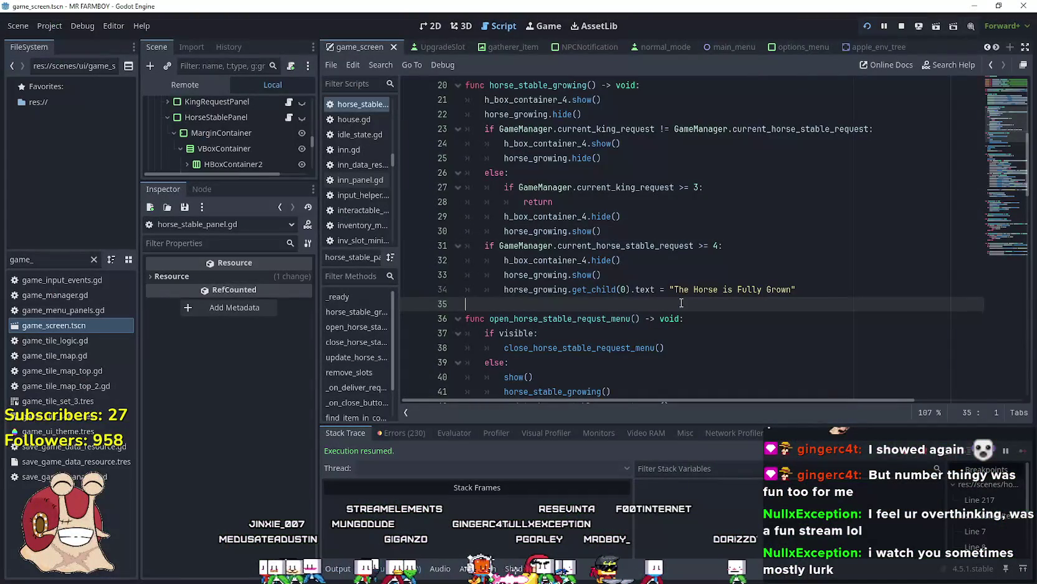
scroll(692, 188, up, 1)
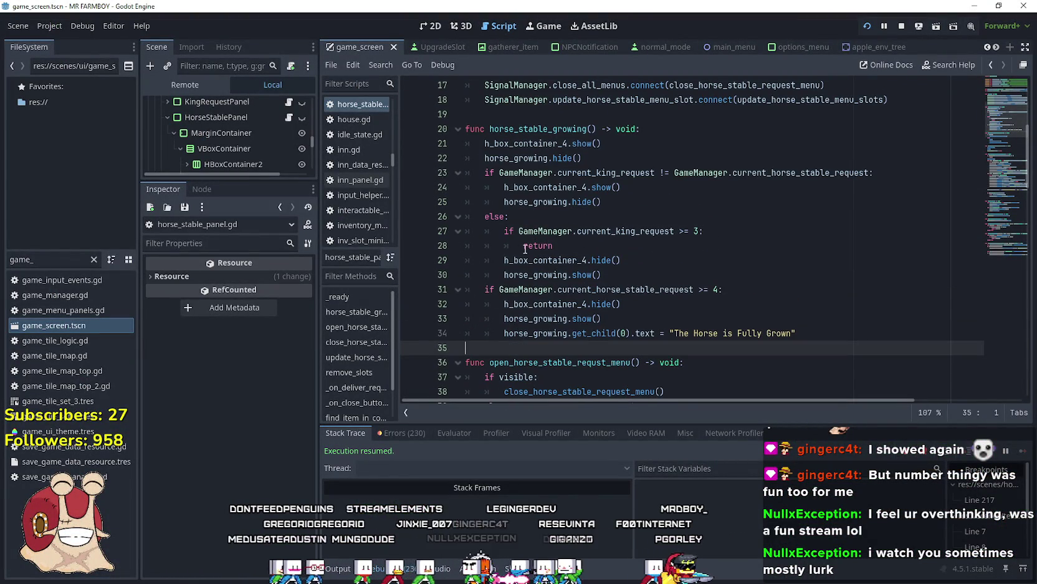
drag(602, 275, 460, 256)
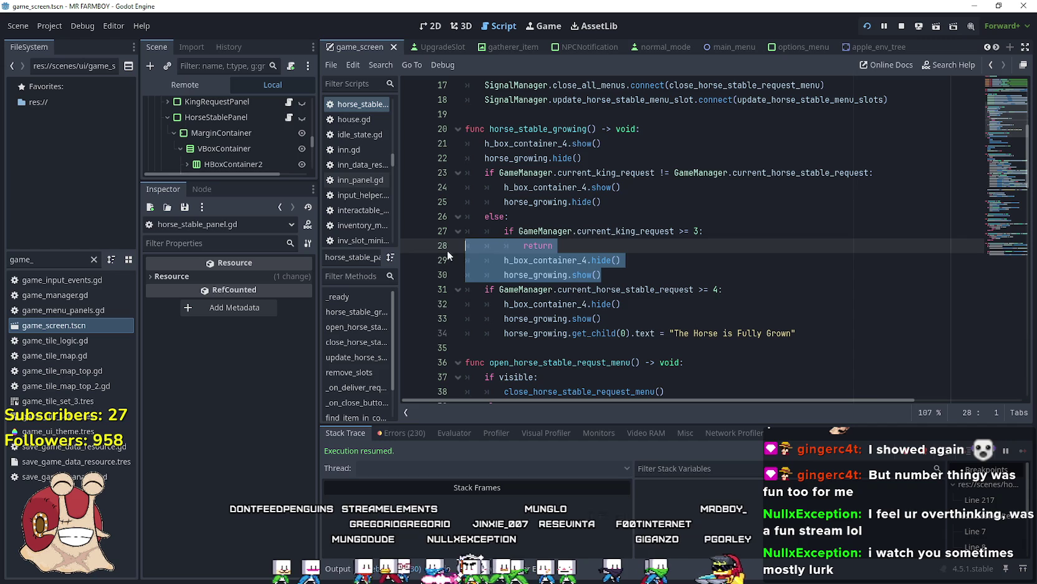
click(630, 261)
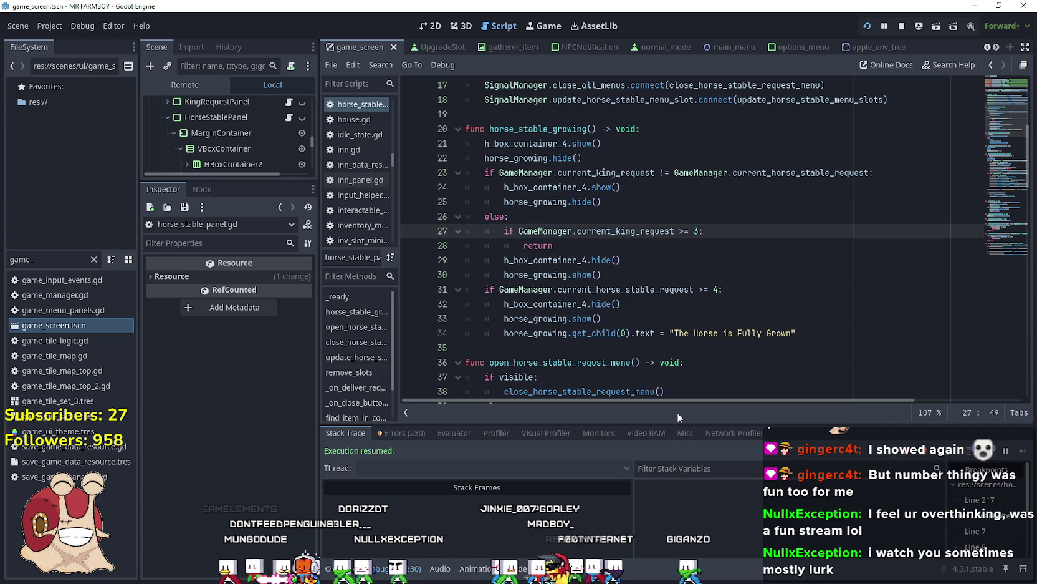
click(637, 241)
double_click(631, 229)
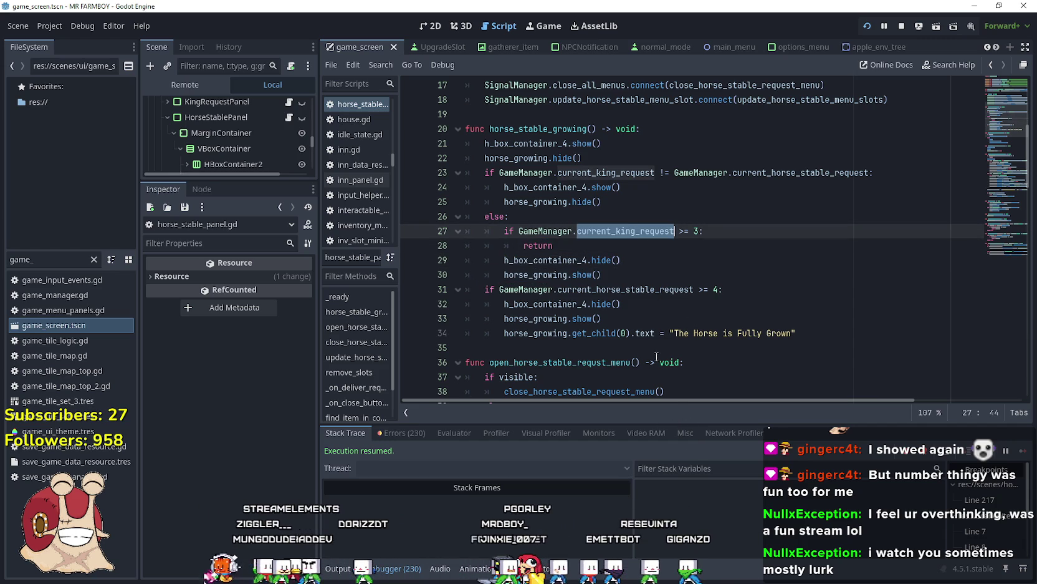
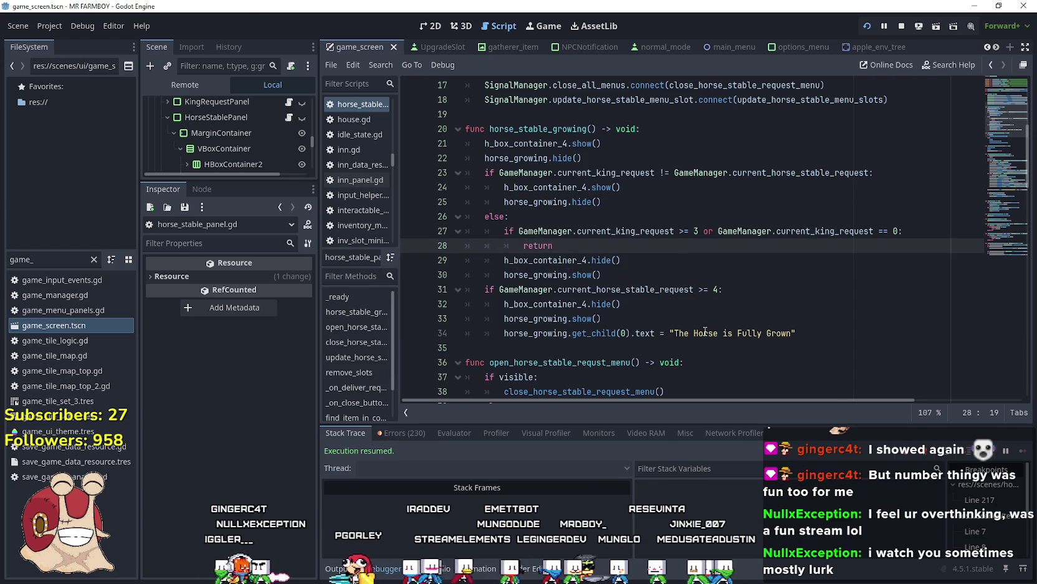
Run the MR FARMBOY build and open the stable's Horse Stable menu at Growth Stage 0/4
key(alt+Tab)
key(e)
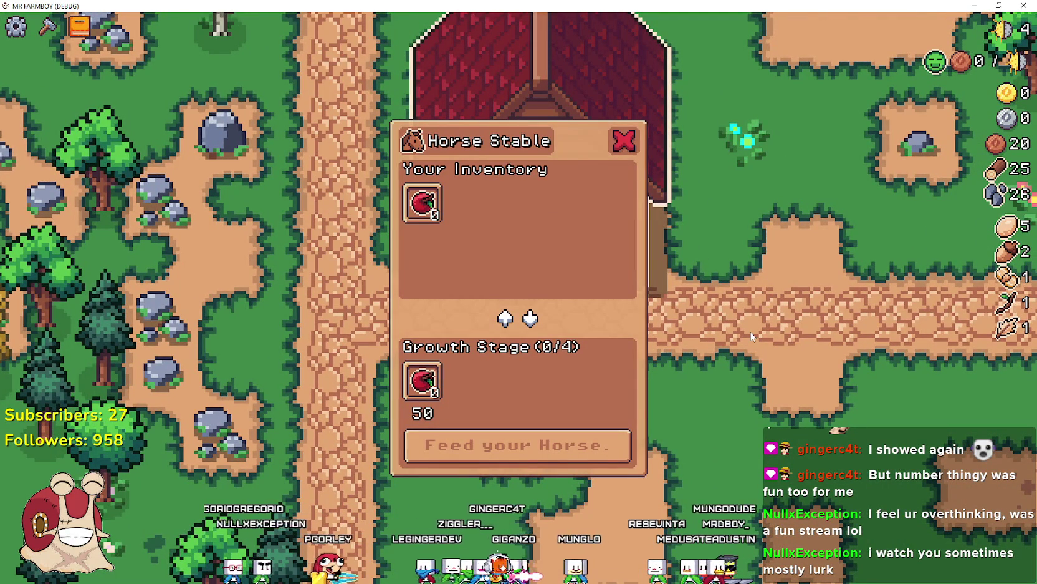
Reopen the Horse Stable feeding menu and view the apple slot's tooltip
key(Escape)
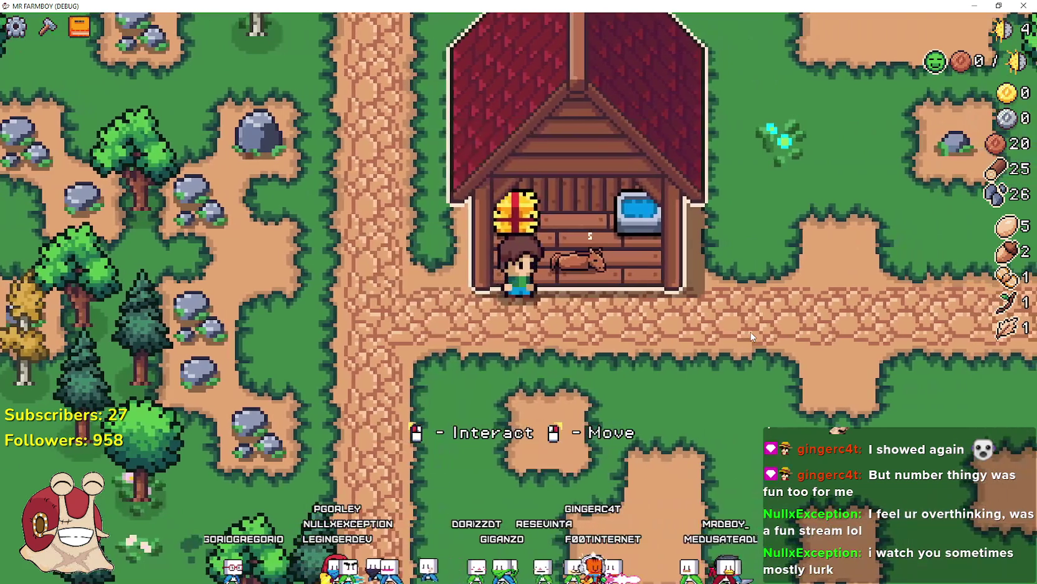
click(751, 333)
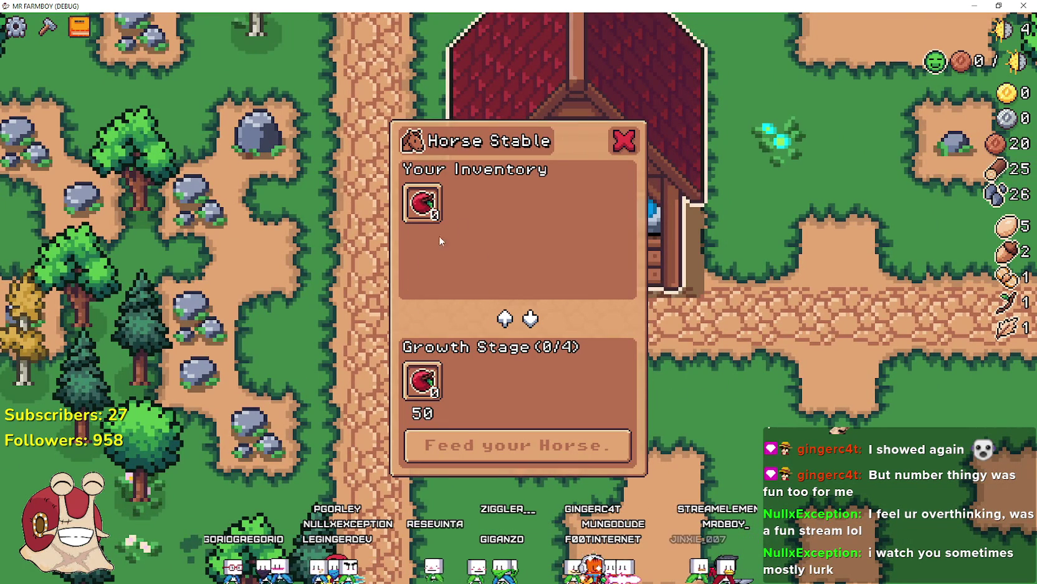
mouse_move(422, 379)
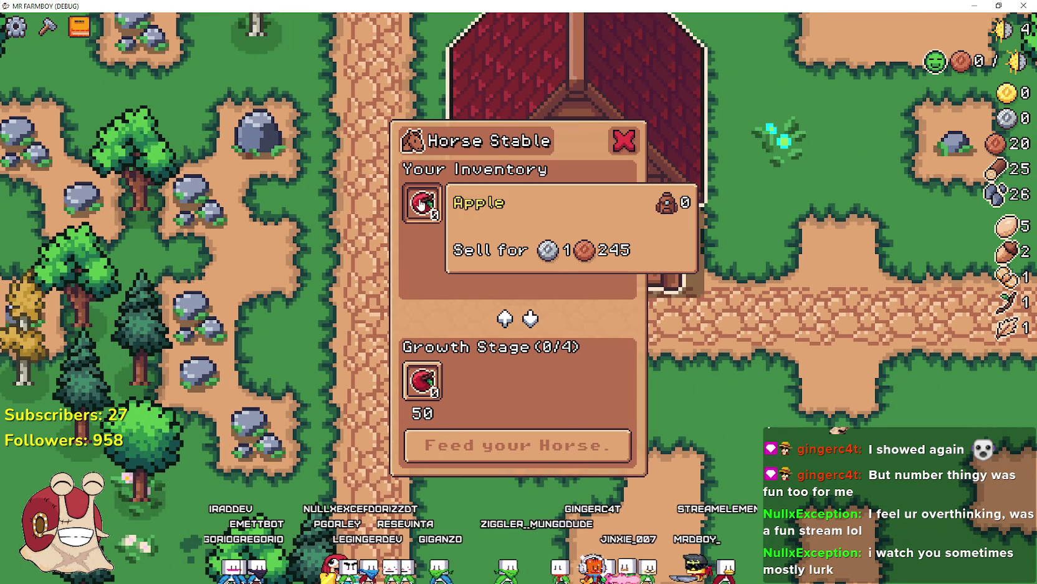
Close the Horse Stable menu, reopen it once more, and close it again
key(Escape)
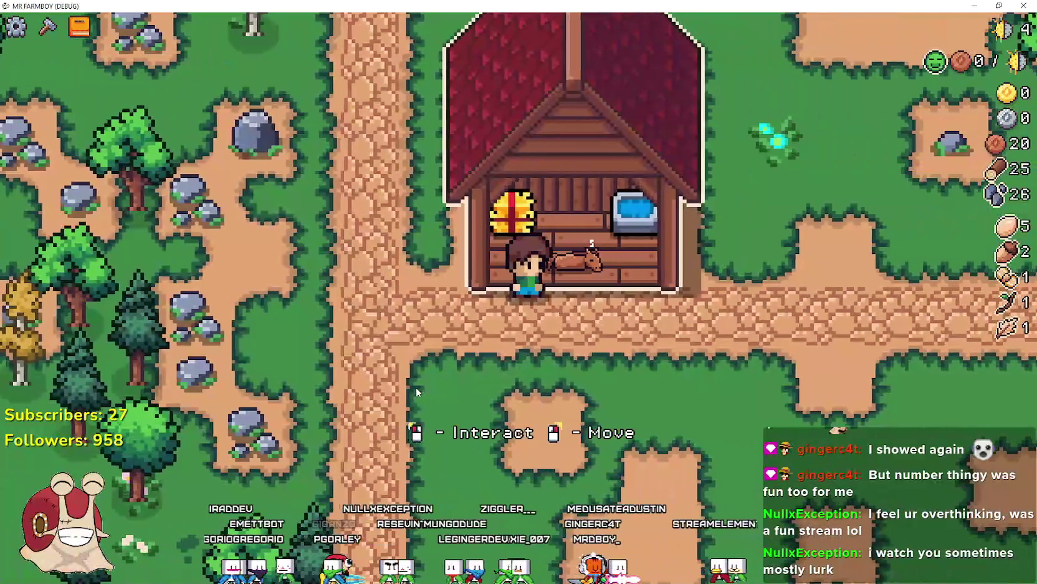
key(e)
key(Escape)
Walk the farmer north and west through the grass onto the dirt clearing
key(w)
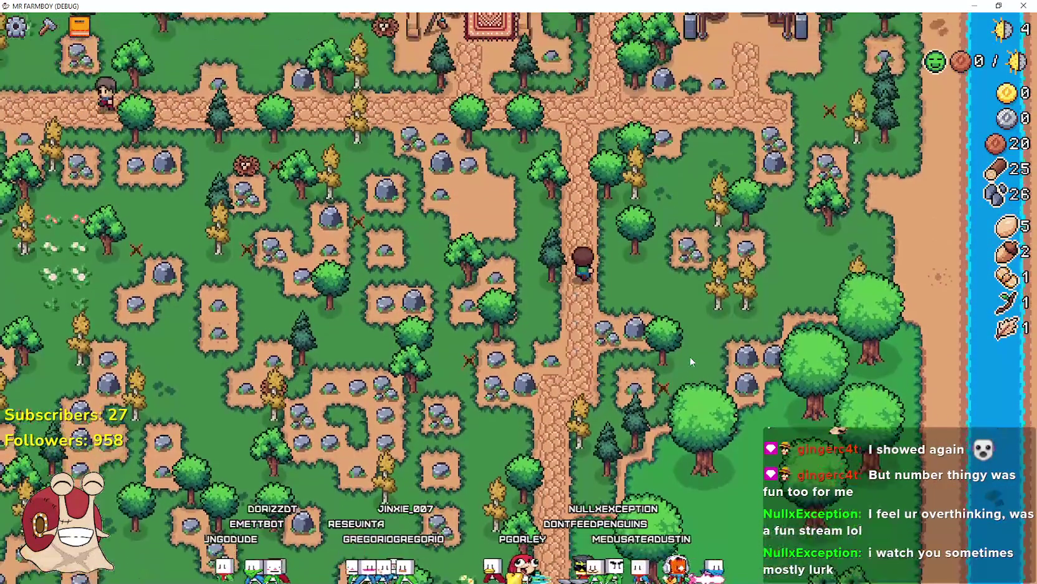
key(d)
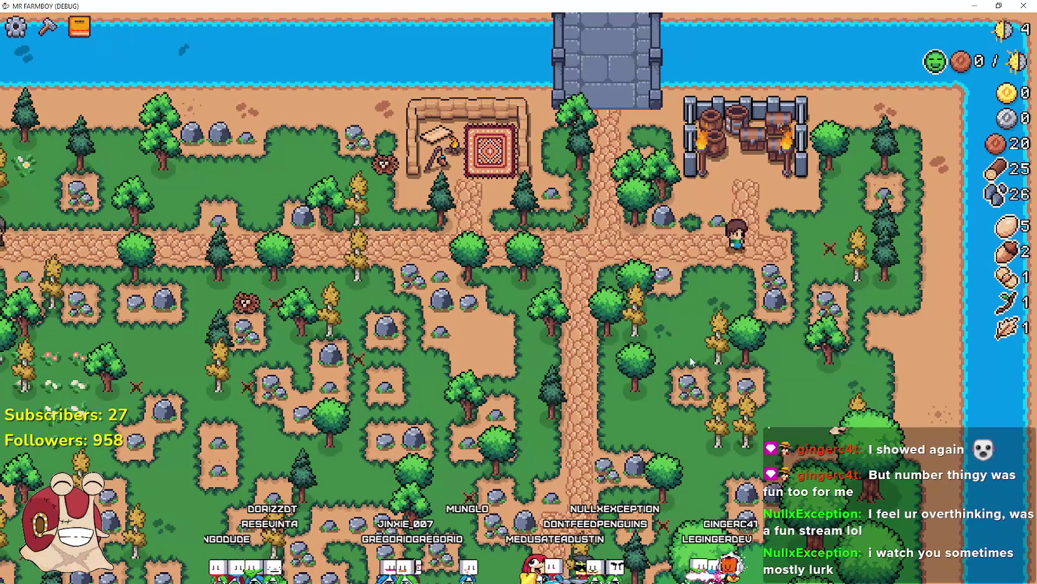
key(a)
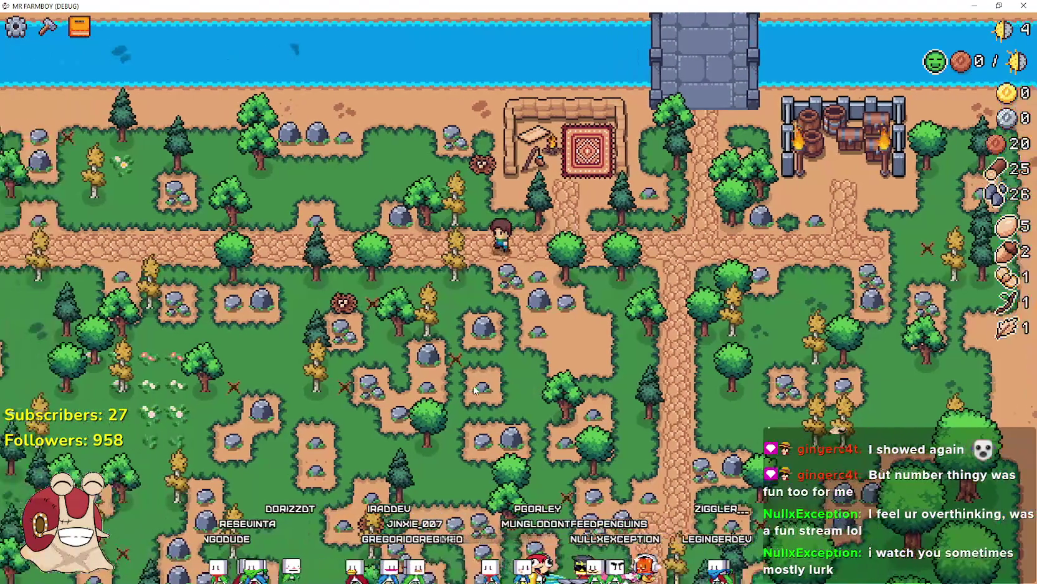
key(s)
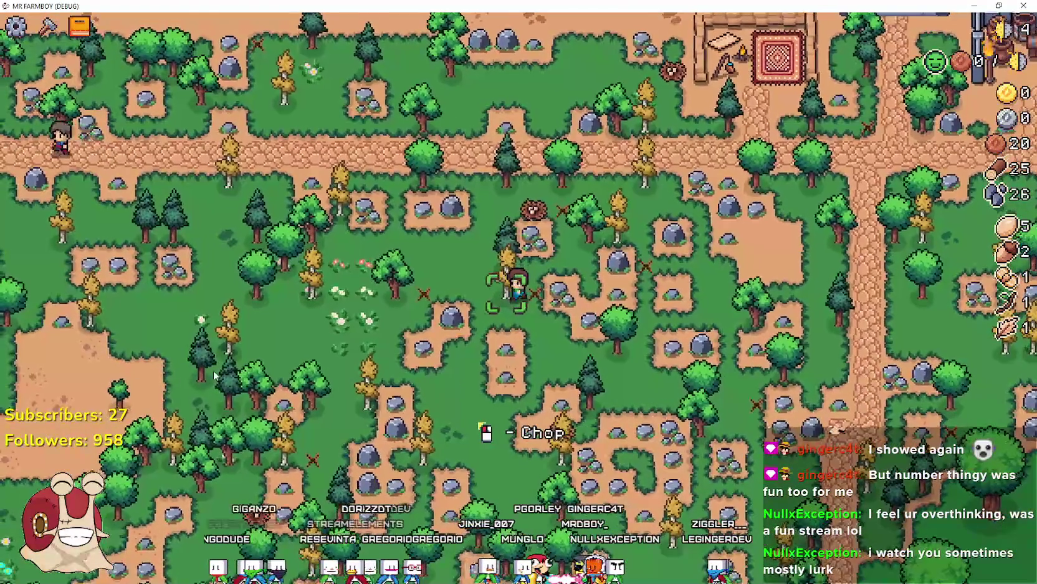
key(a)
scroll(241, 363, up, 5)
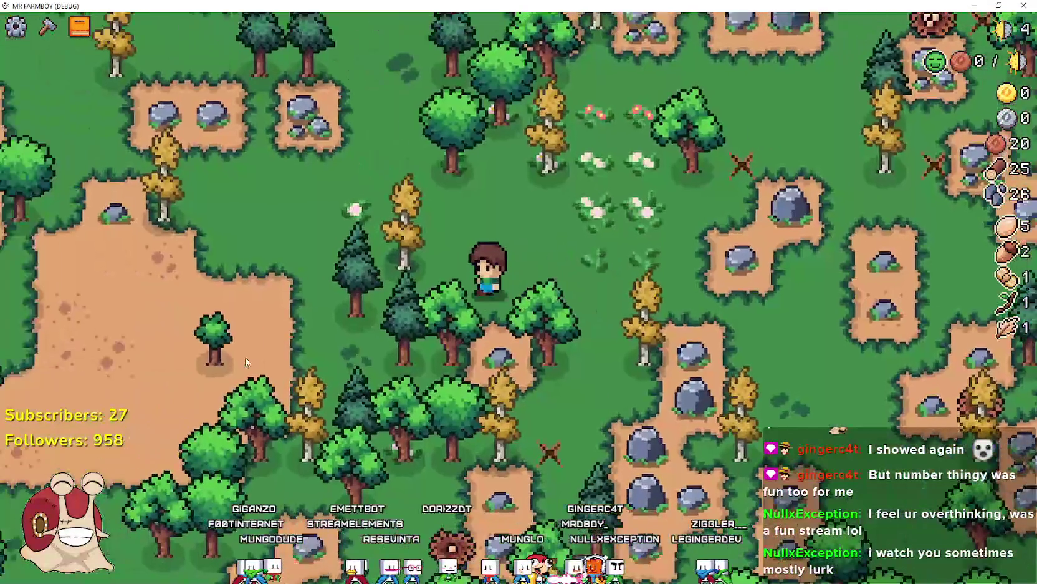
key(a)
key(w)
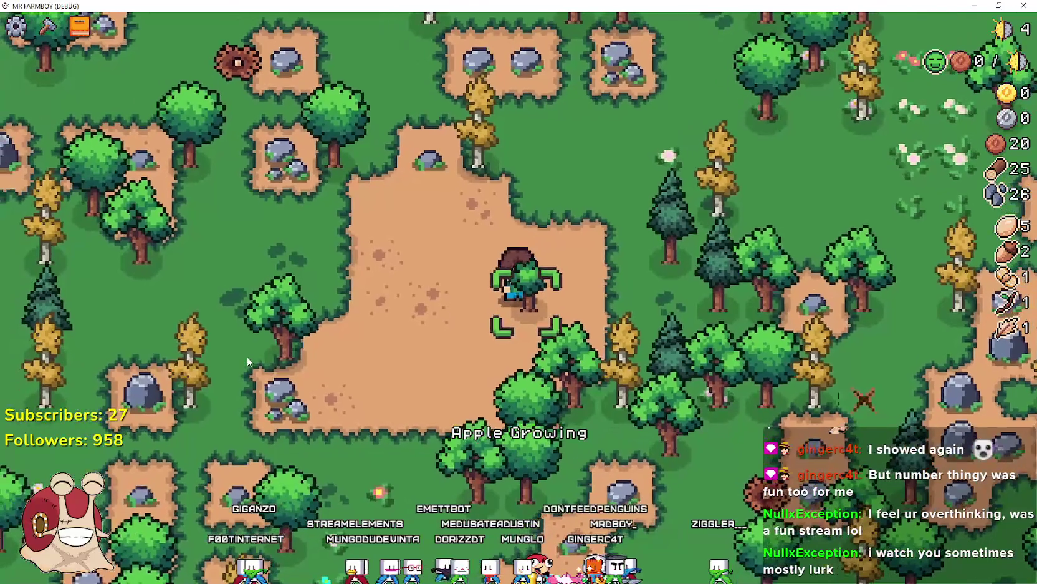
key(a)
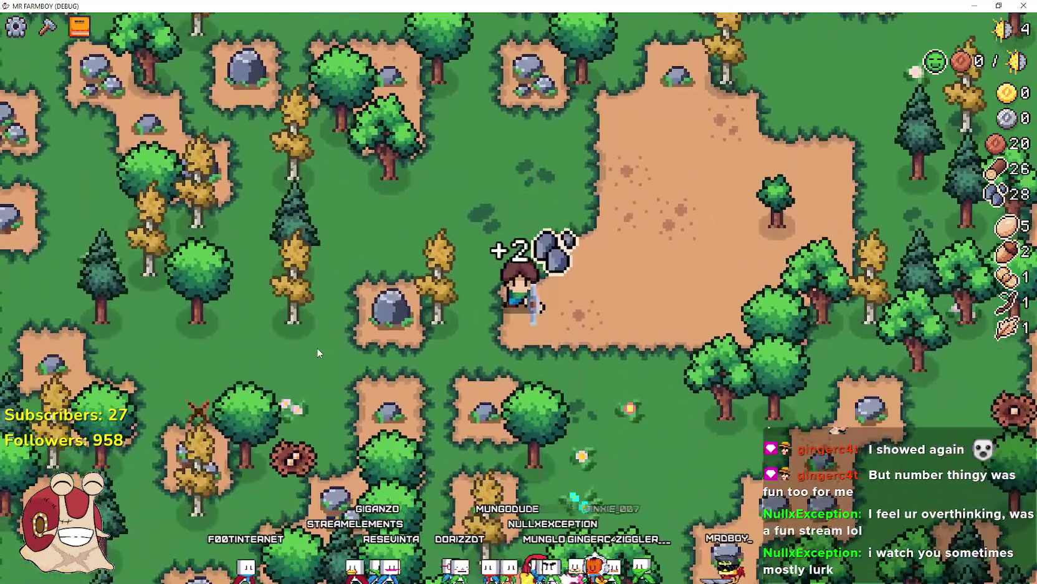
Gather wood and stone south of the clearing, then walk past the growing apple tree
key(d)
key(s)
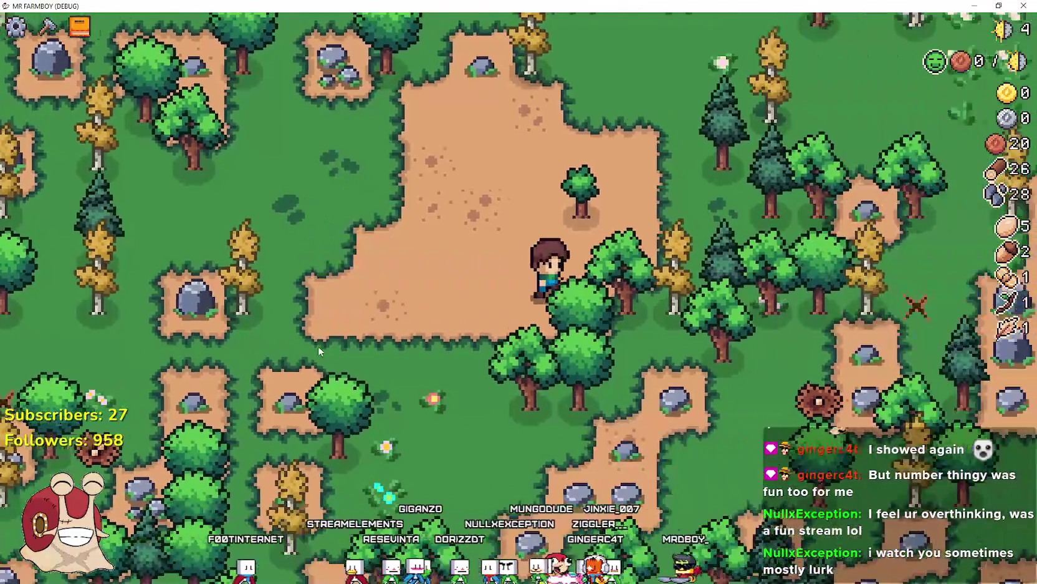
key(s)
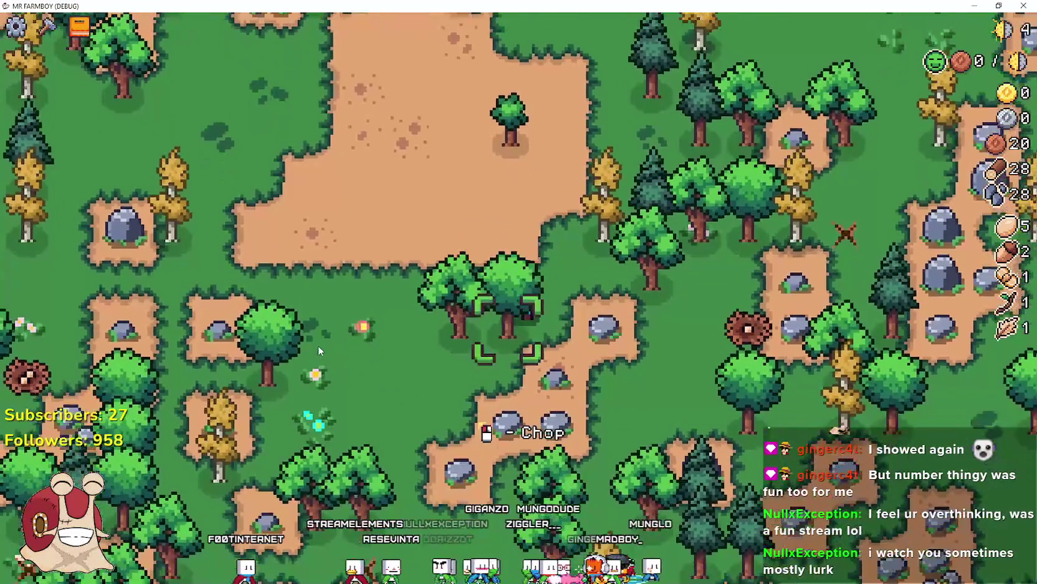
key(w)
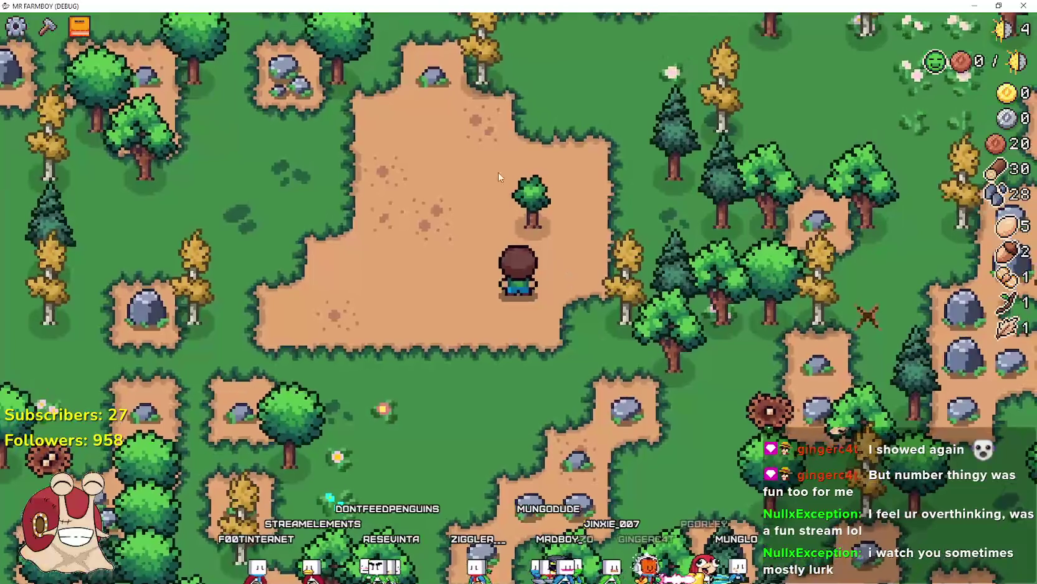
key(w)
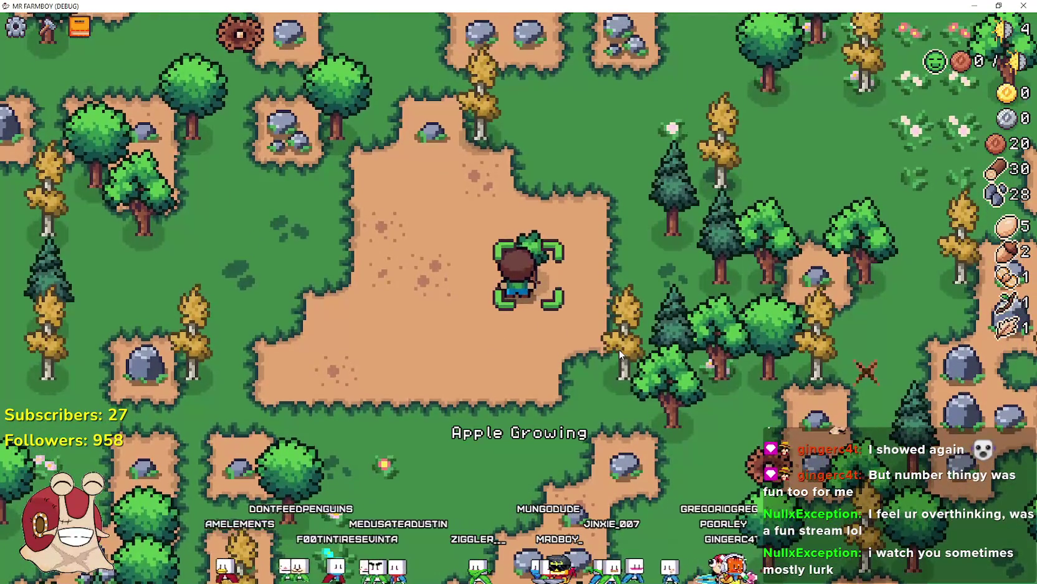
key(a)
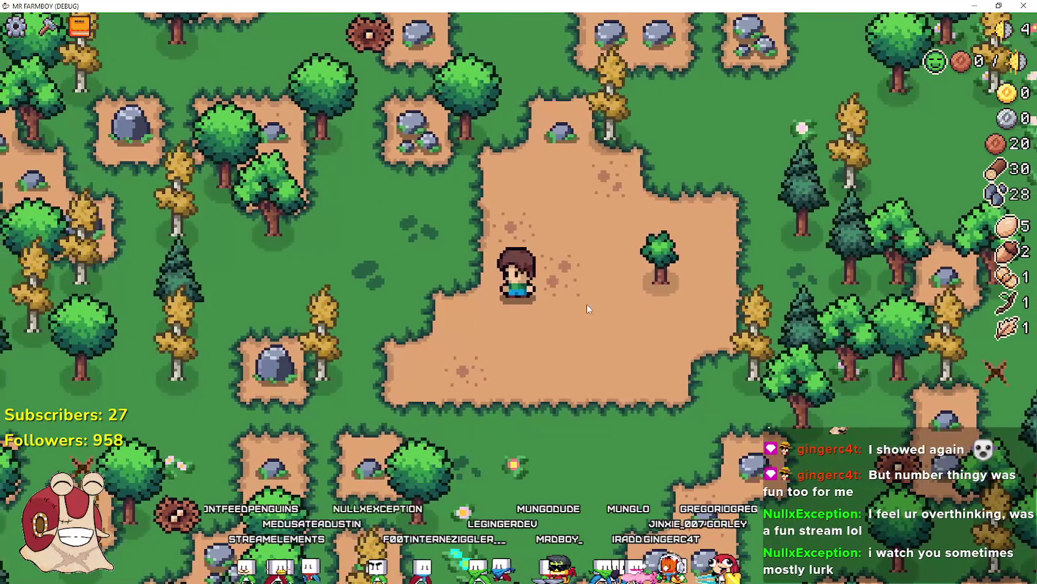
key(d)
key(a)
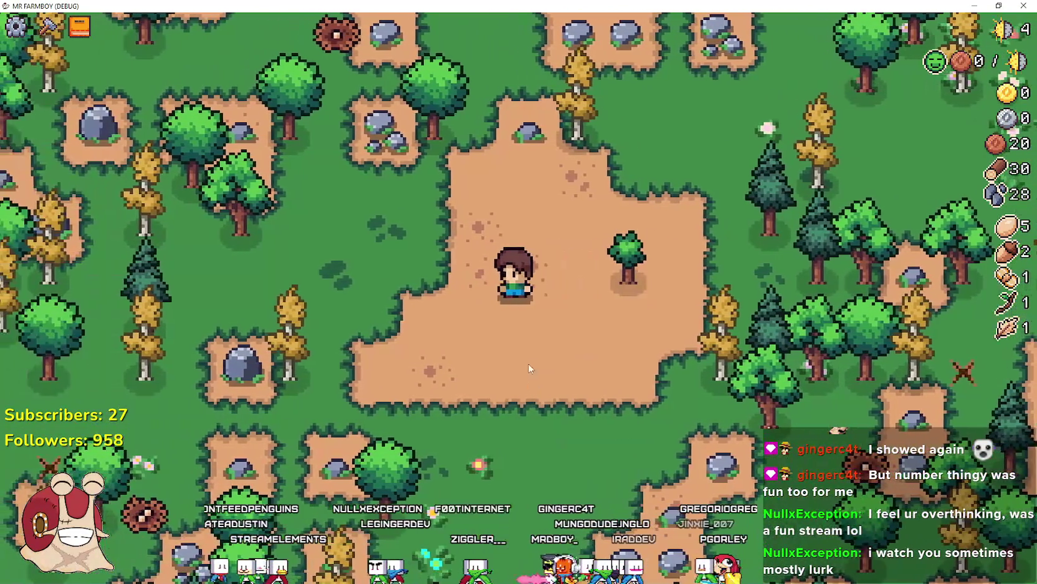
Chop forest trees toward the cabin, raising wood to 34 and stone to 28
key(d)
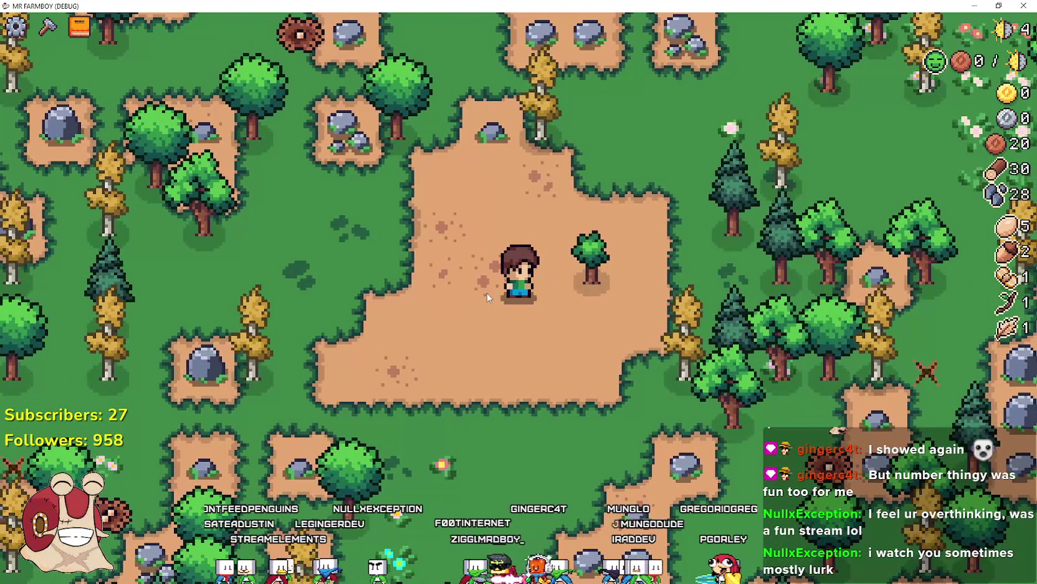
key(d)
key(s)
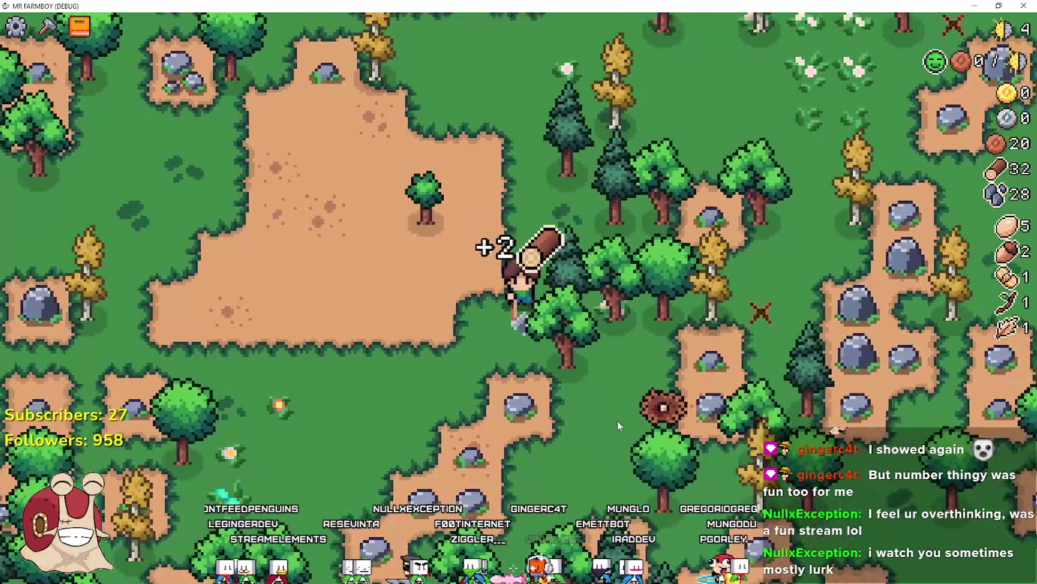
key(d)
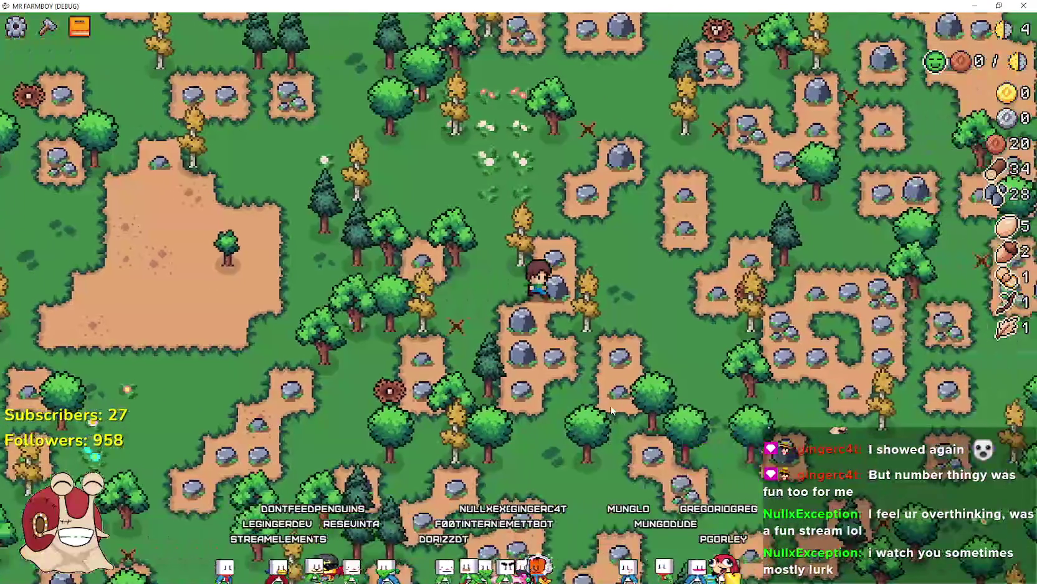
key(s)
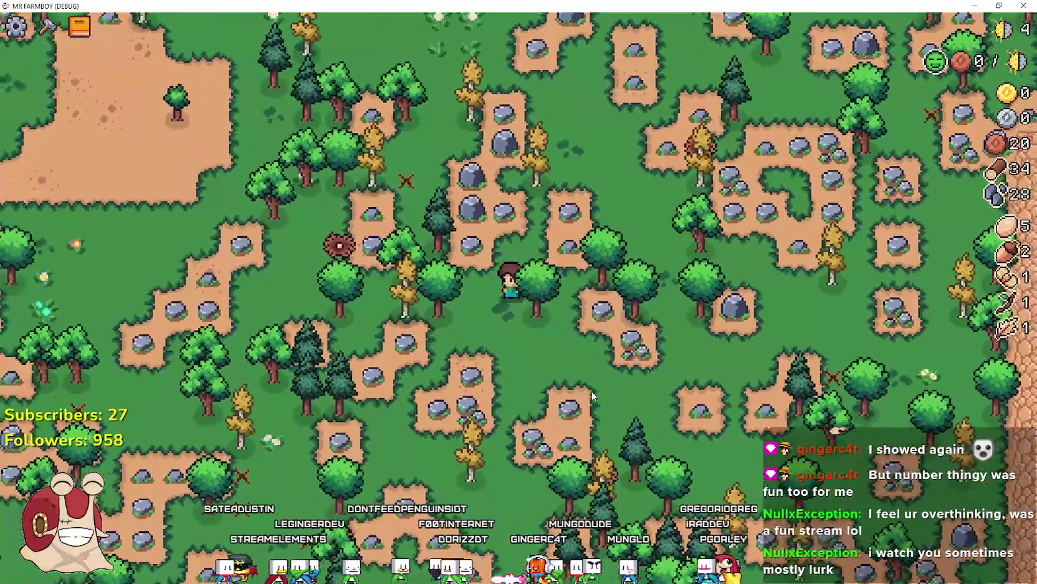
key(d)
key(s)
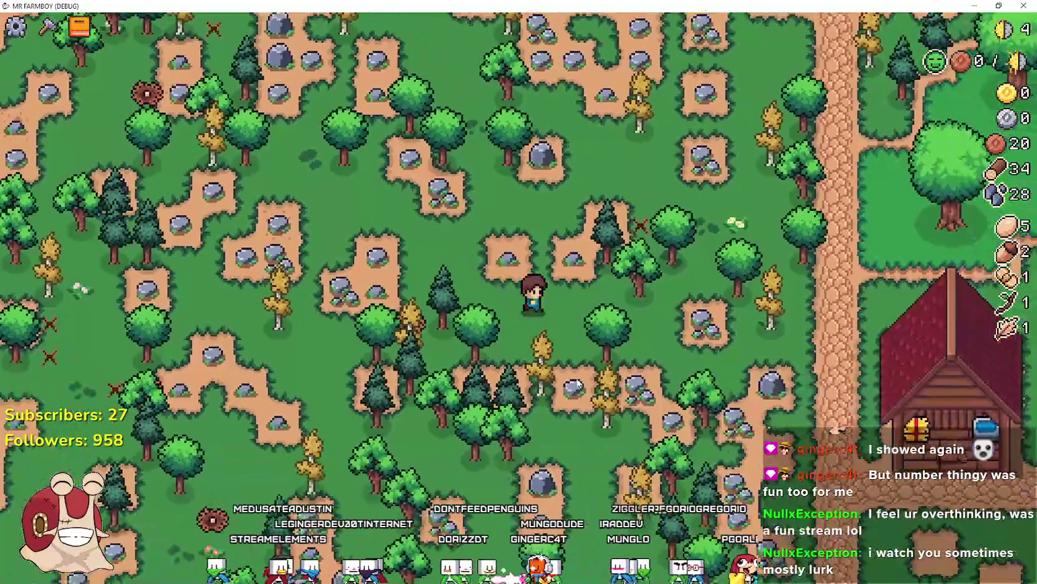
scroll(535, 199, down, 5)
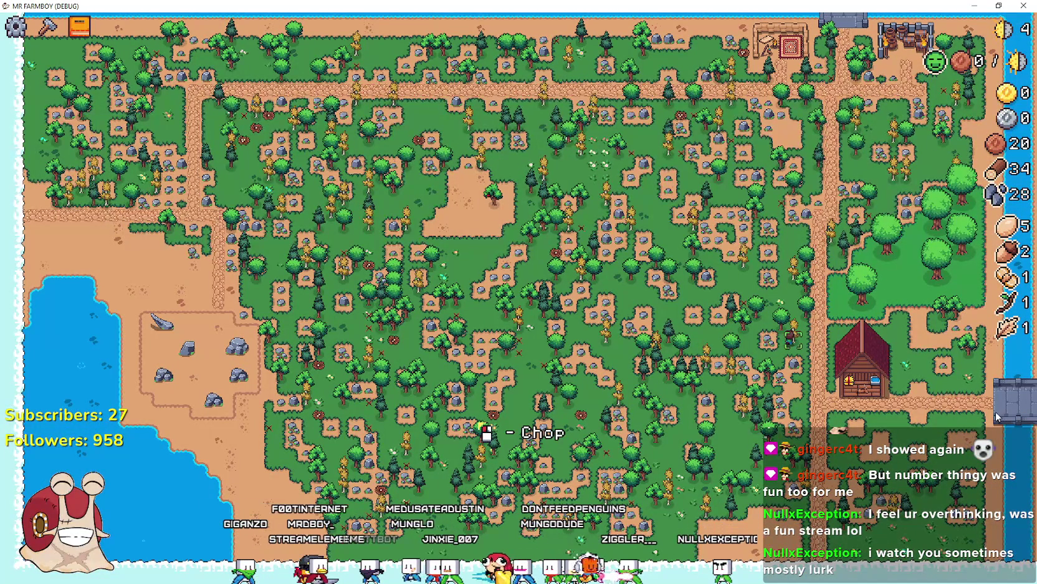
Walk to the stable door, see 0 apples at Growth Stage 0/4, close the menu, and head back north
key(w)
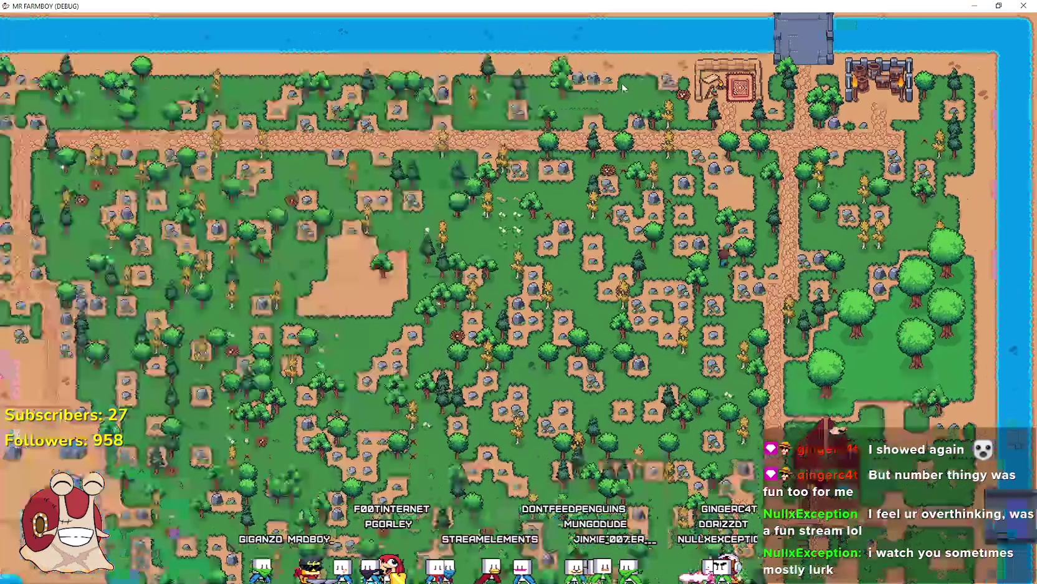
scroll(616, 360, up, 5)
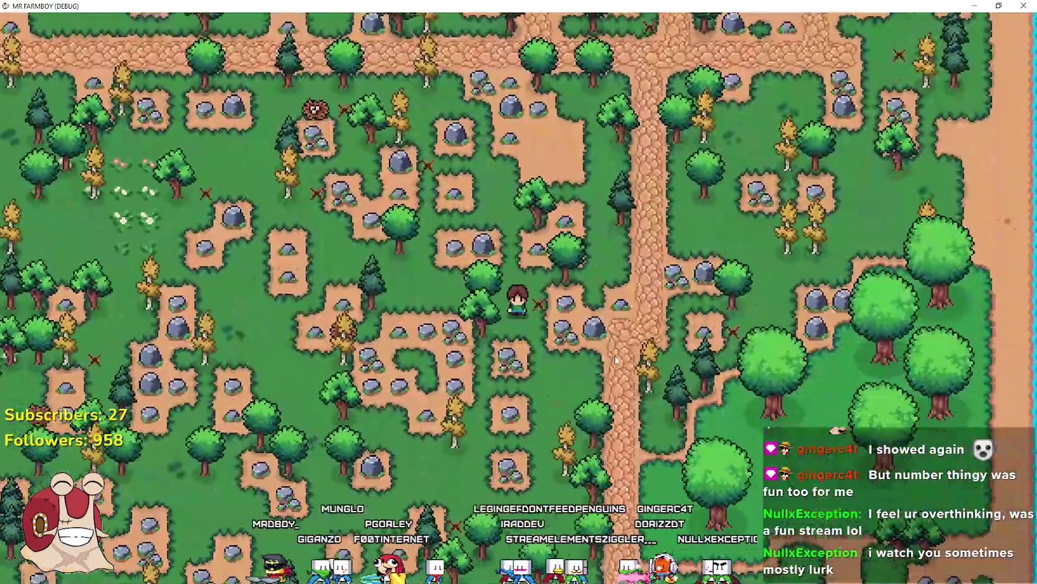
key(s)
key(d)
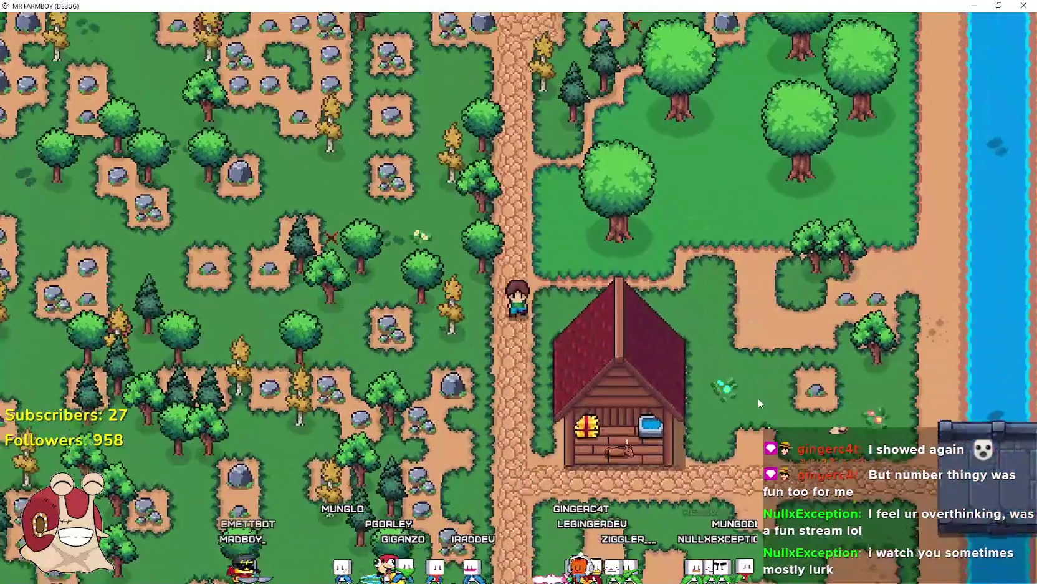
key(s)
key(d)
scroll(737, 379, up, 3)
key(e)
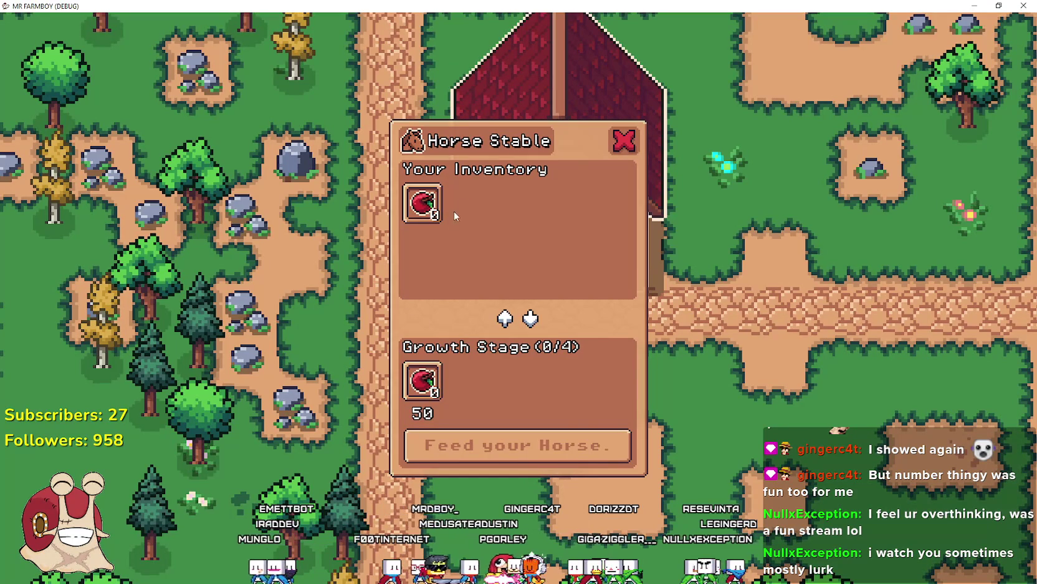
key(Escape)
key(w)
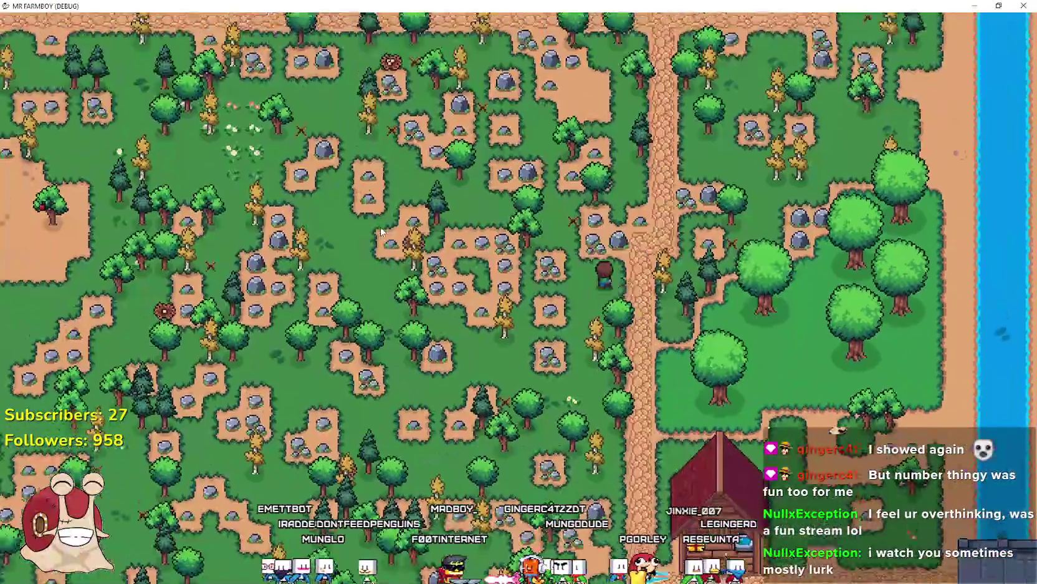
Walk north-west onto the riverbank sand and catch a first fish
key(a)
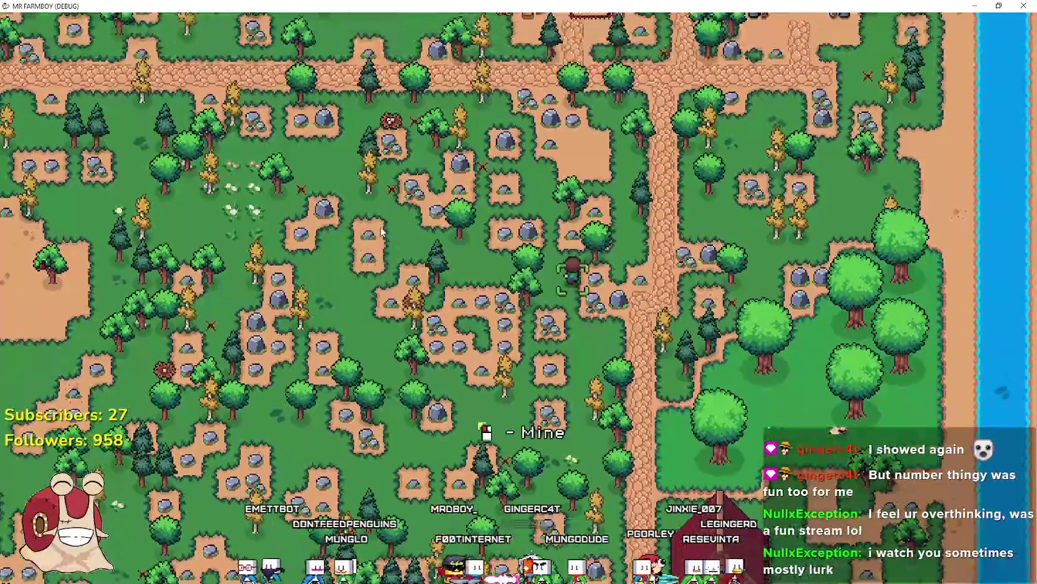
key(w)
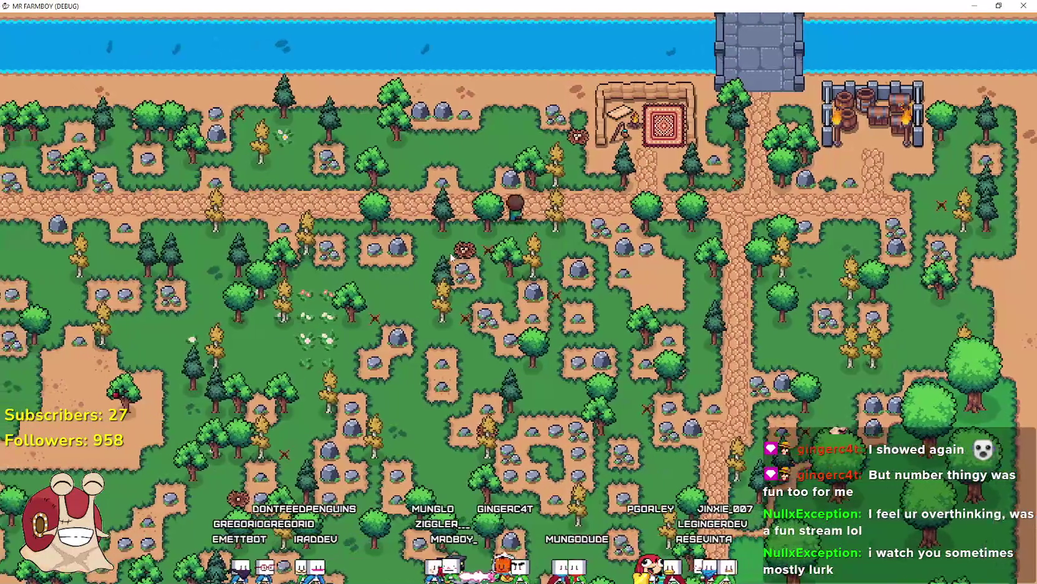
key(w)
key(a)
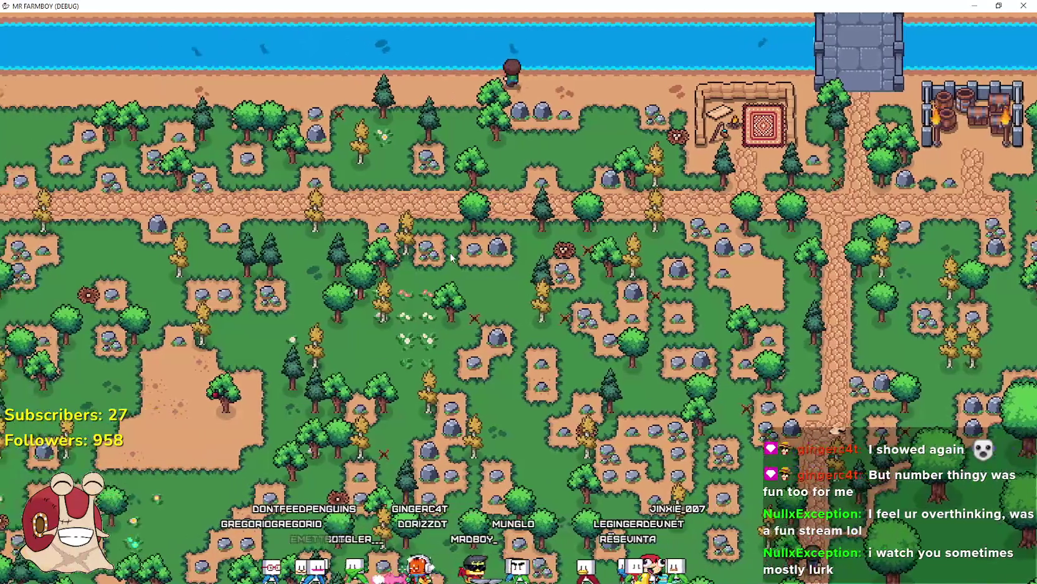
scroll(450, 253, up, 3)
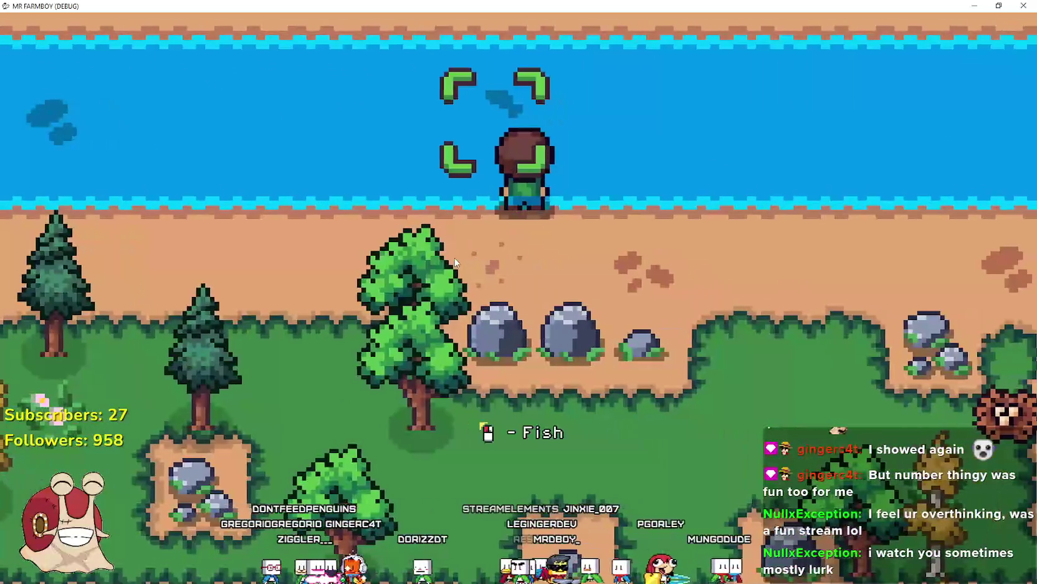
key(e)
key(a)
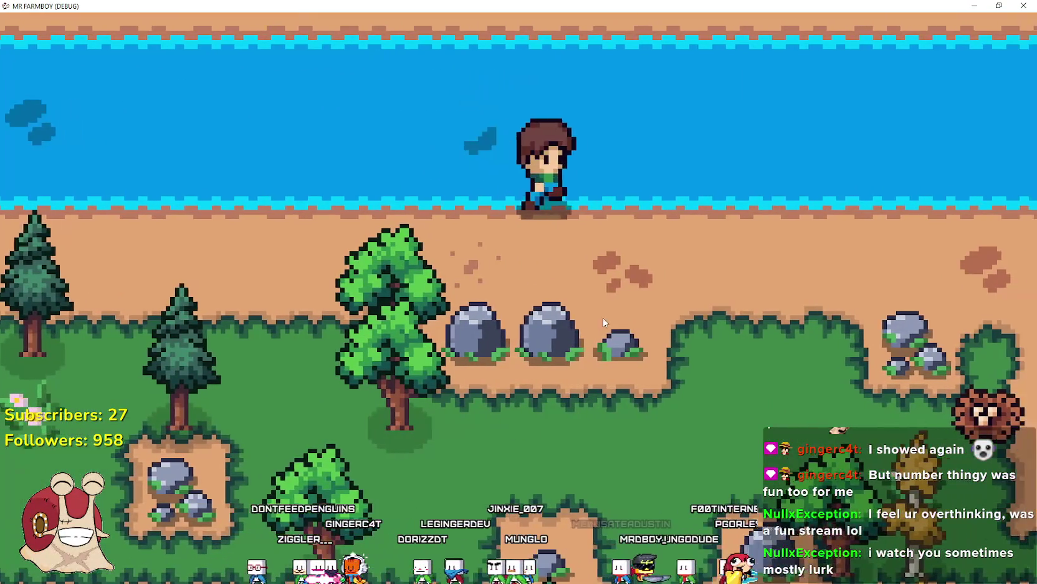
key(w)
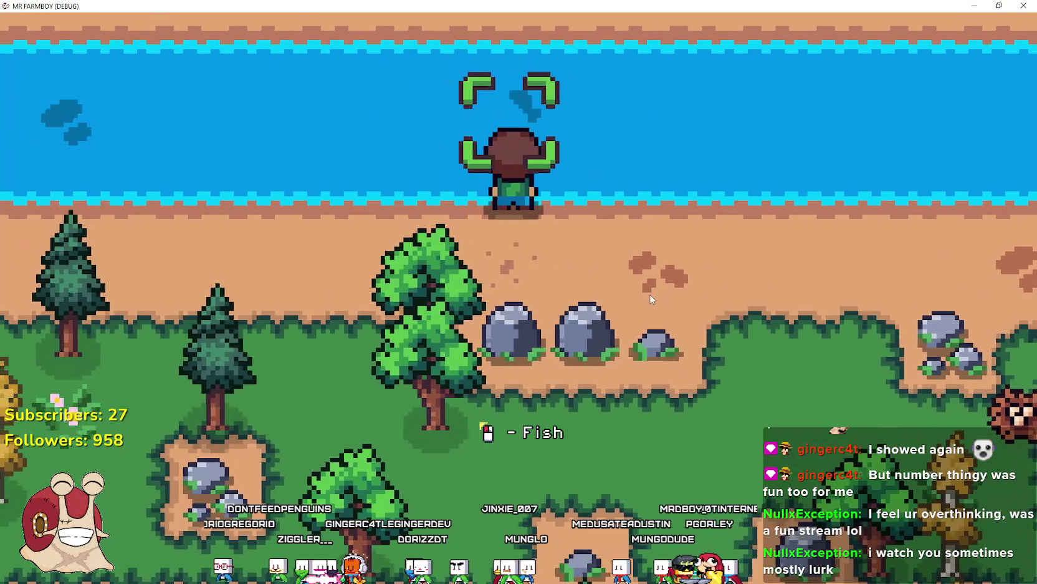
click(642, 293)
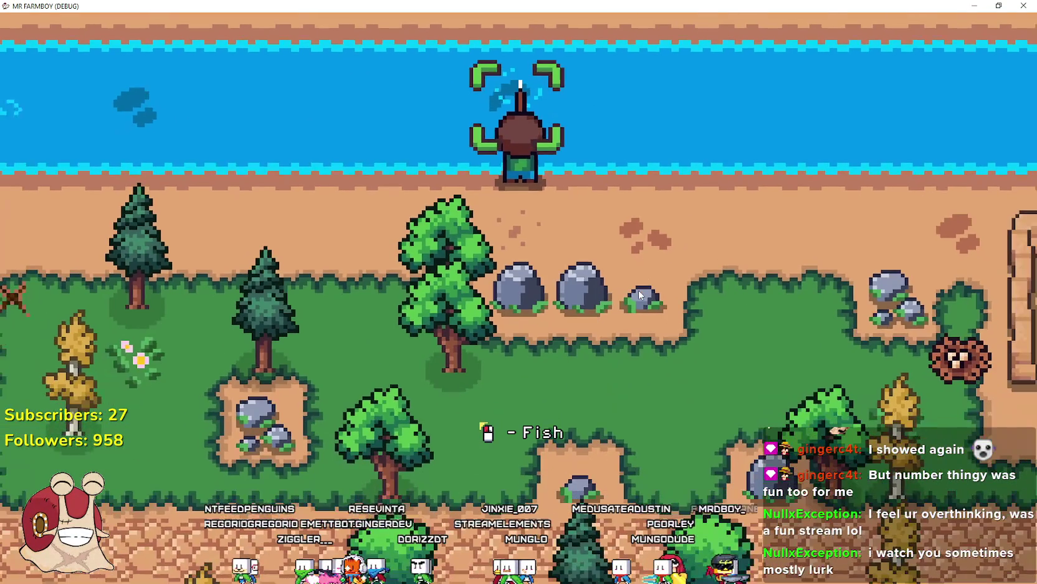
Move west along the riverbank and land a second fish
scroll(635, 290, down, 3)
key(s)
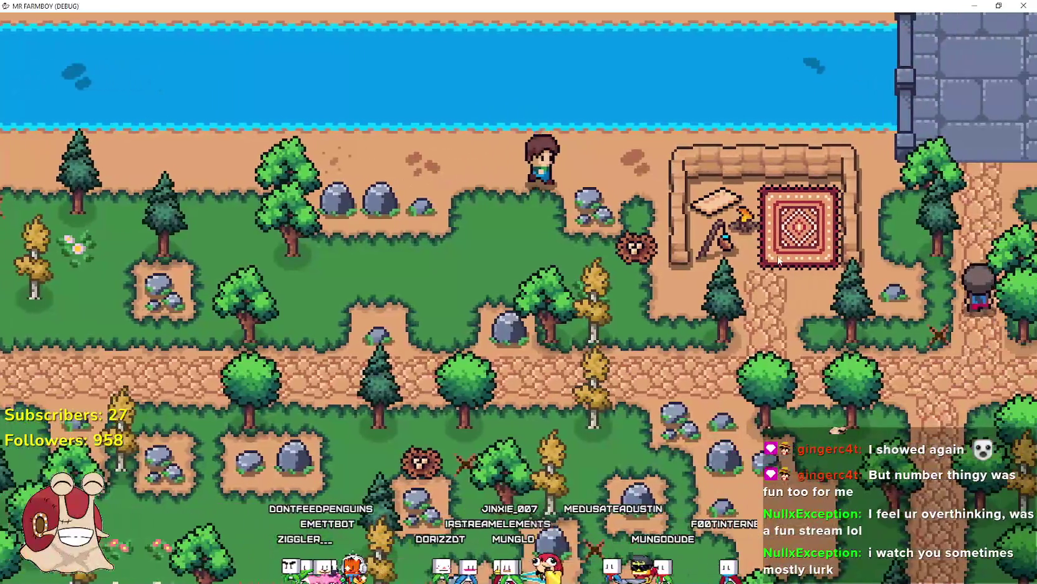
key(w)
key(d)
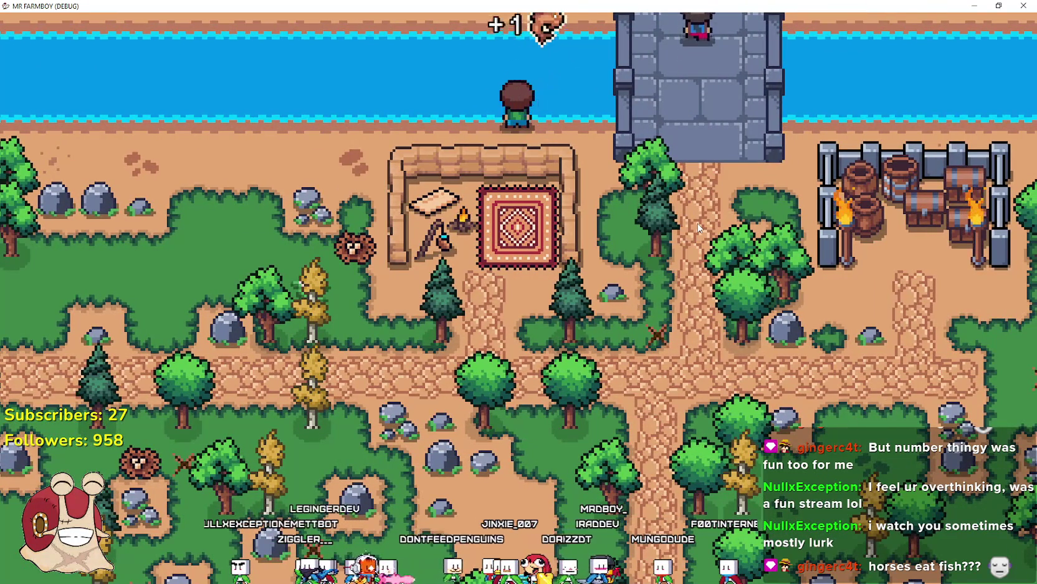
key(a)
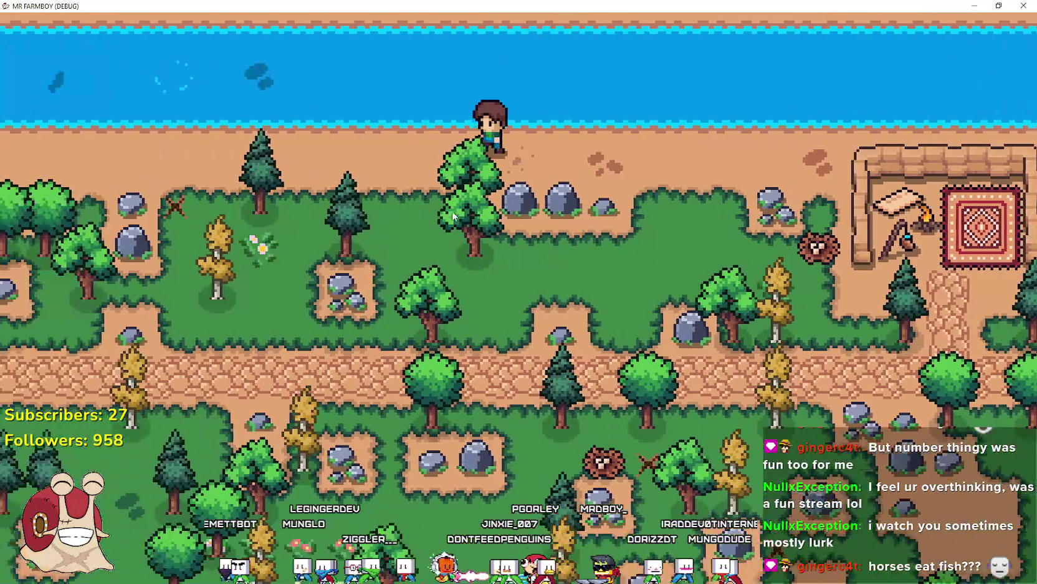
key(a)
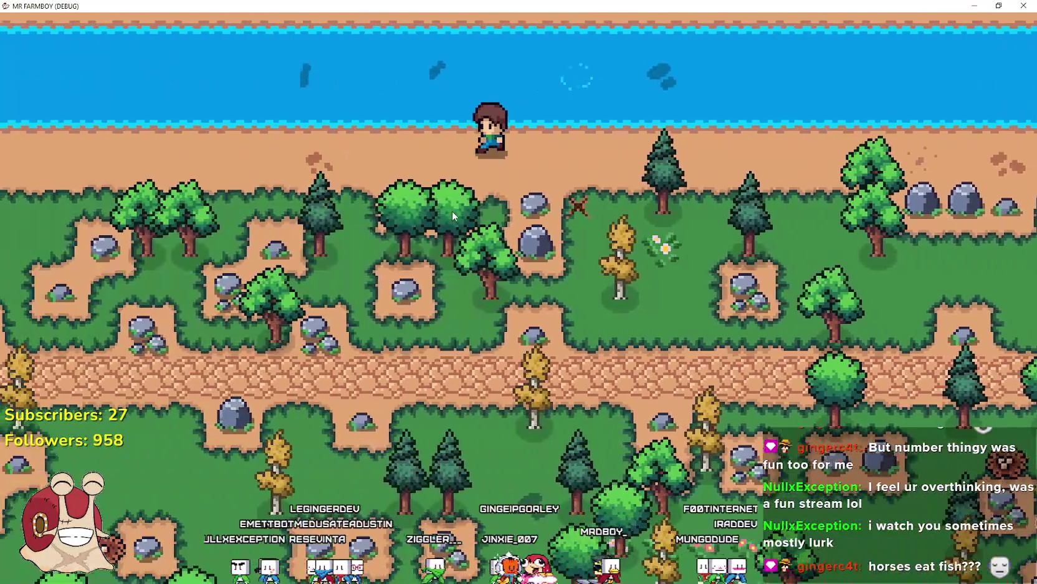
key(w)
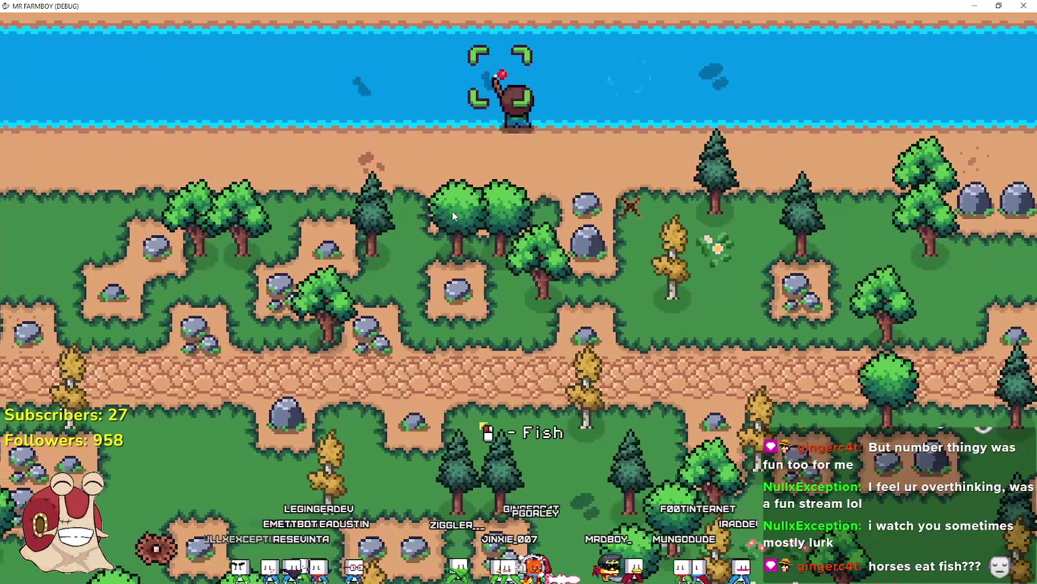
key(a)
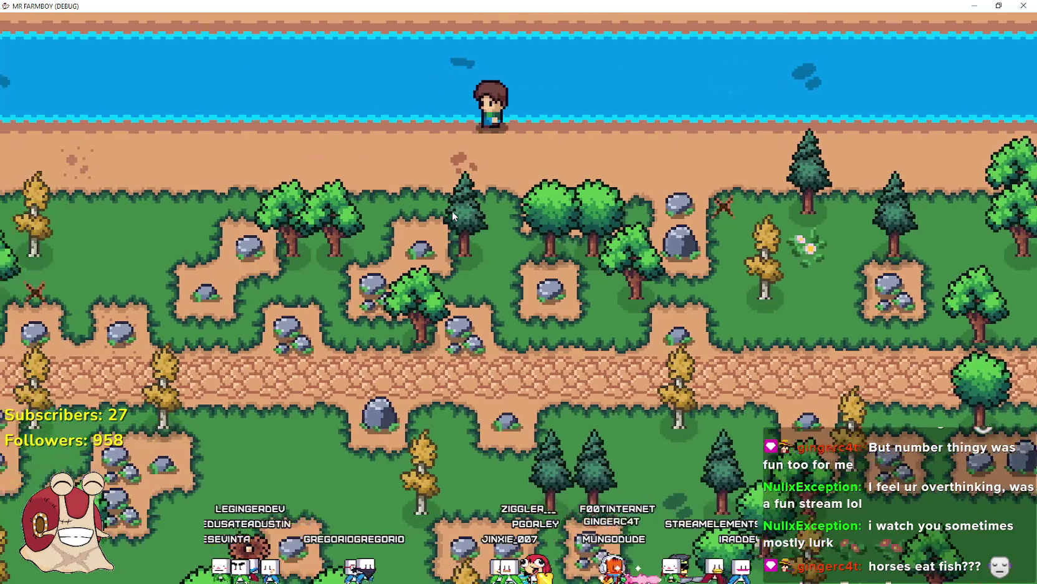
key(a)
key(w)
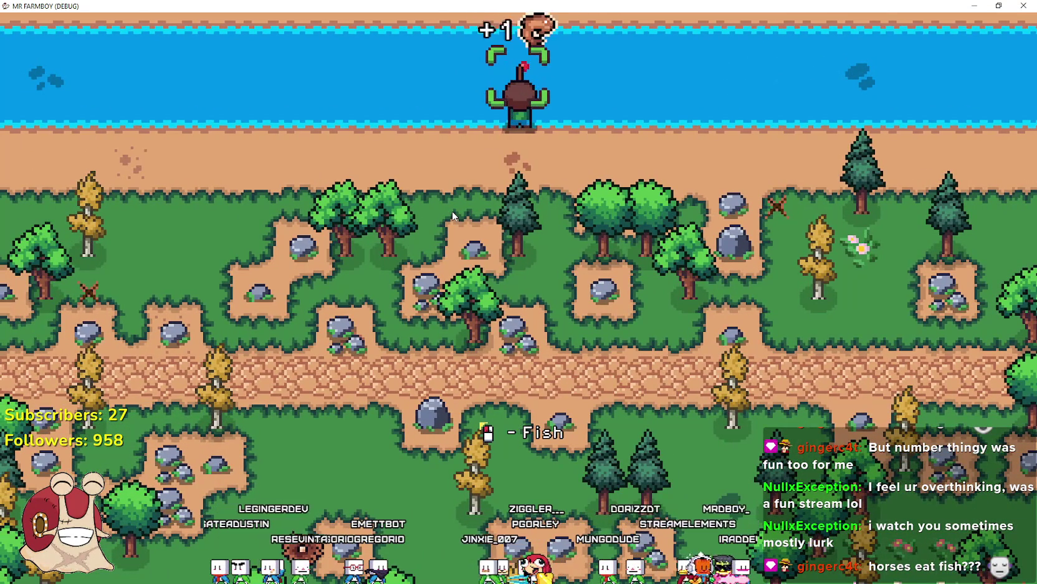
Walk south-east to the dirt mound and dig it up for a +3 pickup
key(d)
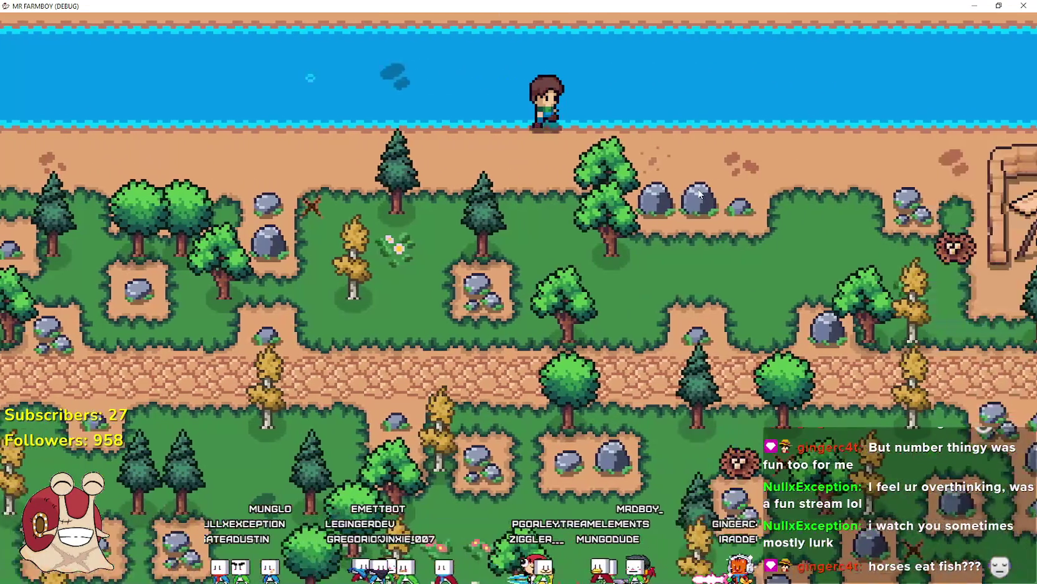
key(s)
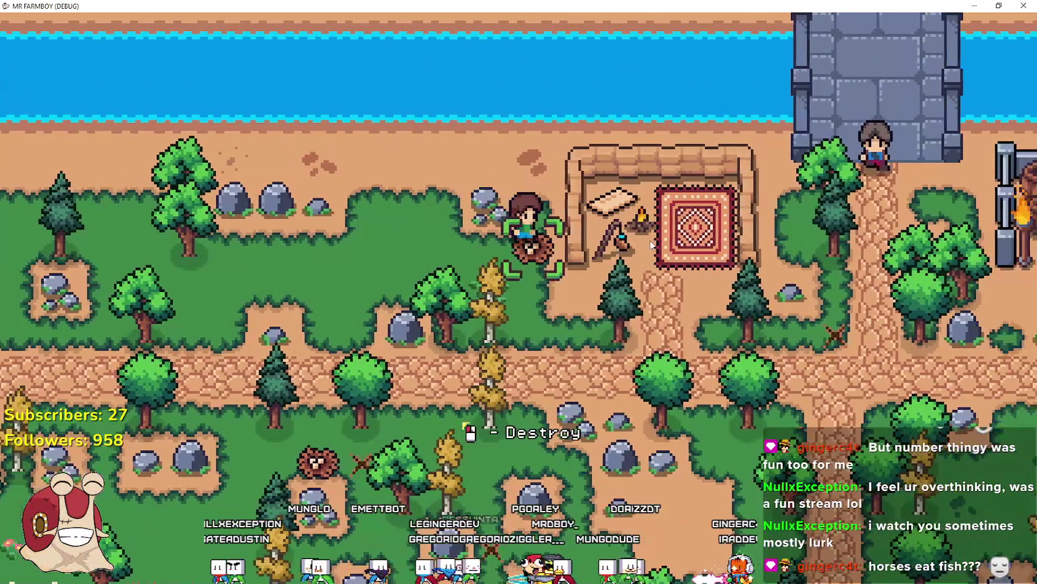
click(652, 245)
scroll(428, 229, down, 3)
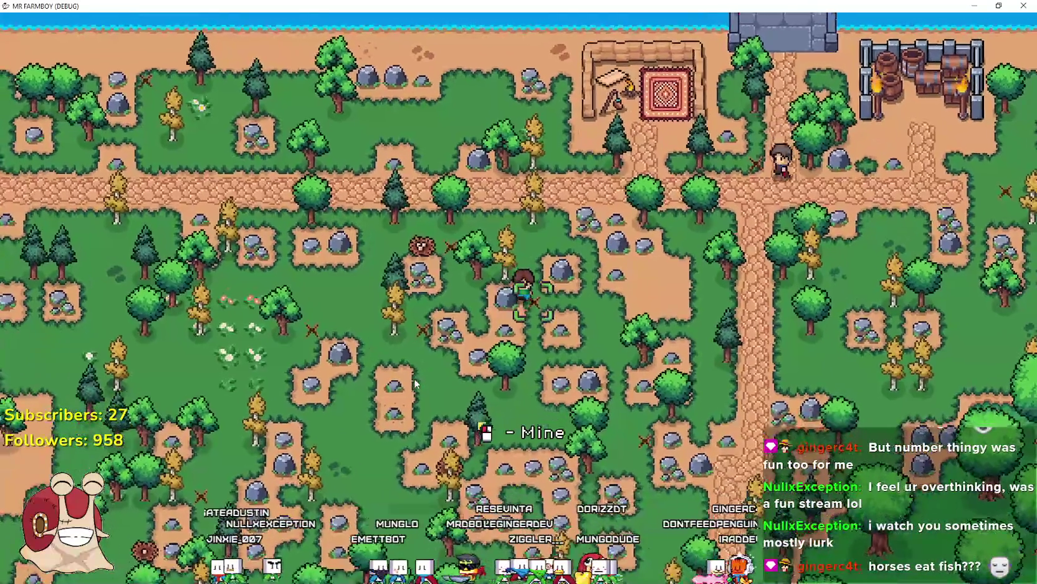
Walk past the growing apple tree and chop a tree for a log
scroll(414, 380, up, 5)
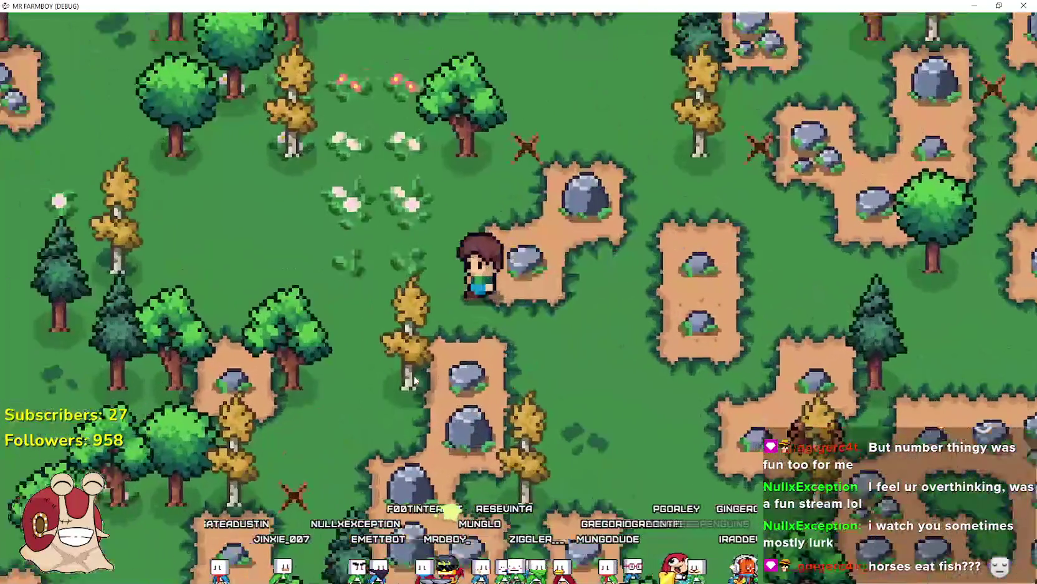
key(a)
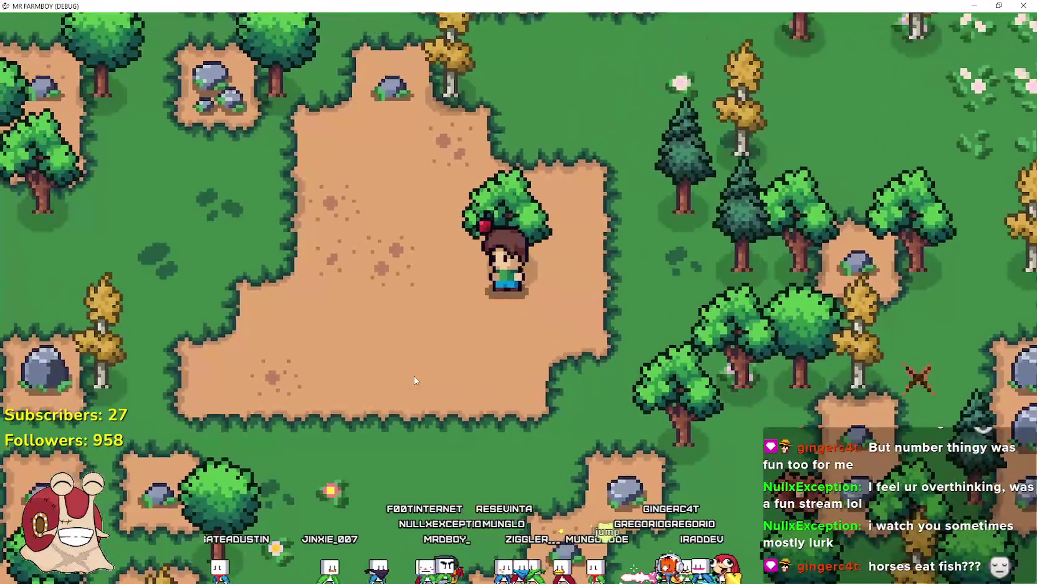
key(w)
key(d)
key(e)
Walk south-east to the stable, check the Horse Stable feeding menu, close it, and switch to the browser
key(s)
key(d)
key(s)
key(d)
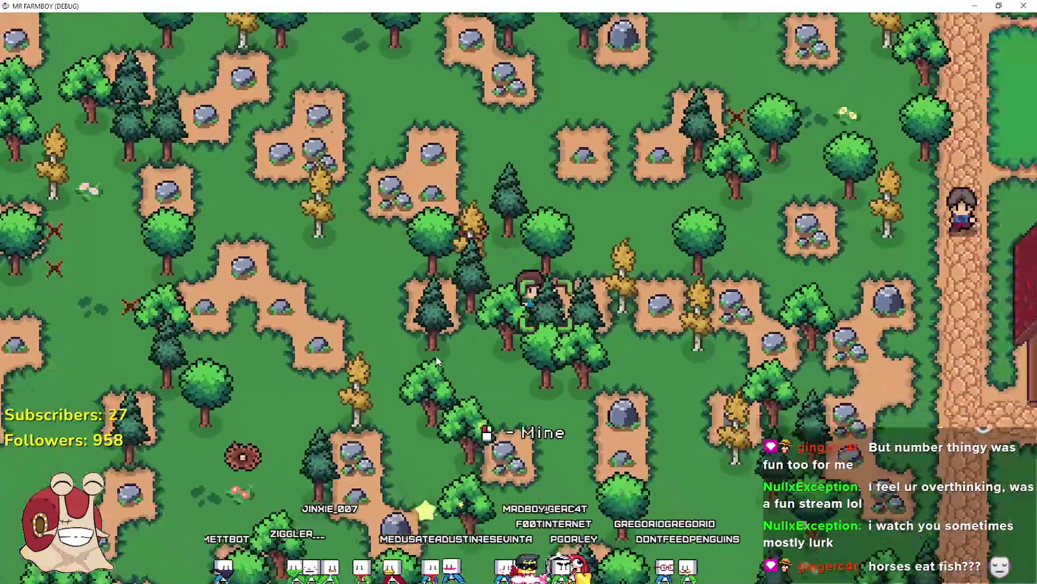
key(d)
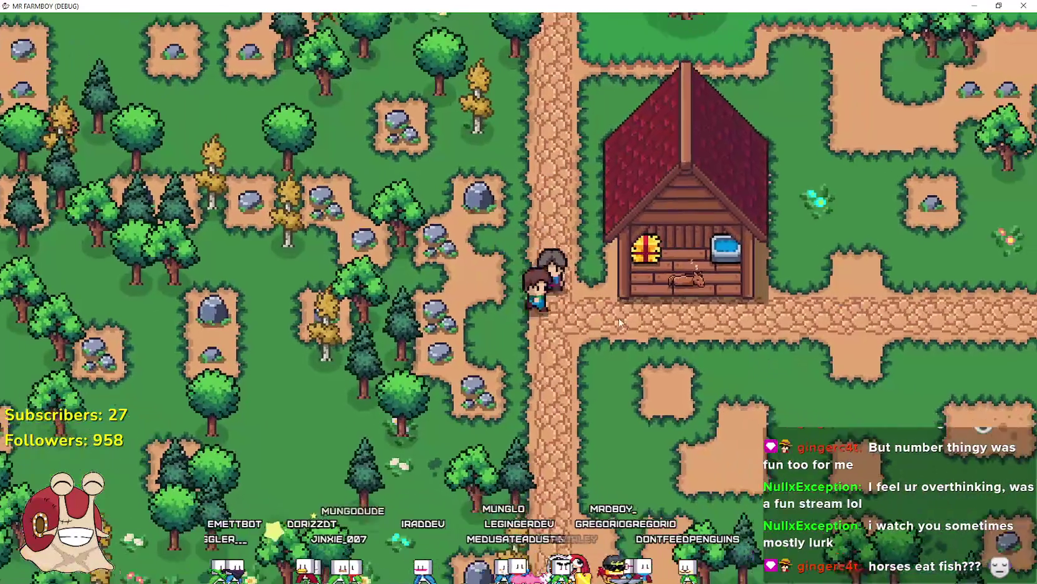
key(d)
key(e)
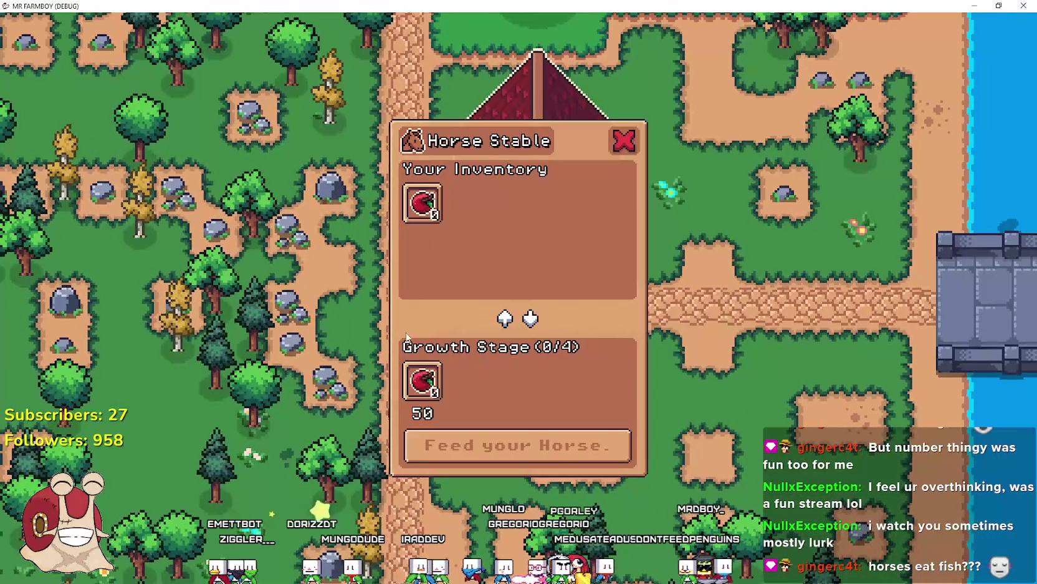
key(e)
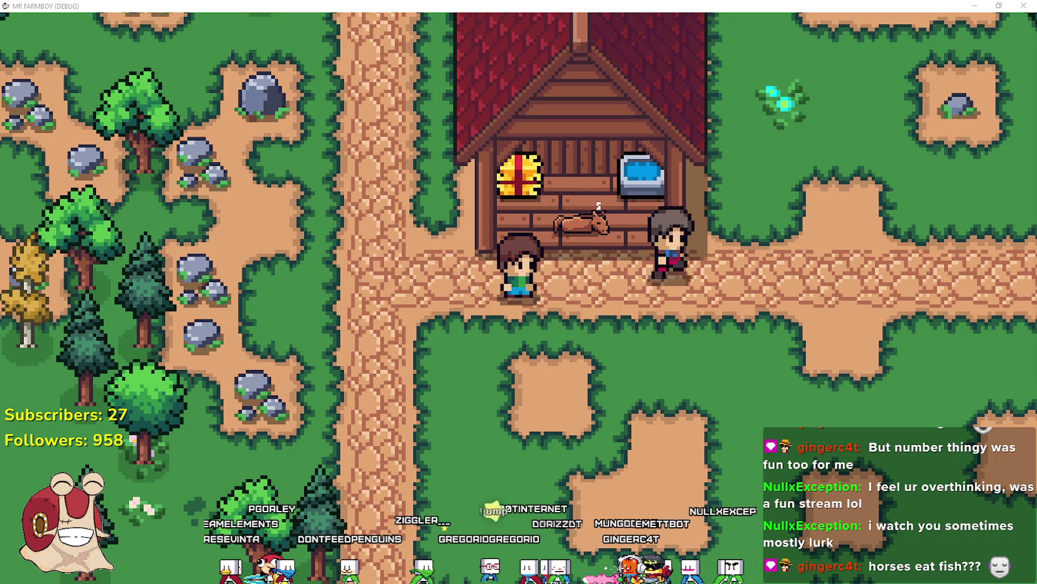
key(alt+Tab)
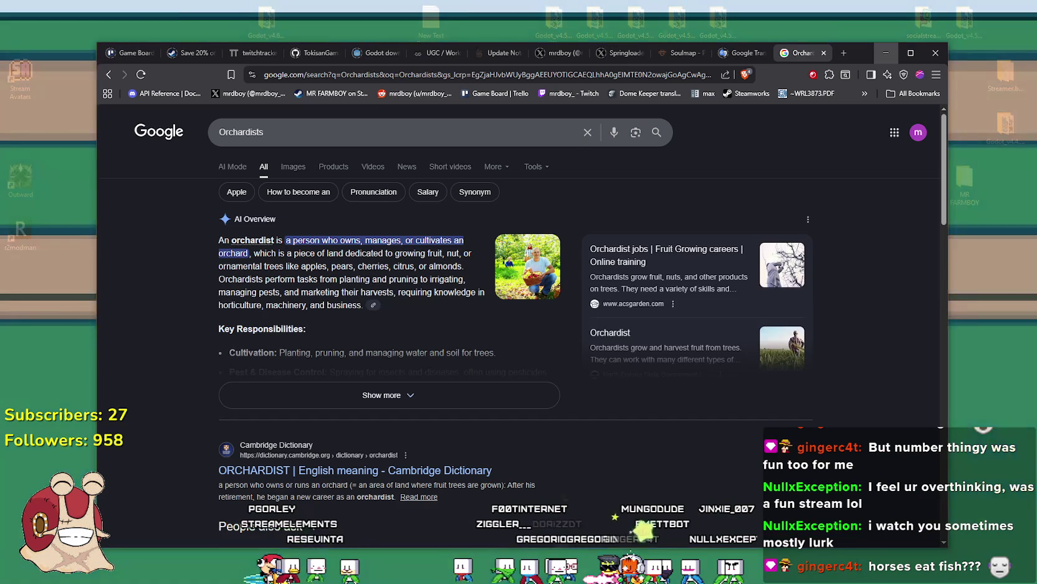
Search 'do horse eat fish' and highlight the herbivore answer and the Icelandic salted-fish note
click(845, 55)
text(do horse eat fish)
key(Return)
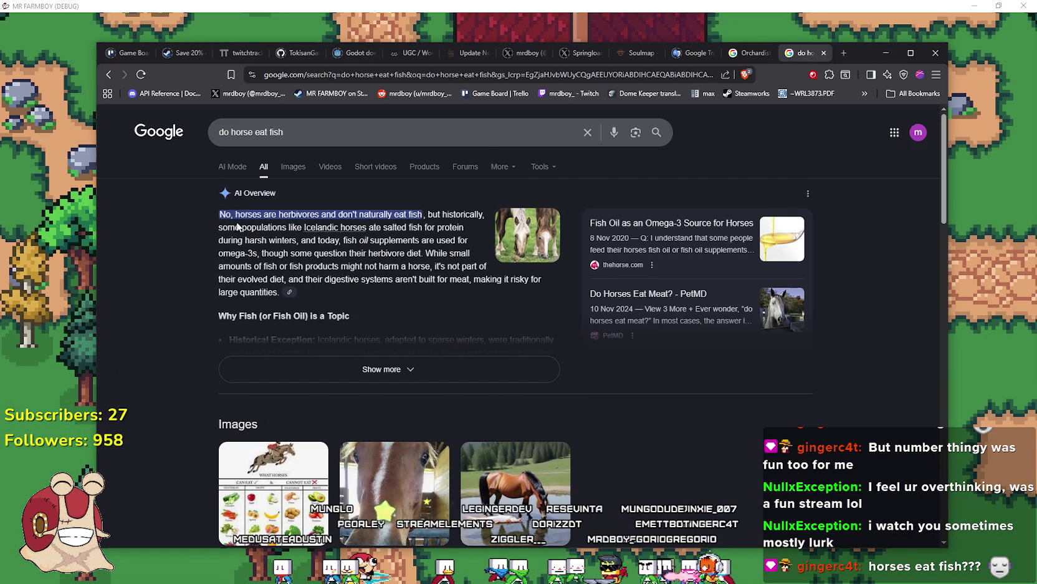
mouse_move(222, 214)
mouse_down()
mouse_move(428, 213)
mouse_move(419, 229)
mouse_move(473, 244)
mouse_move(467, 237)
mouse_up()
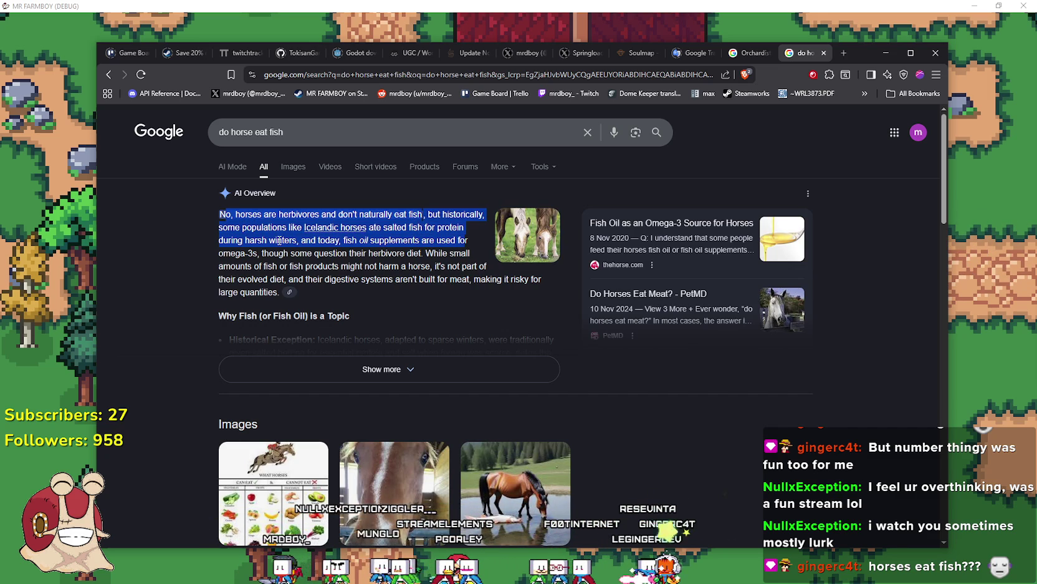
mouse_move(279, 240)
mouse_down()
mouse_move(340, 241)
mouse_move(288, 227)
mouse_up()
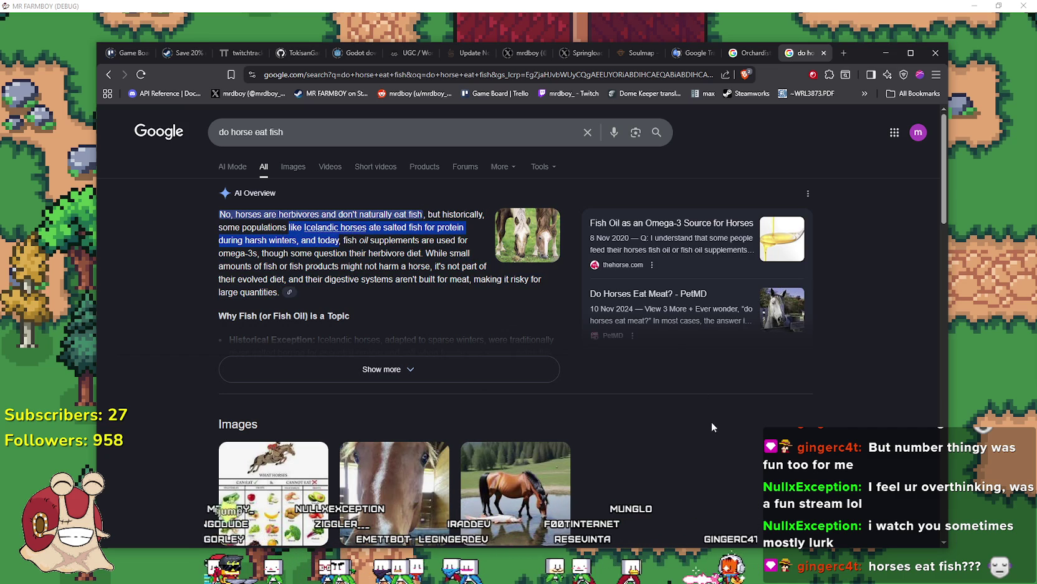